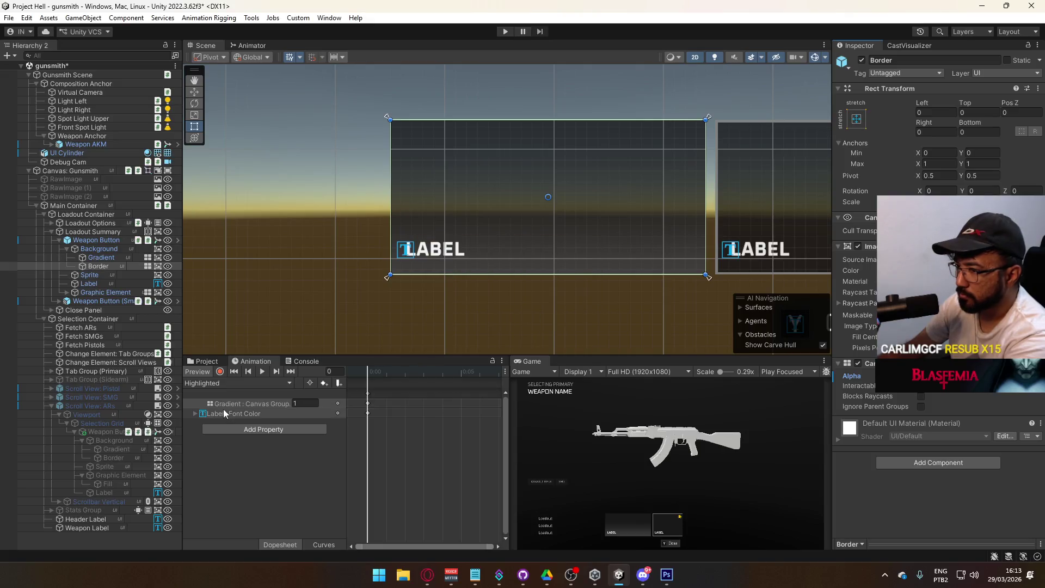
Apply the Border's Canvas Group alpha change to the Weapon Button prefab
{"action": "right_click", "coordinate": [851, 377]}
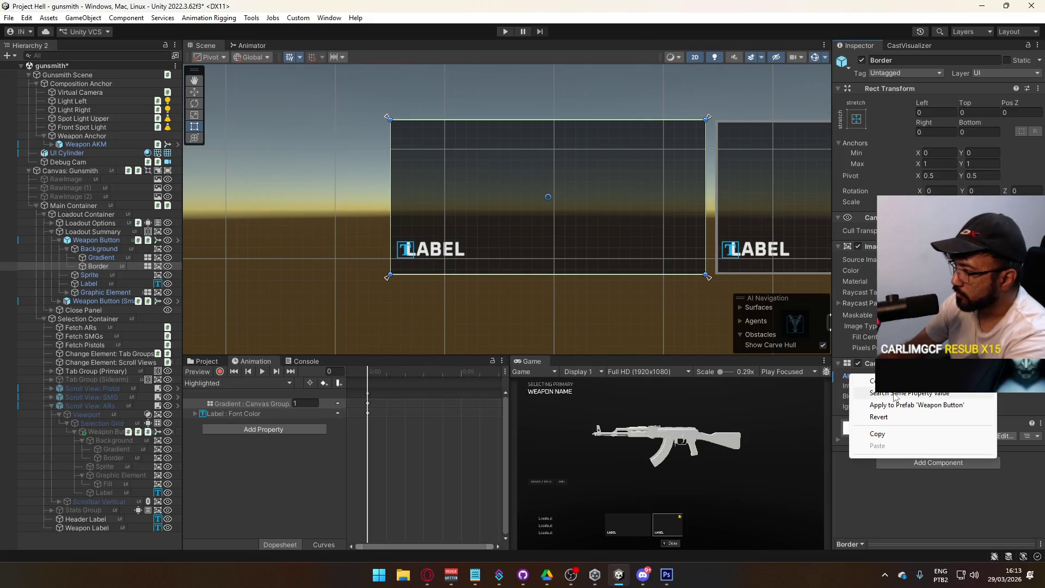
{"action": "left_click", "coordinate": [893, 406]}
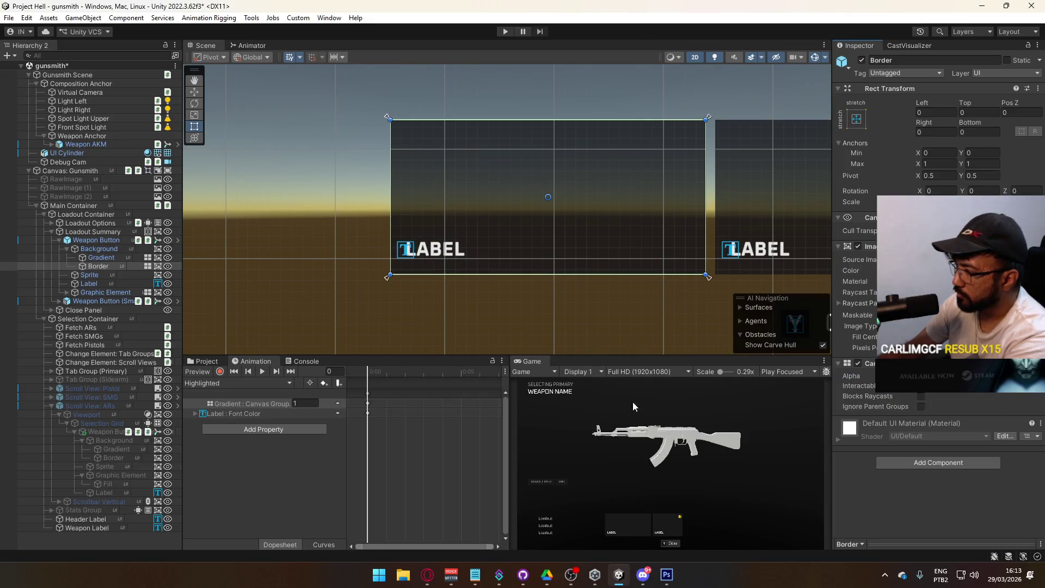
{"action": "left_click", "coordinate": [257, 403]}
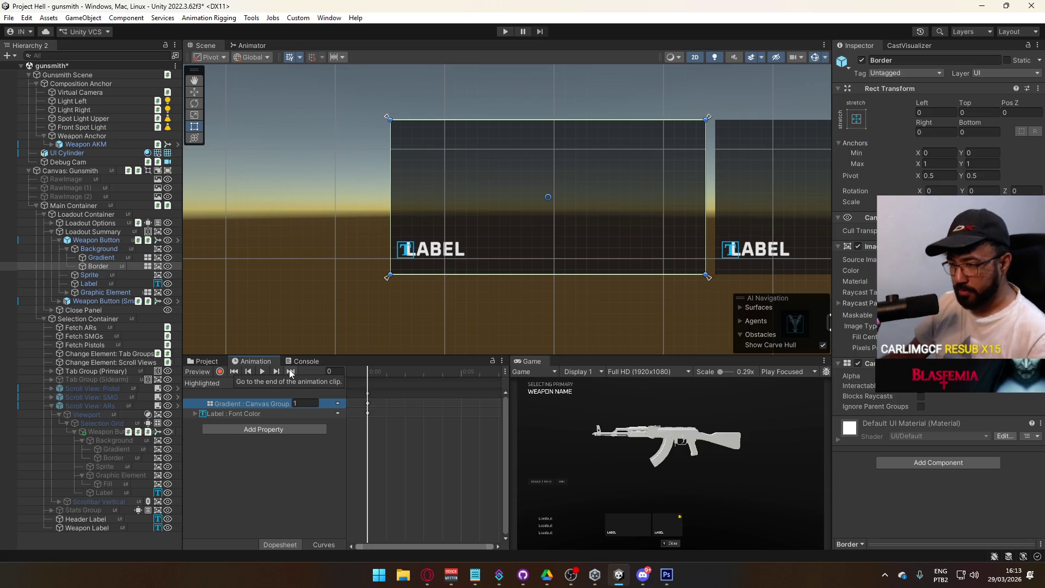
Reselect the Gradient Canvas Group track, keeping Highlighted as the edited clip
{"action": "left_click", "coordinate": [216, 384]}
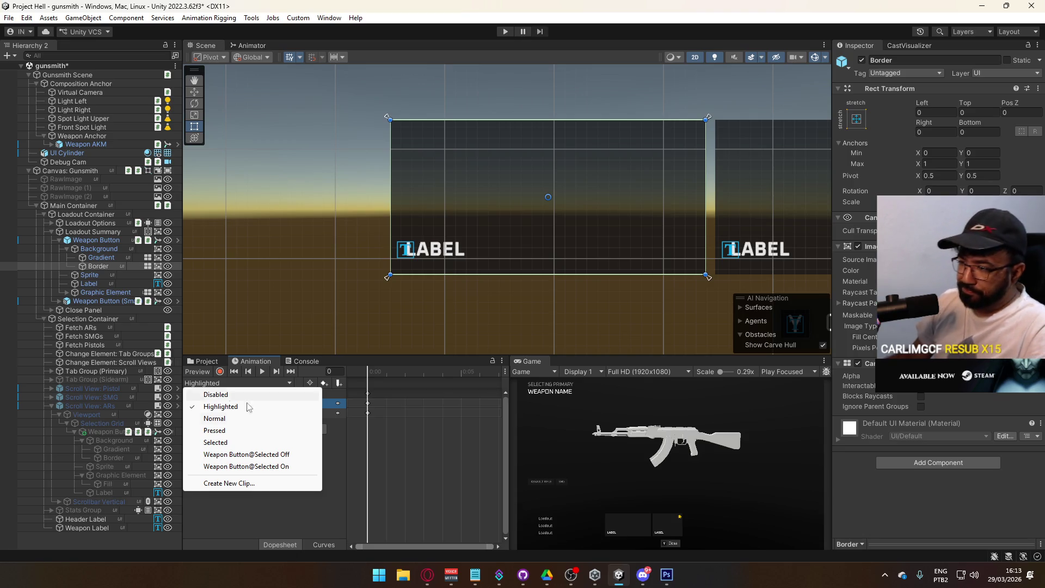
{"action": "left_click", "coordinate": [314, 513]}
{"action": "left_click", "coordinate": [238, 403]}
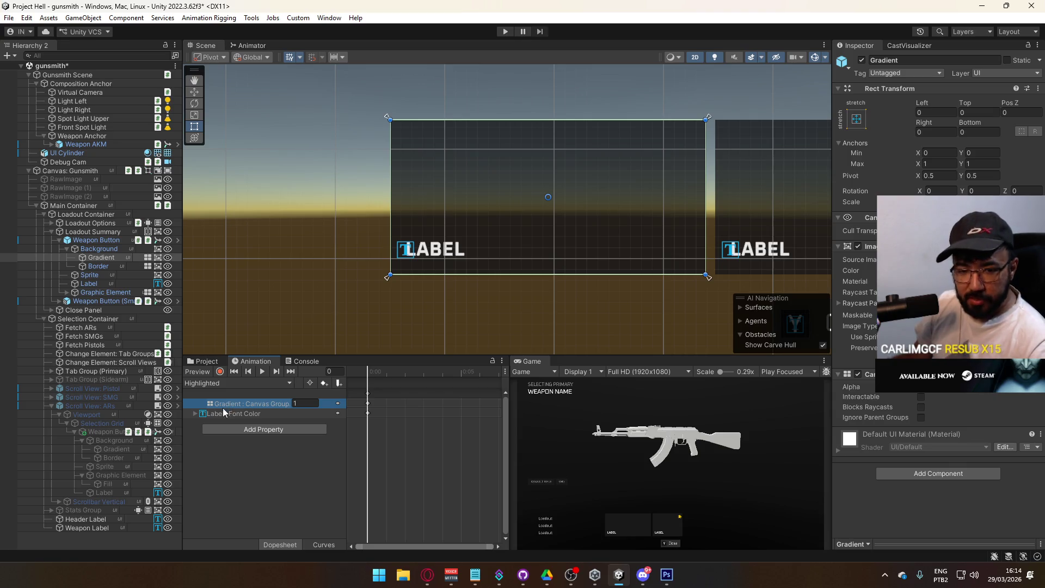
{"action": "left_click", "coordinate": [238, 384]}
{"action": "left_click", "coordinate": [236, 406]}
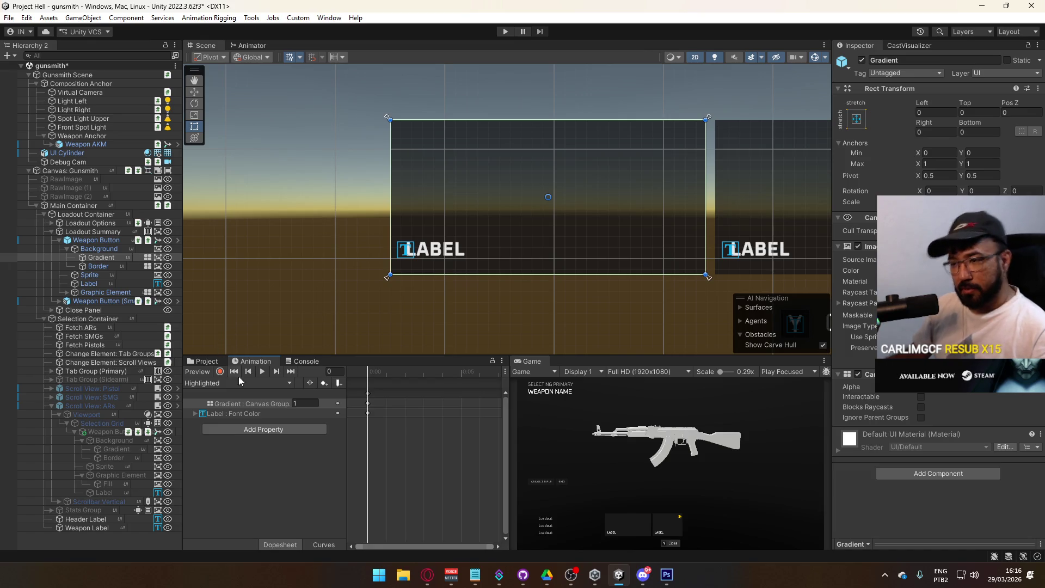
Keep the Highlighted clip active and select the Weapon Button object
{"action": "left_click", "coordinate": [216, 385]}
{"action": "left_click", "coordinate": [216, 385]}
{"action": "left_click", "coordinate": [216, 385]}
{"action": "left_click", "coordinate": [99, 251]}
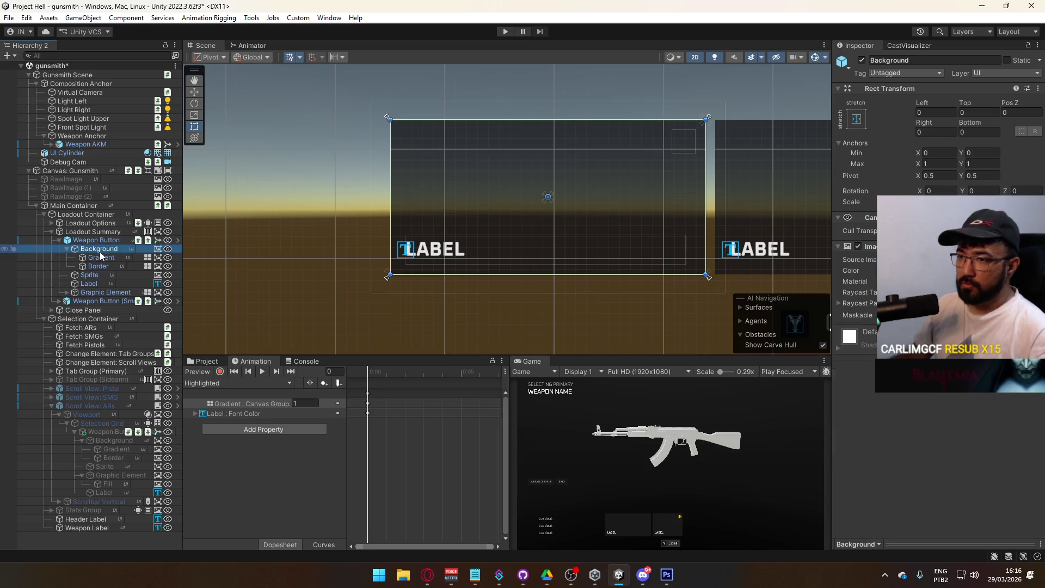
{"action": "left_click", "coordinate": [104, 241]}
{"action": "scroll", "coordinate": [936, 397], "scroll_direction": "down", "scroll_amount": 10}
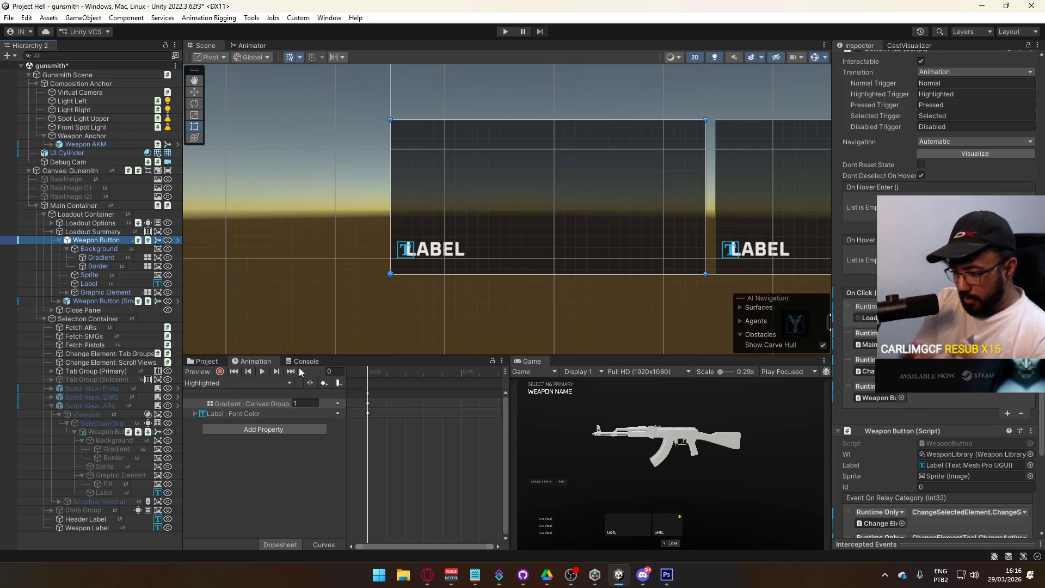
Turn on keyframe recording for the Highlighted clip and select Border
{"action": "left_click", "coordinate": [219, 372]}
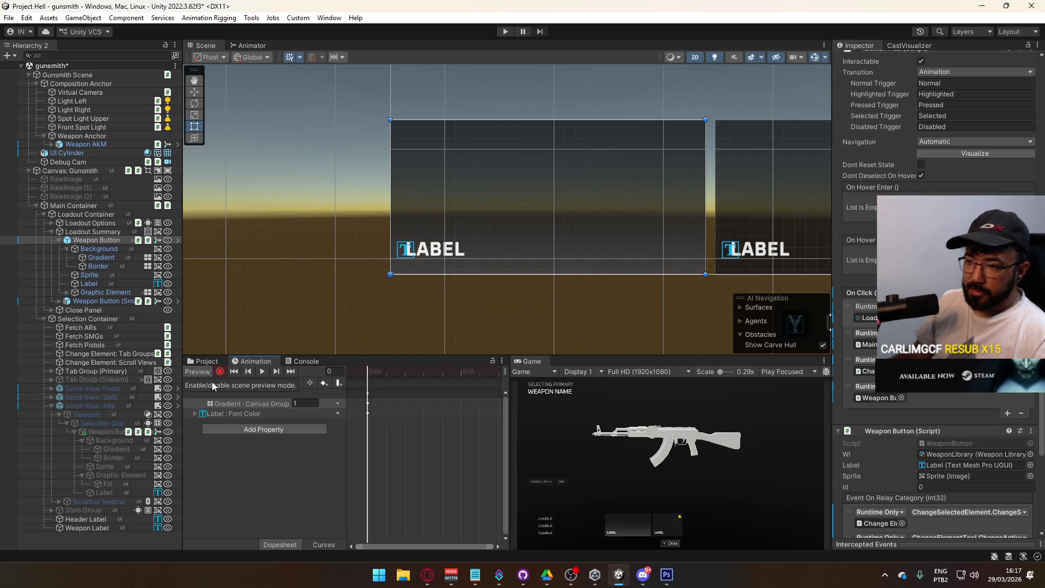
{"action": "left_click", "coordinate": [218, 384]}
{"action": "left_click", "coordinate": [220, 407]}
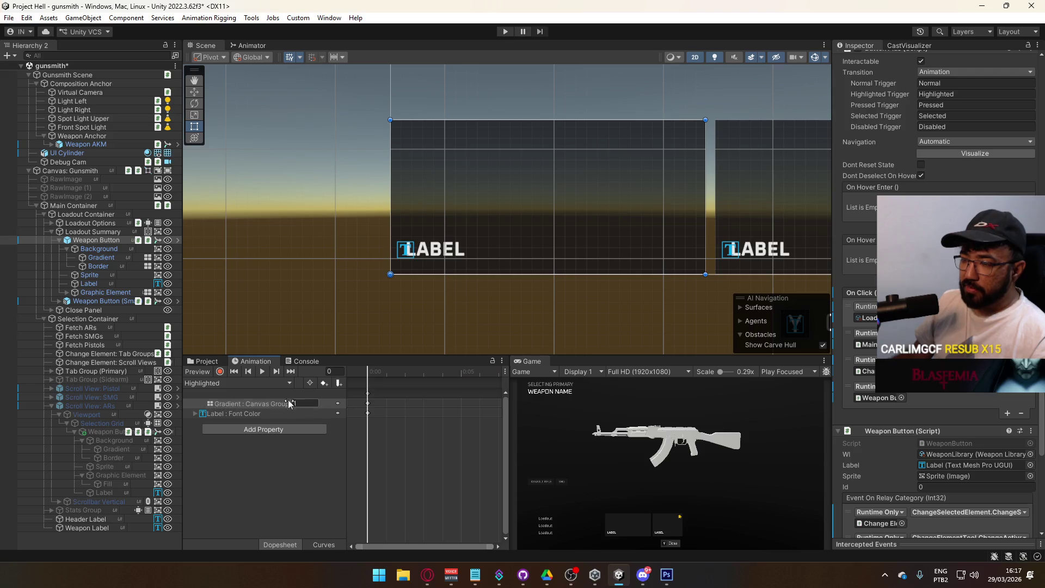
{"action": "left_click", "coordinate": [219, 371]}
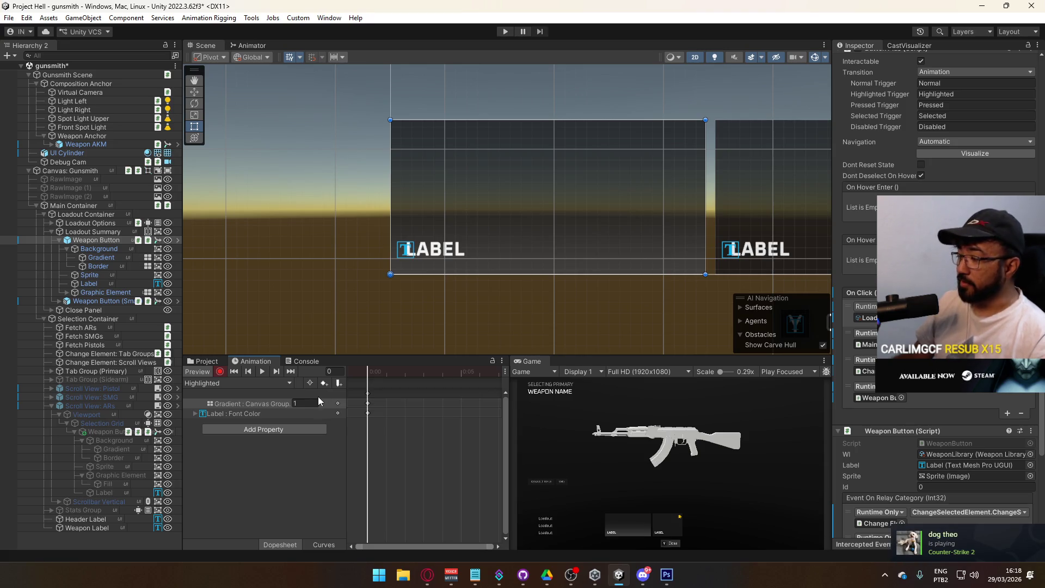
{"action": "left_click", "coordinate": [102, 266]}
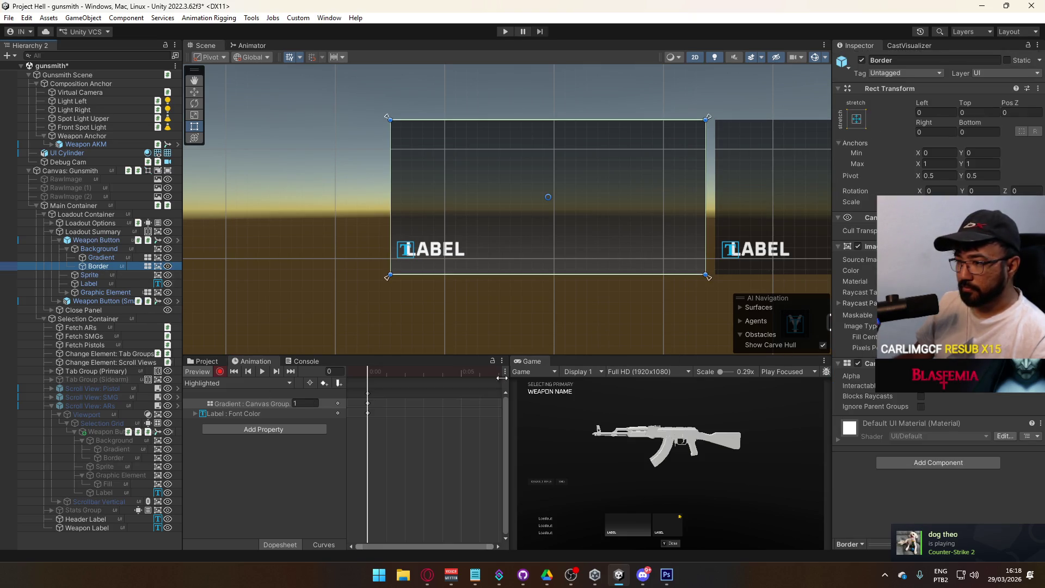
Remove the Border's Canvas Group and apply the removal to the Weapon Button prefab
{"action": "left_click", "coordinate": [936, 376]}
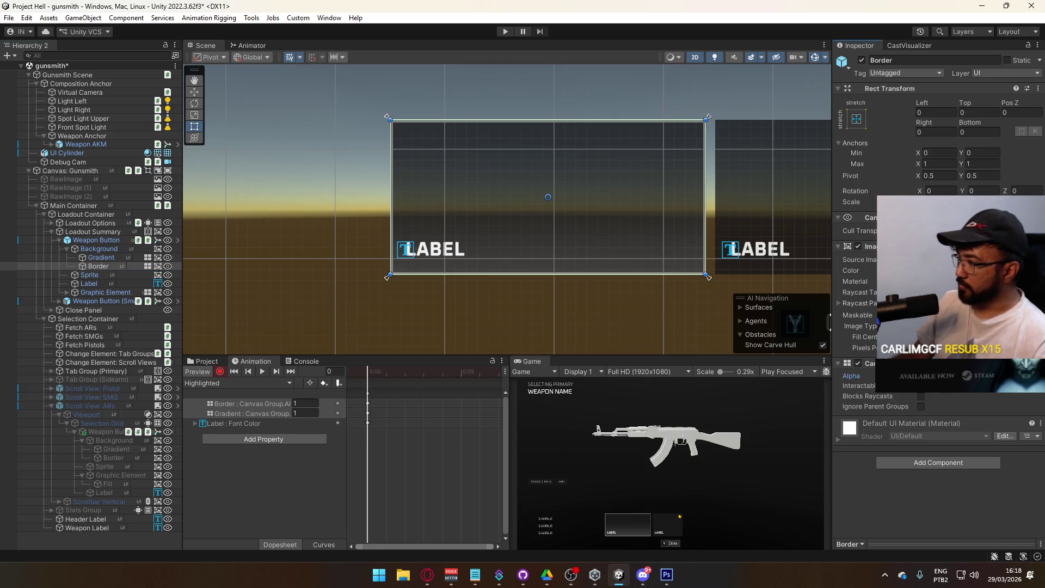
{"action": "left_click", "coordinate": [219, 372]}
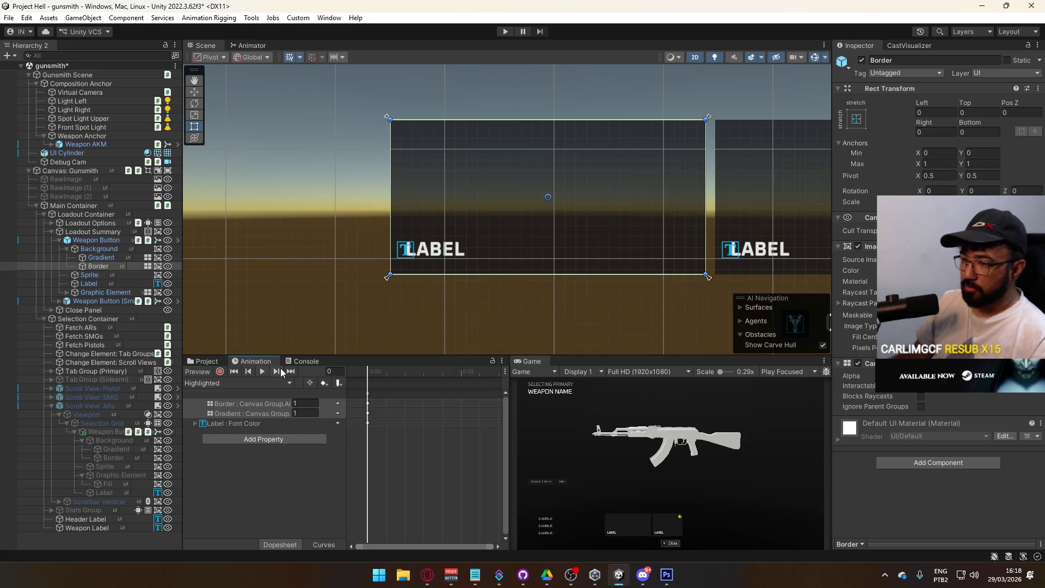
{"action": "left_click", "coordinate": [1040, 363]}
{"action": "left_click", "coordinate": [871, 387]}
{"action": "right_click", "coordinate": [871, 364]}
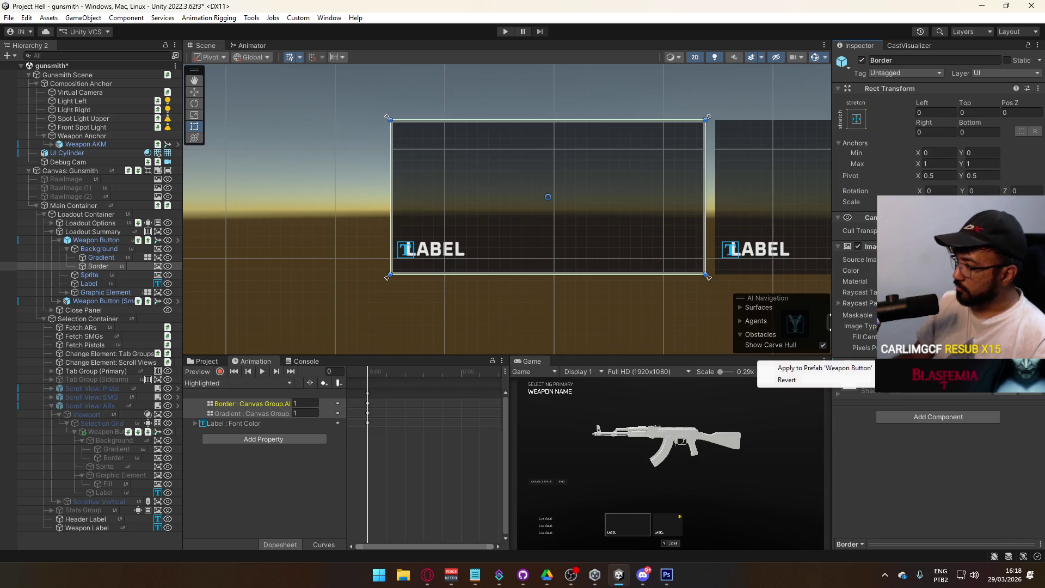
{"action": "left_click", "coordinate": [795, 366]}
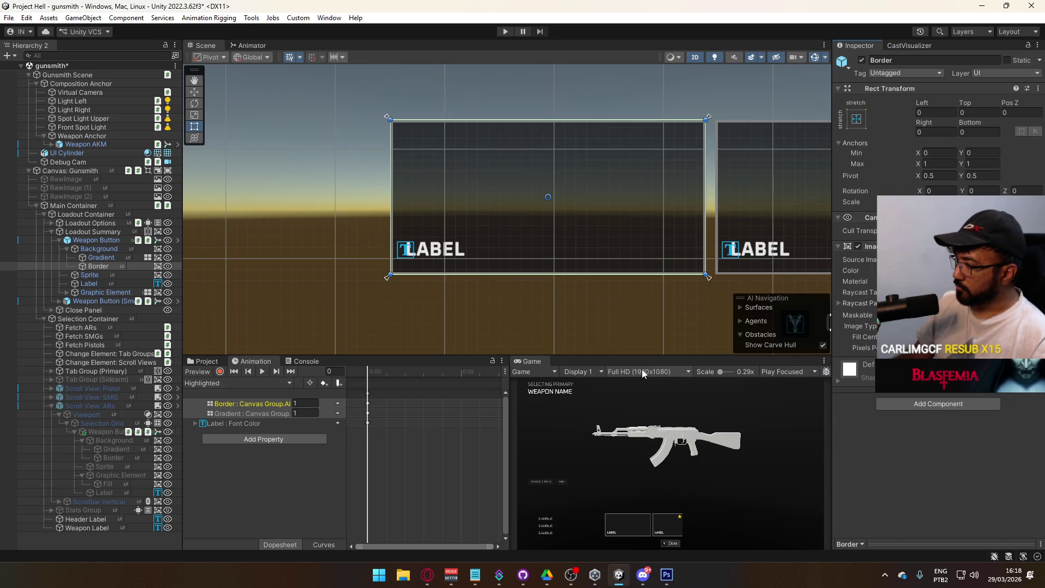
Delete the missing Border alpha track, then reload Highlighted via the Normal clip
{"action": "left_click", "coordinate": [236, 405]}
{"action": "key", "text": "Delete"}
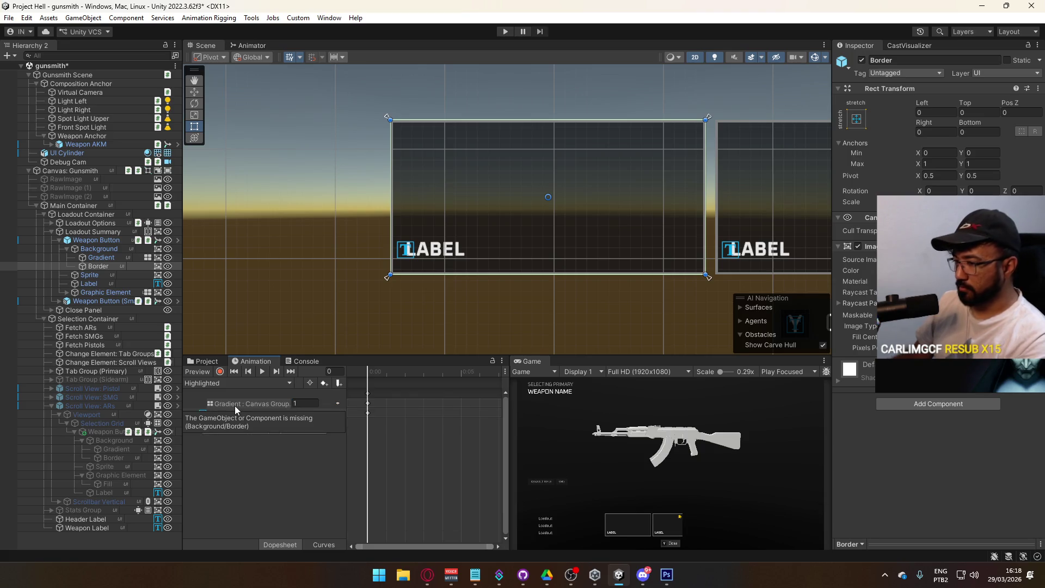
{"action": "left_click", "coordinate": [254, 383]}
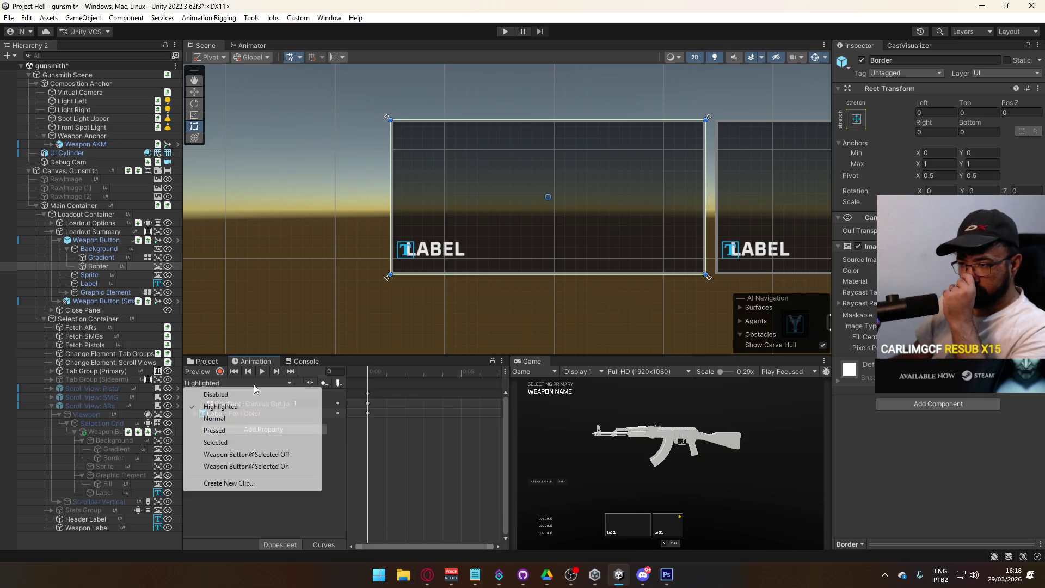
{"action": "left_click", "coordinate": [244, 419]}
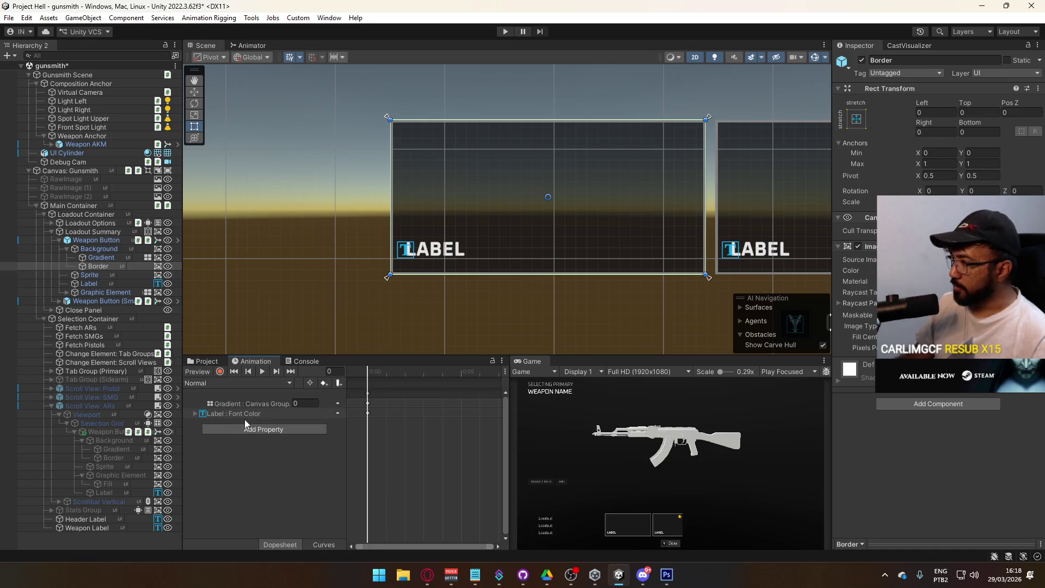
{"action": "left_click", "coordinate": [241, 383]}
{"action": "left_click", "coordinate": [226, 407]}
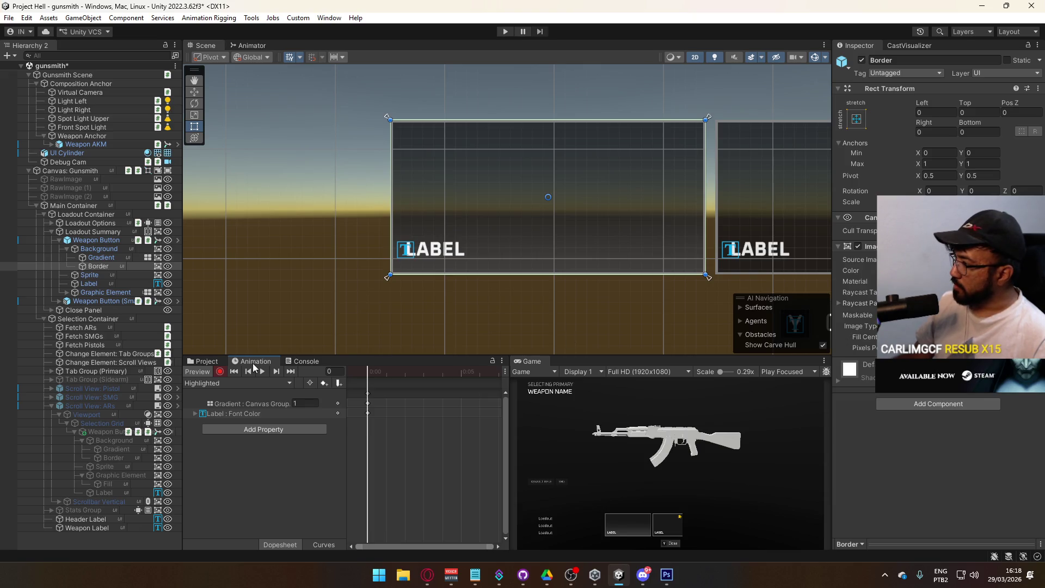
Key the Border's Image Color alpha to 80 in the Highlighted clip
{"action": "left_click", "coordinate": [969, 270]}
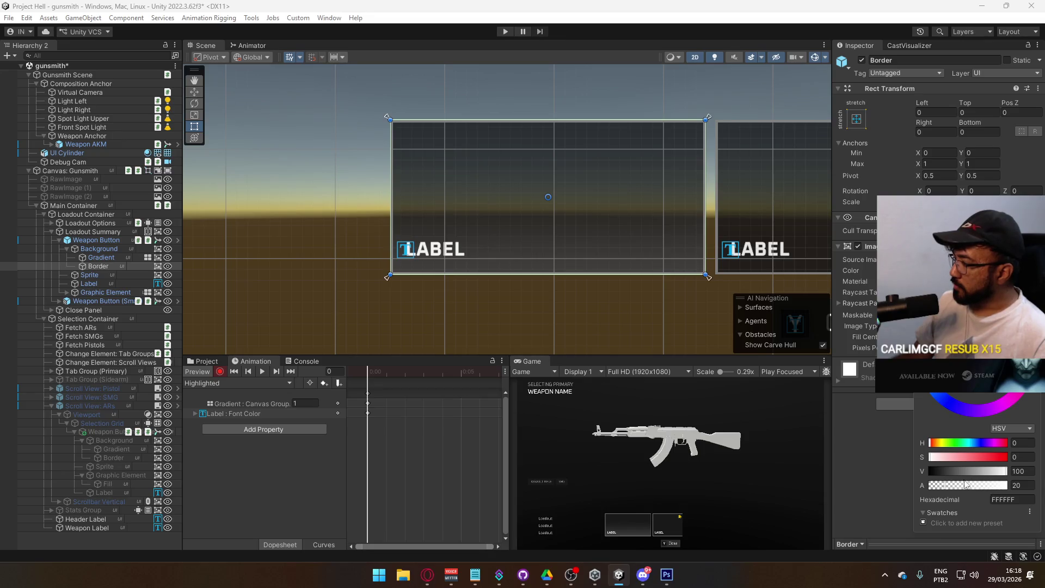
{"action": "left_click", "coordinate": [970, 486]}
{"action": "left_click_drag", "start_coordinate": [970, 487], "coordinate": [990, 488]}
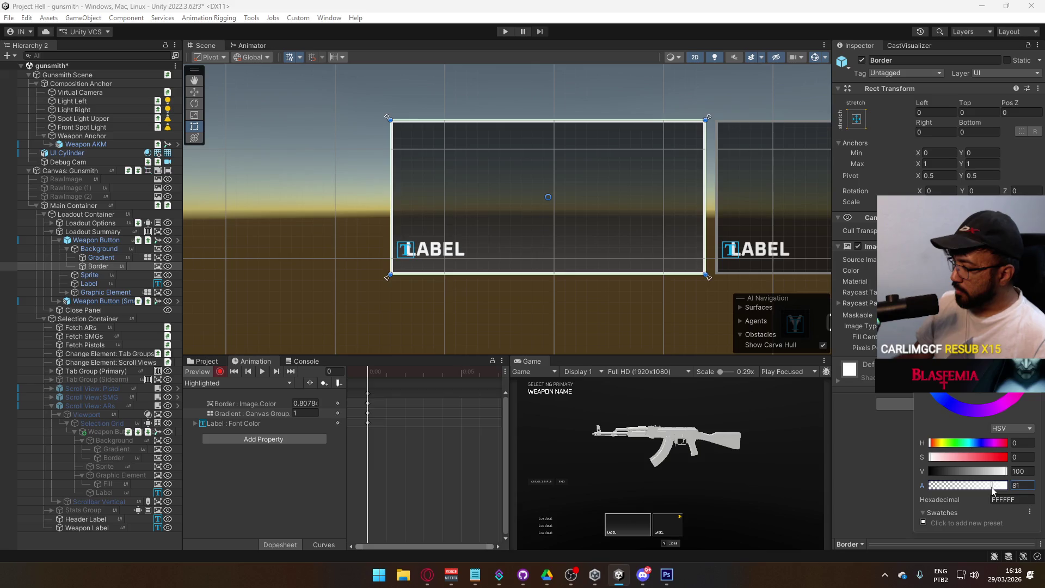
{"action": "left_click", "coordinate": [1029, 484]}
{"action": "type", "text": "8"}
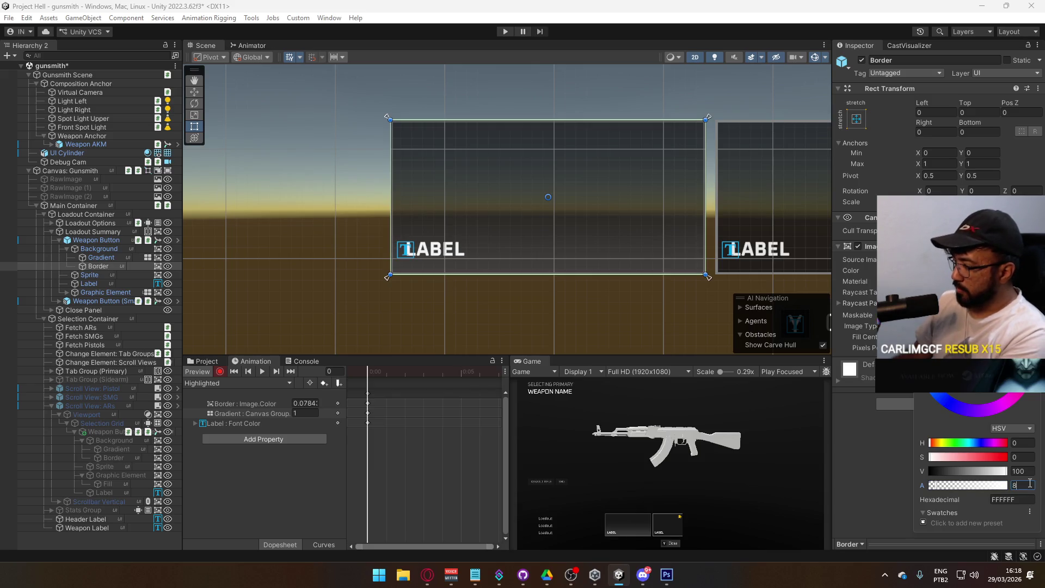
{"action": "type", "text": "0"}
{"action": "key", "text": "Return"}
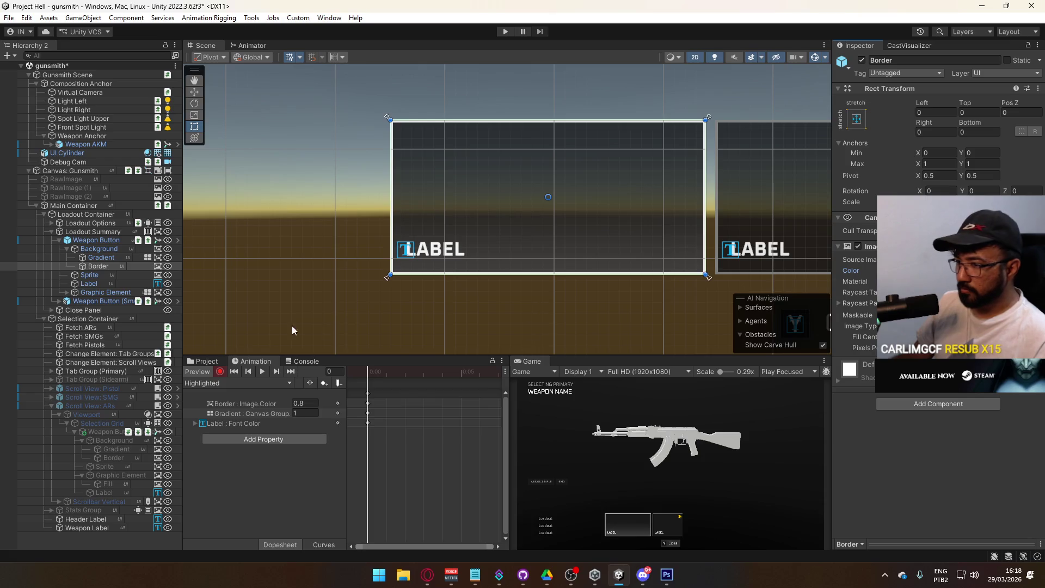
Toggle the animation preview off and on to check the brightened border
{"action": "left_click", "coordinate": [206, 372]}
{"action": "left_click", "coordinate": [208, 370]}
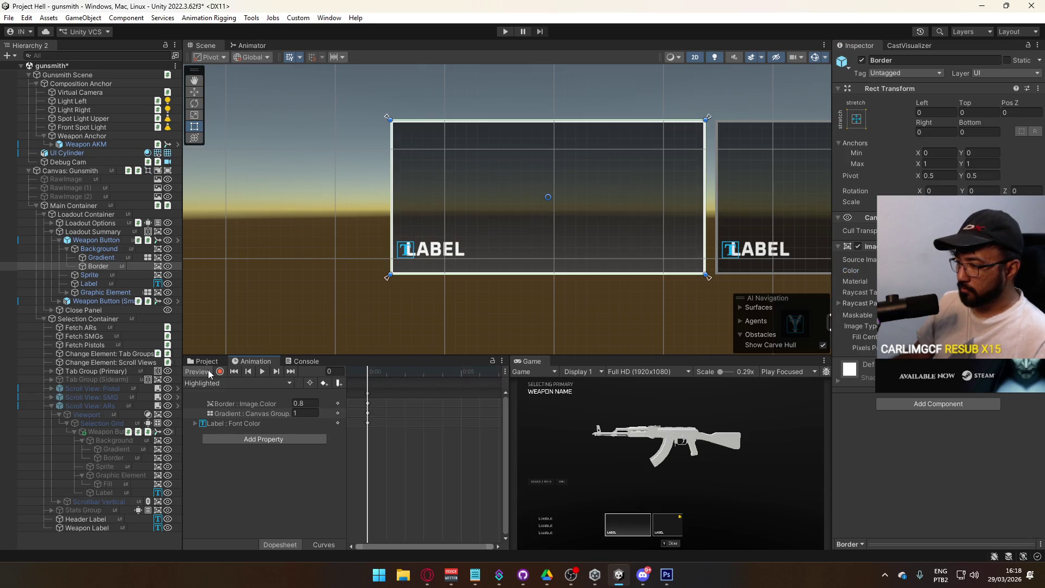
{"action": "left_click", "coordinate": [208, 370]}
{"action": "left_click", "coordinate": [208, 371]}
{"action": "left_click", "coordinate": [208, 371]}
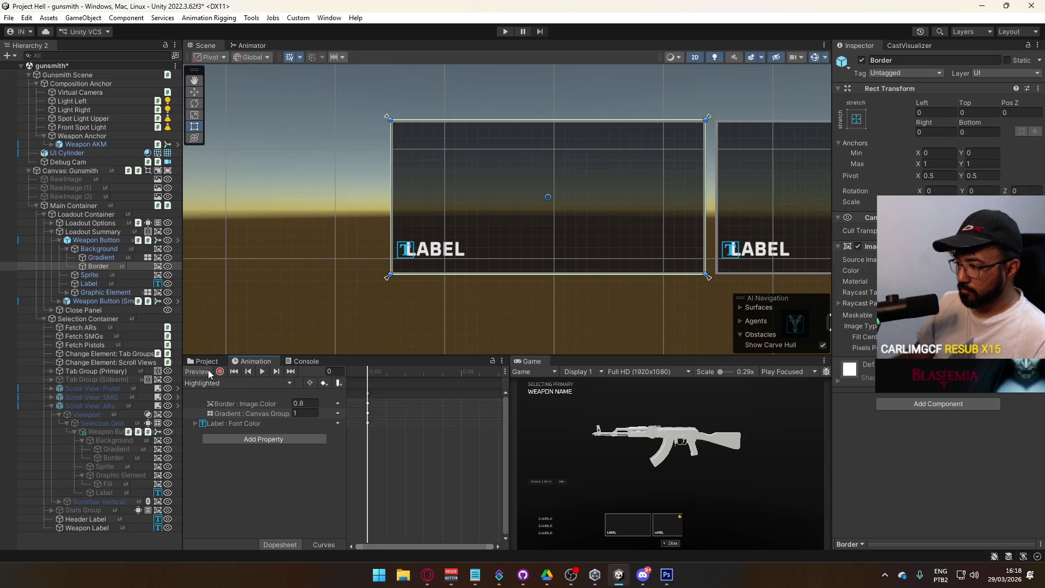
{"action": "left_click", "coordinate": [234, 385]}
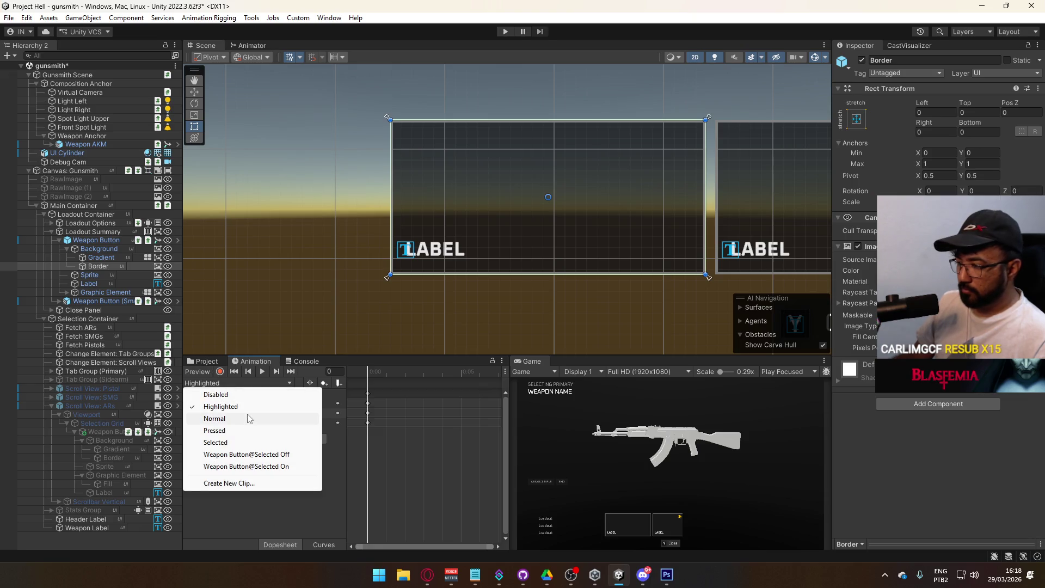
Switch to the Normal clip and toggle its animation preview
{"action": "left_click", "coordinate": [249, 418]}
{"action": "left_click", "coordinate": [205, 371]}
{"action": "left_click", "coordinate": [205, 371]}
{"action": "left_click", "coordinate": [204, 371]}
{"action": "left_click", "coordinate": [204, 372]}
{"action": "left_click", "coordinate": [234, 383]}
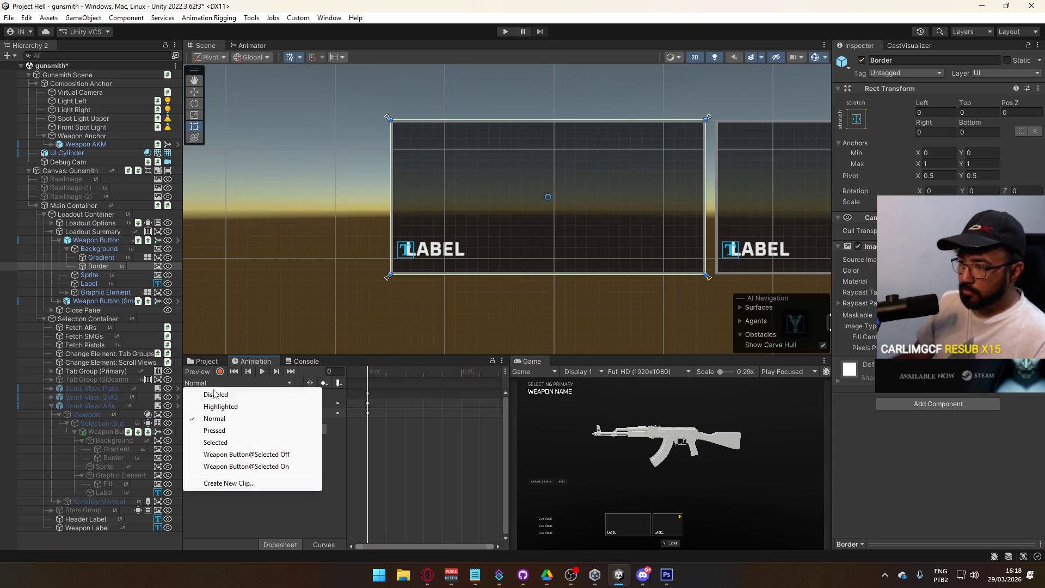
Show the Pressed clip with Weapon Button selected and preview it on the label
{"action": "left_click", "coordinate": [237, 431]}
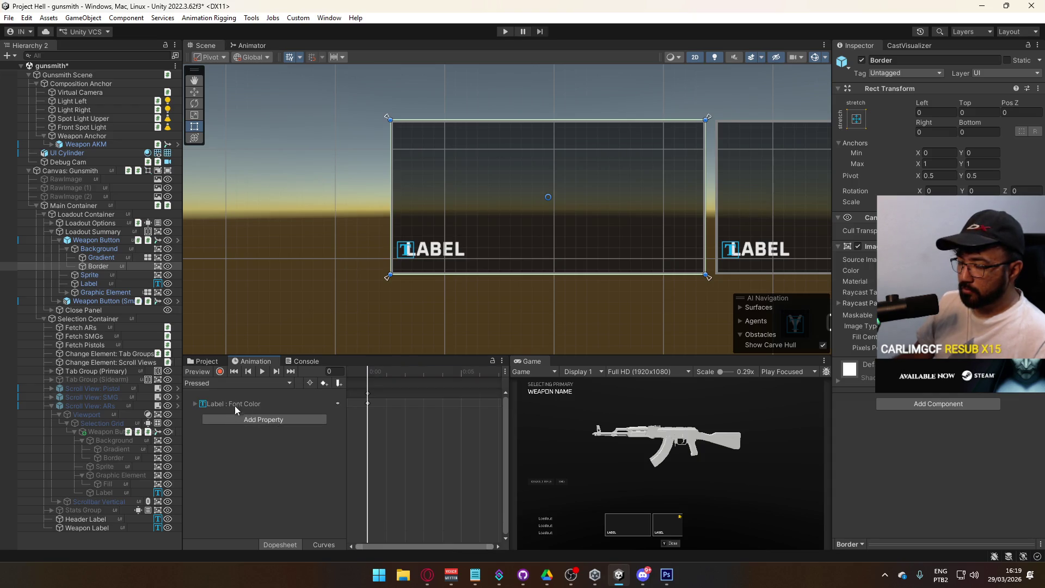
{"action": "left_click", "coordinate": [208, 383]}
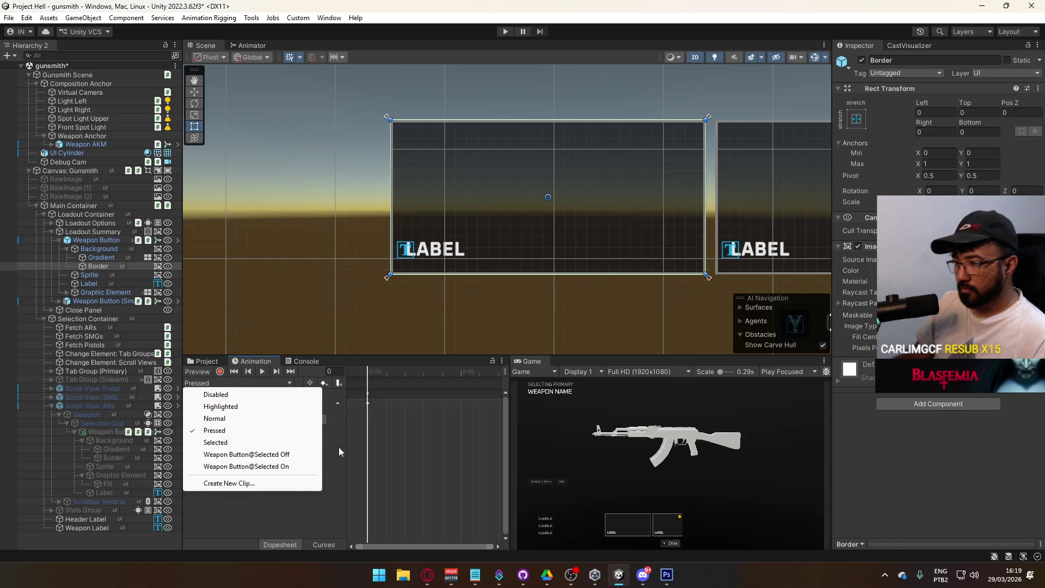
{"action": "left_click", "coordinate": [339, 446]}
{"action": "left_click", "coordinate": [229, 387]}
{"action": "left_click", "coordinate": [200, 371]}
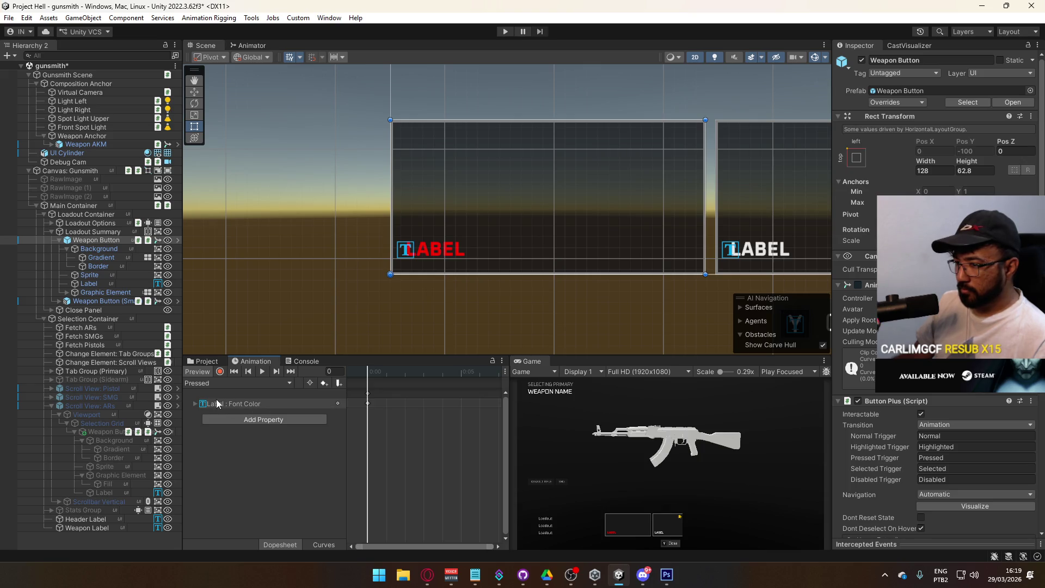
Compare the Highlighted clip, then return to Pressed and scrub to frame 2
{"action": "left_click", "coordinate": [230, 383]}
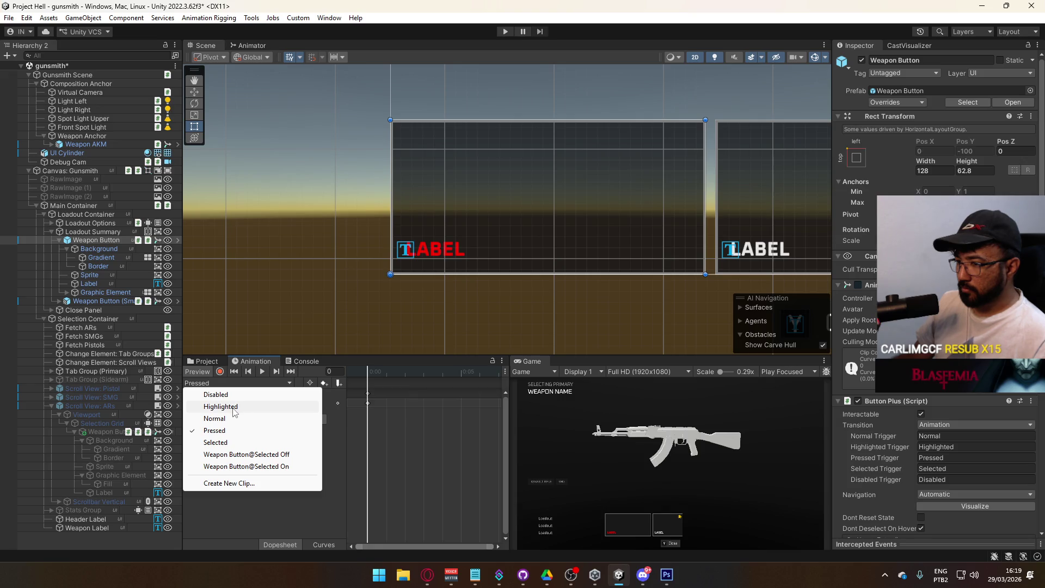
{"action": "left_click", "coordinate": [233, 409]}
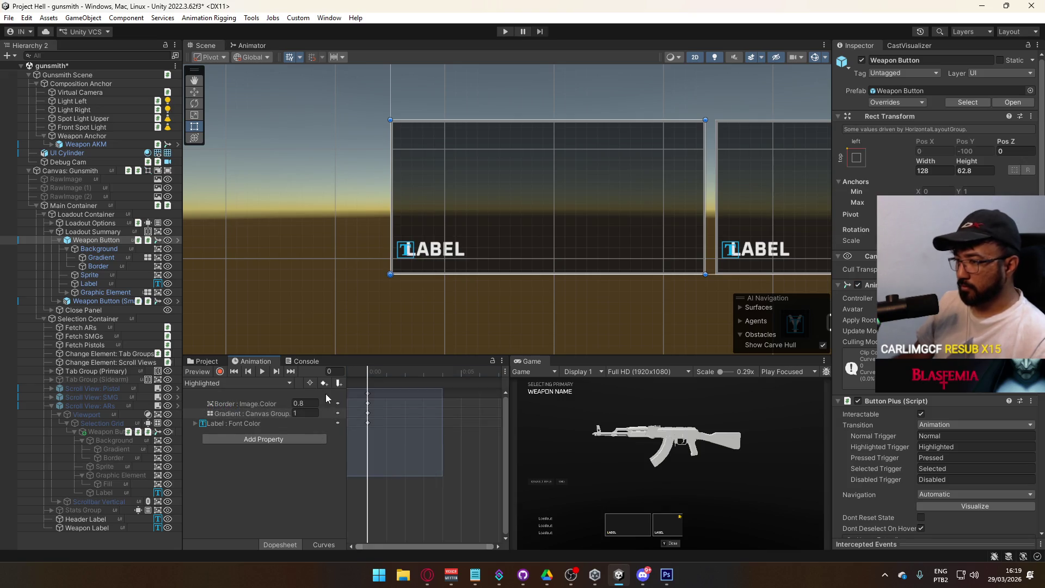
{"action": "left_click", "coordinate": [263, 383]}
{"action": "left_click", "coordinate": [228, 434]}
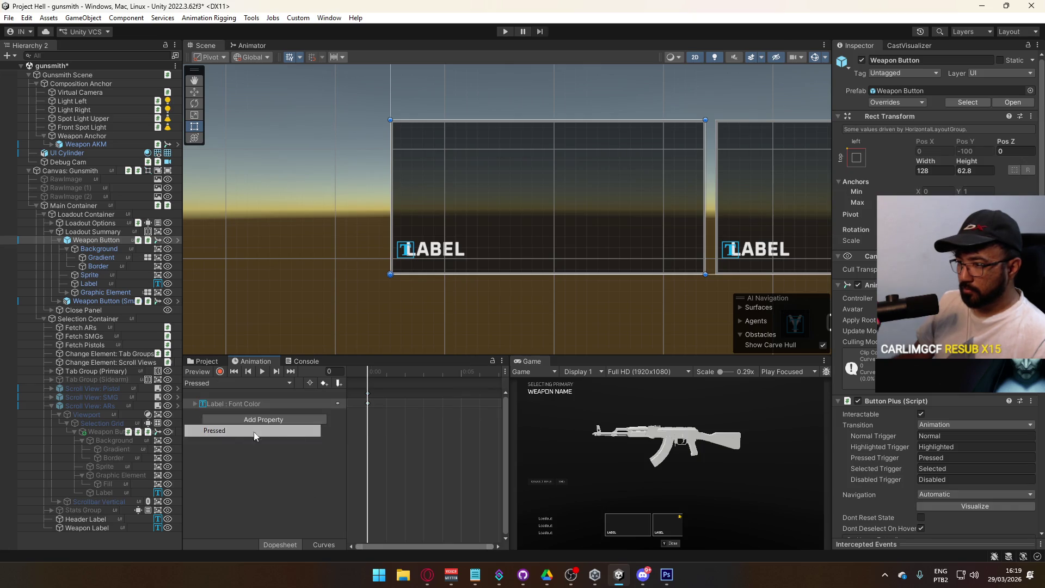
{"action": "mouse_move", "coordinate": [386, 378]}
{"action": "left_mouse_down"}
{"action": "mouse_move", "coordinate": [396, 380]}
{"action": "mouse_move", "coordinate": [222, 380]}
{"action": "left_mouse_up"}
Check the Selected and Highlighted clips, ending on the Disabled clip
{"action": "left_click", "coordinate": [223, 381]}
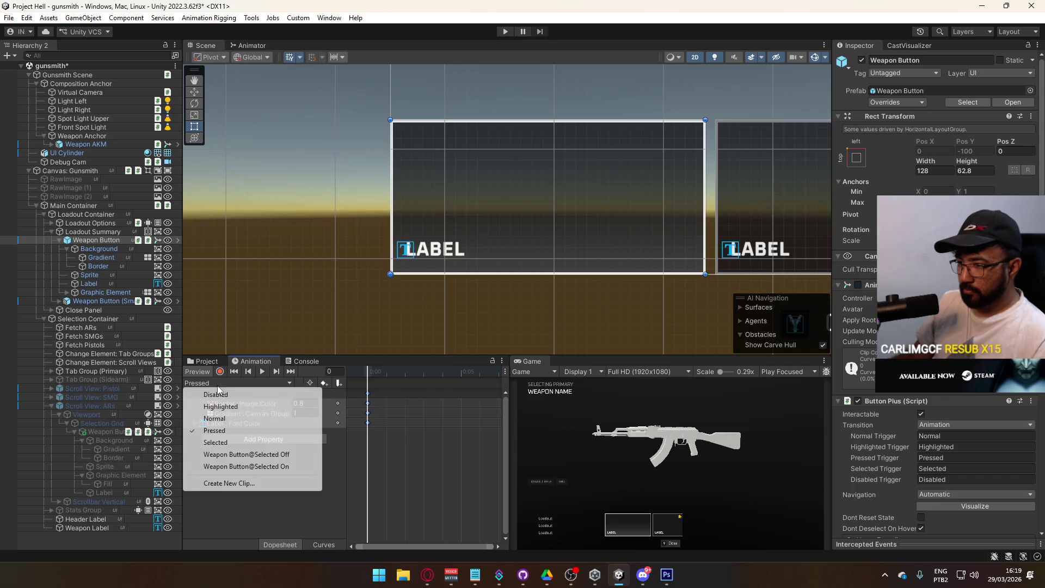
{"action": "left_click", "coordinate": [243, 445]}
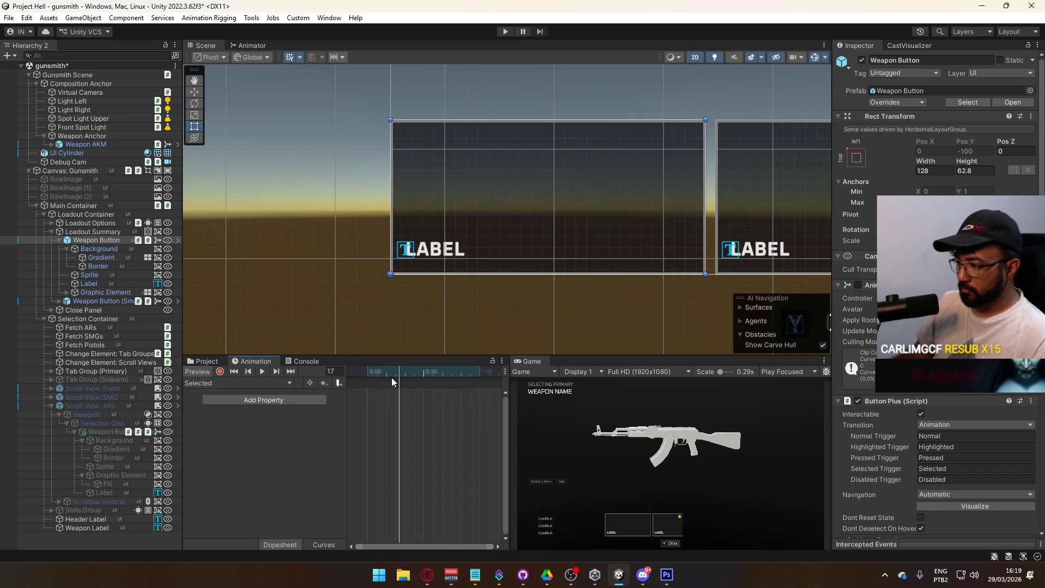
{"action": "left_click", "coordinate": [236, 384]}
{"action": "left_click", "coordinate": [253, 406]}
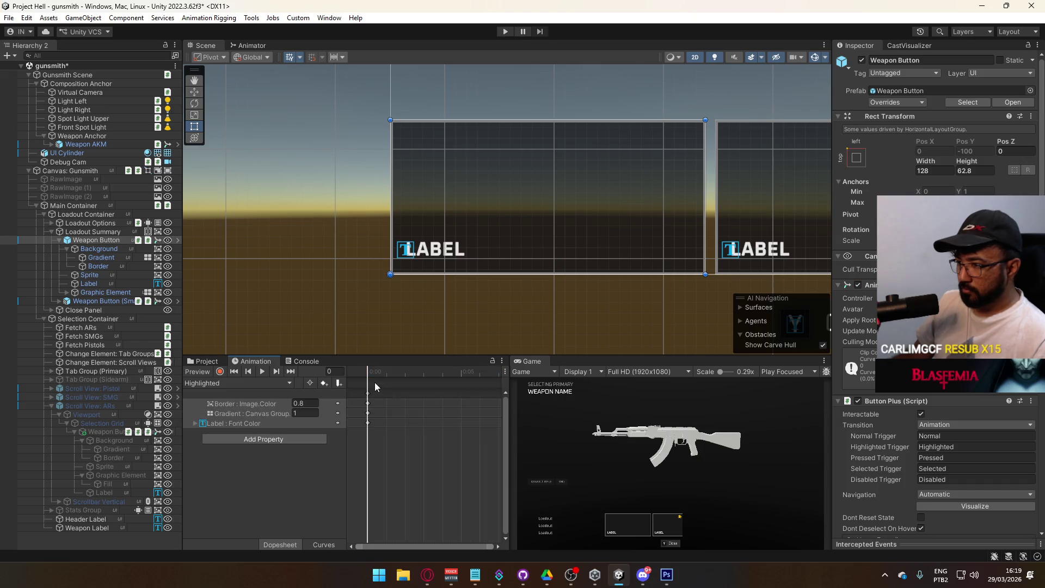
{"action": "left_click", "coordinate": [246, 383]}
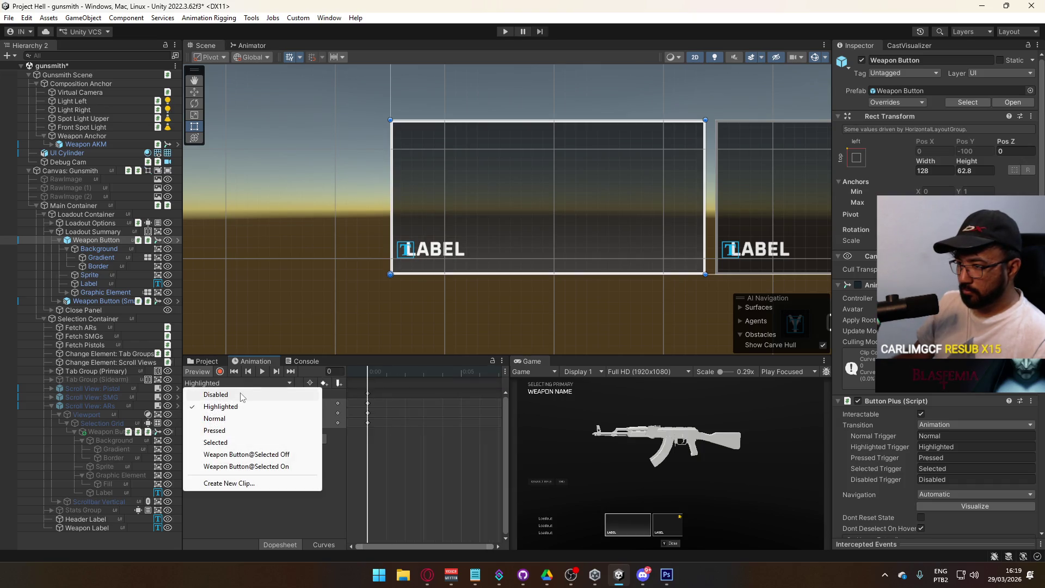
{"action": "left_click", "coordinate": [241, 394]}
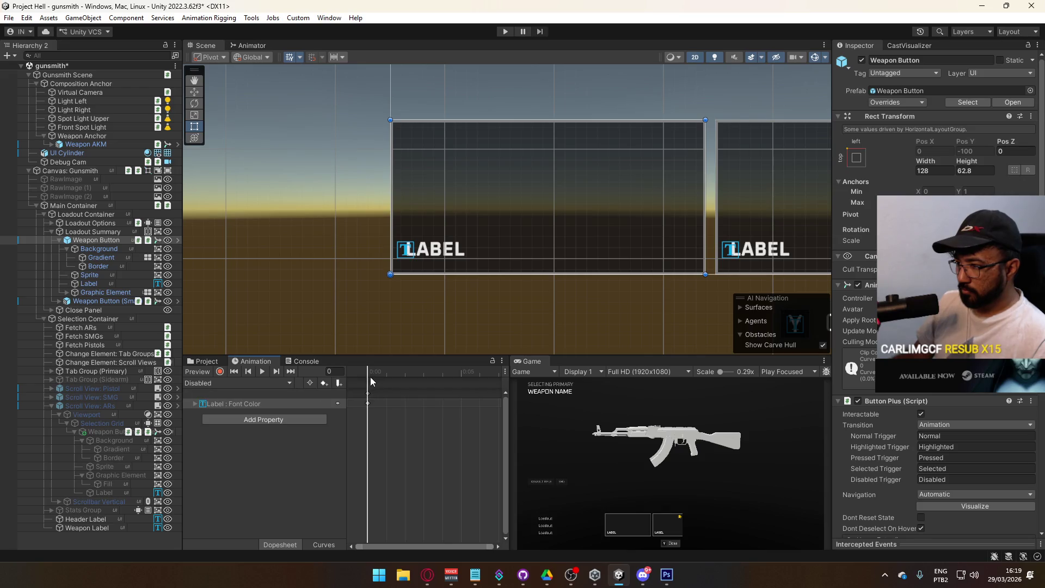
{"action": "left_click", "coordinate": [242, 384]}
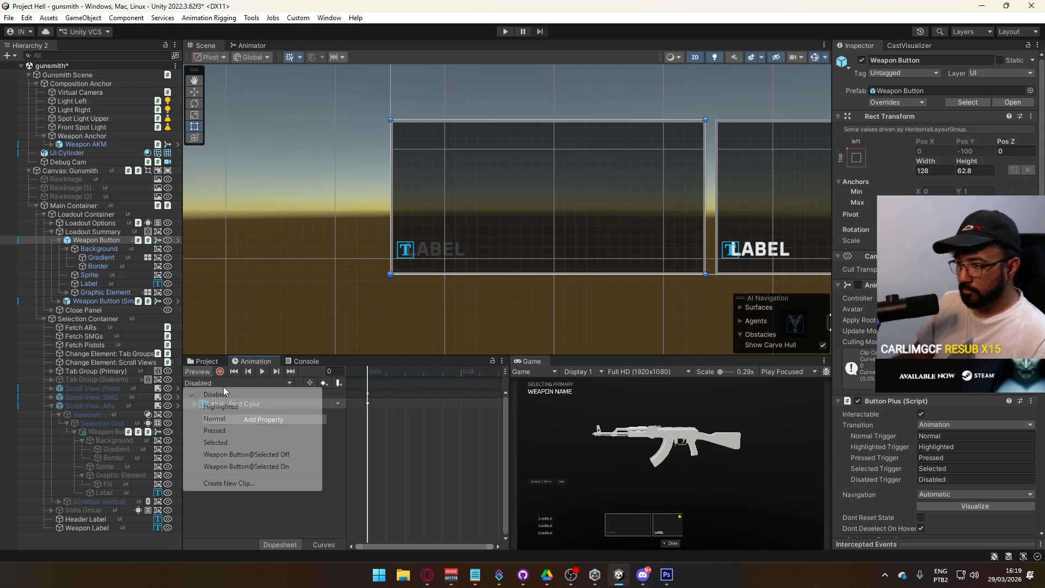
Open the Selected On clip, return to frame 0 and turn off preview
{"action": "left_click", "coordinate": [248, 466]}
{"action": "left_click", "coordinate": [390, 372]}
{"action": "left_click_drag", "start_coordinate": [391, 371], "coordinate": [360, 371]}
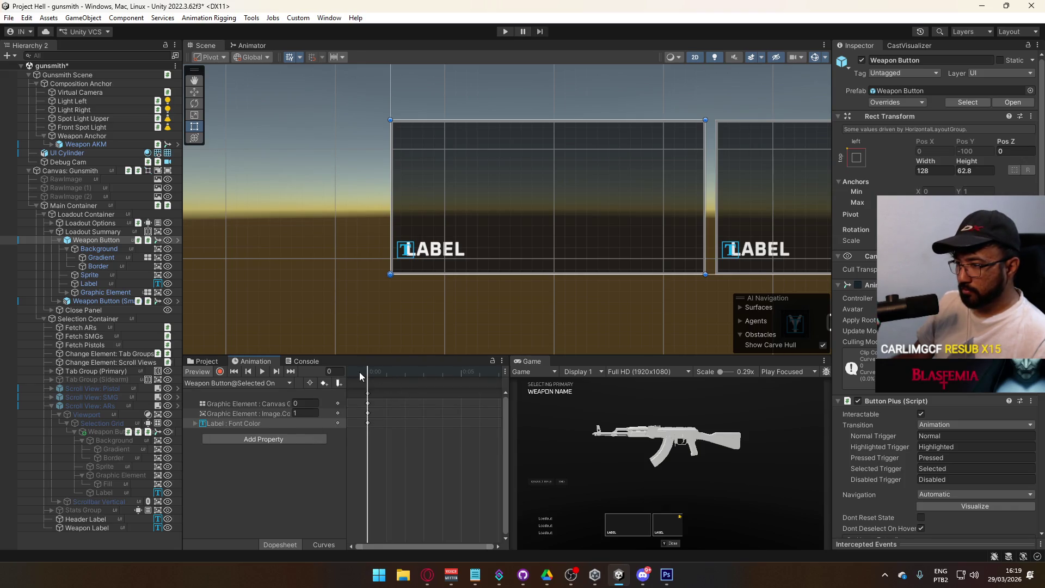
{"action": "left_click", "coordinate": [204, 374]}
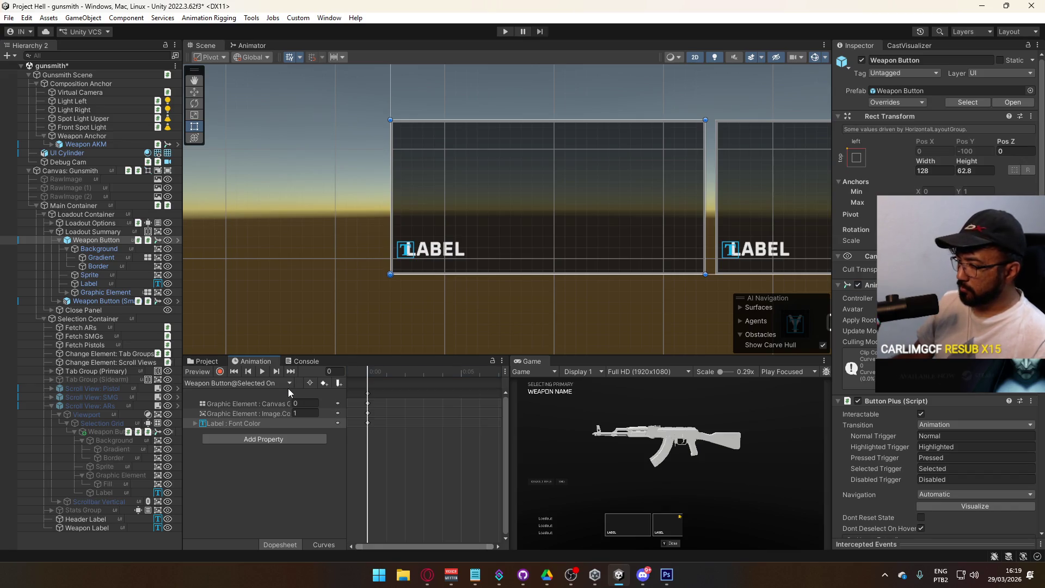
Inspect the Graphic Element canvas alpha and image colour tracks
{"action": "left_click", "coordinate": [259, 416]}
{"action": "left_click", "coordinate": [265, 405]}
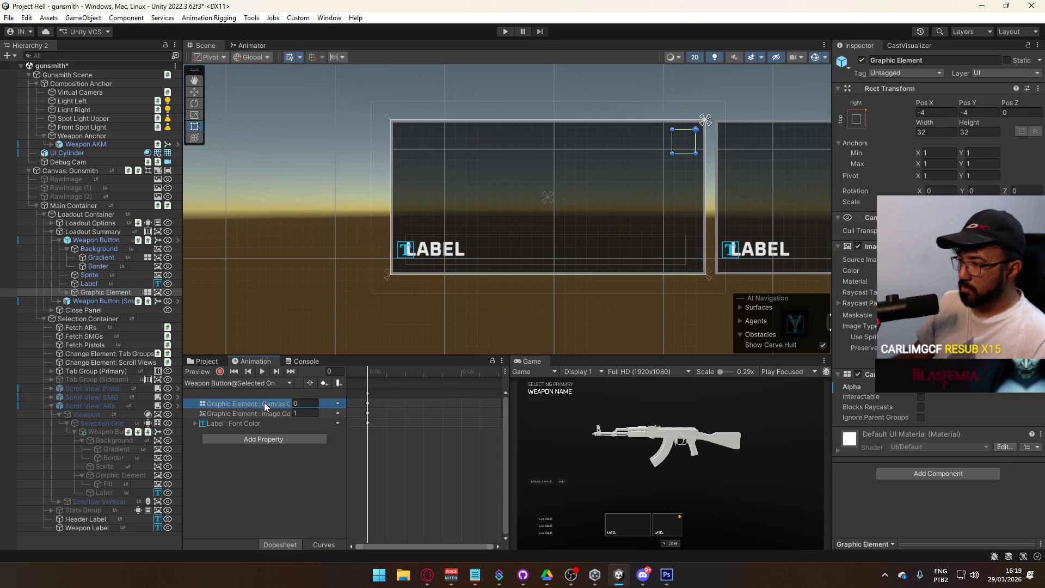
{"action": "left_click", "coordinate": [260, 414]}
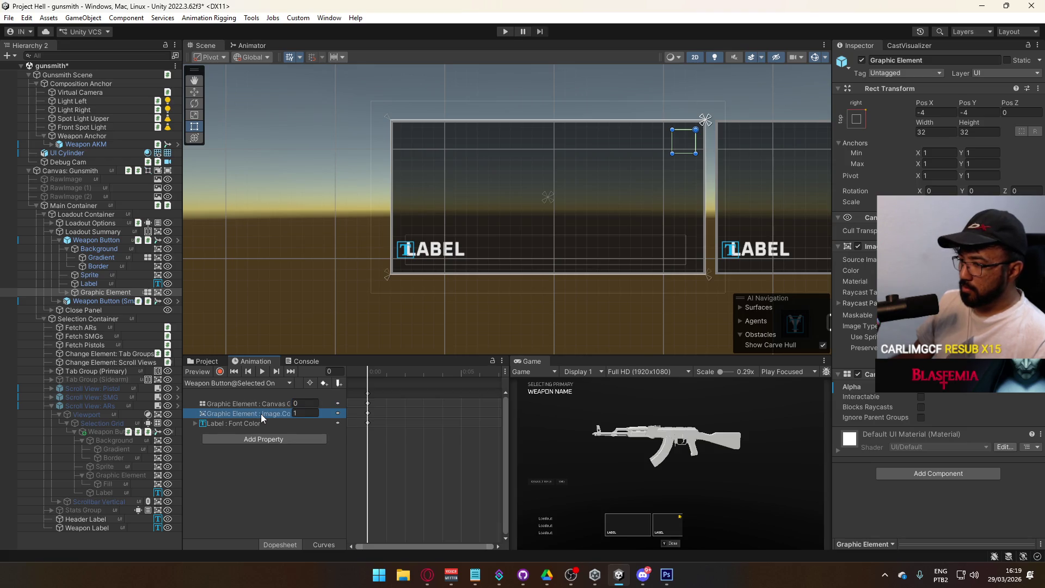
{"action": "left_click", "coordinate": [267, 405]}
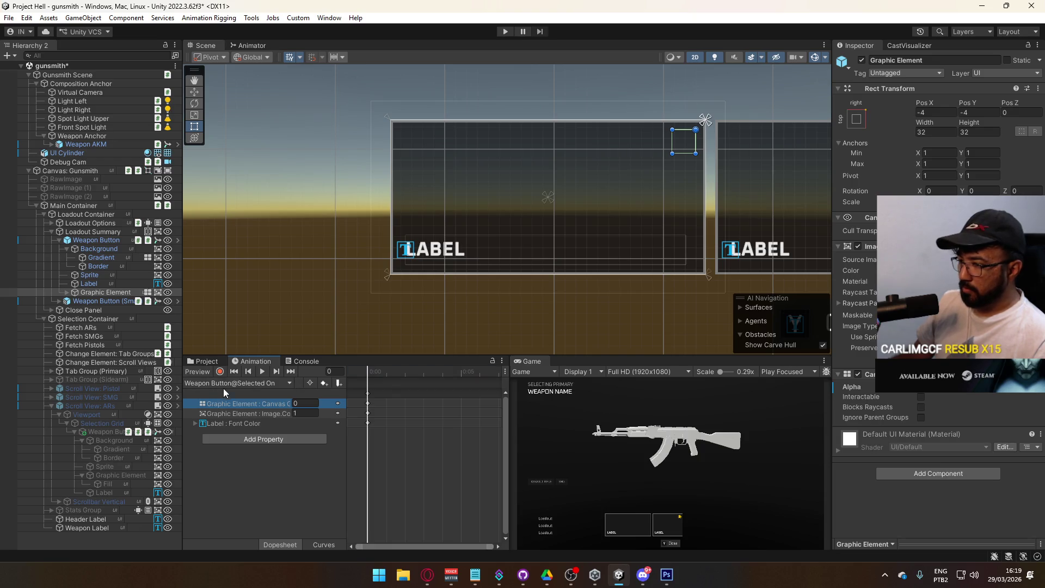
With recording on, key Graphic Element's Canvas Group alpha to 1
{"action": "left_click", "coordinate": [236, 384]}
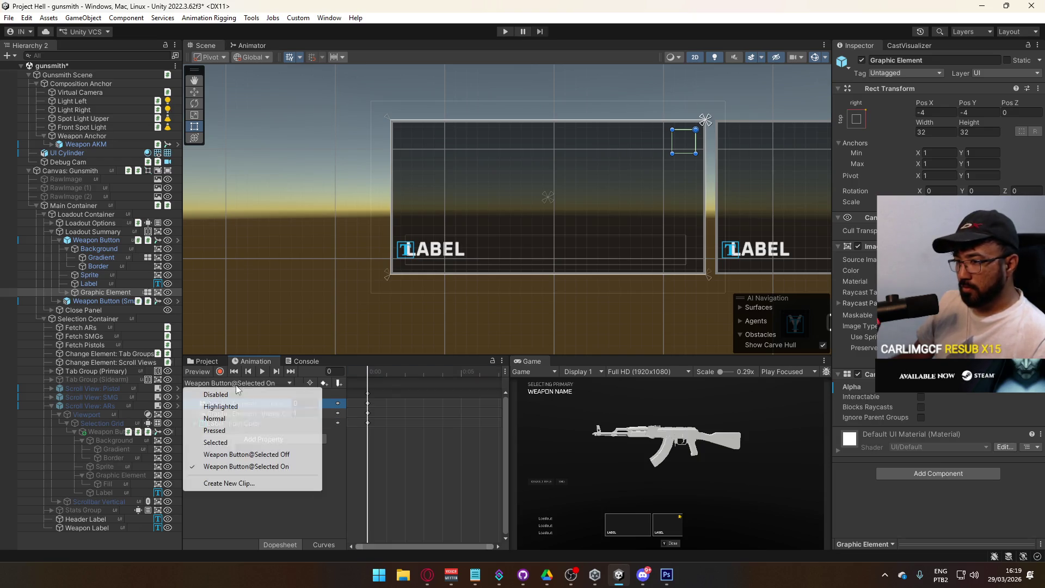
{"action": "left_click", "coordinate": [246, 466]}
{"action": "left_click", "coordinate": [249, 420]}
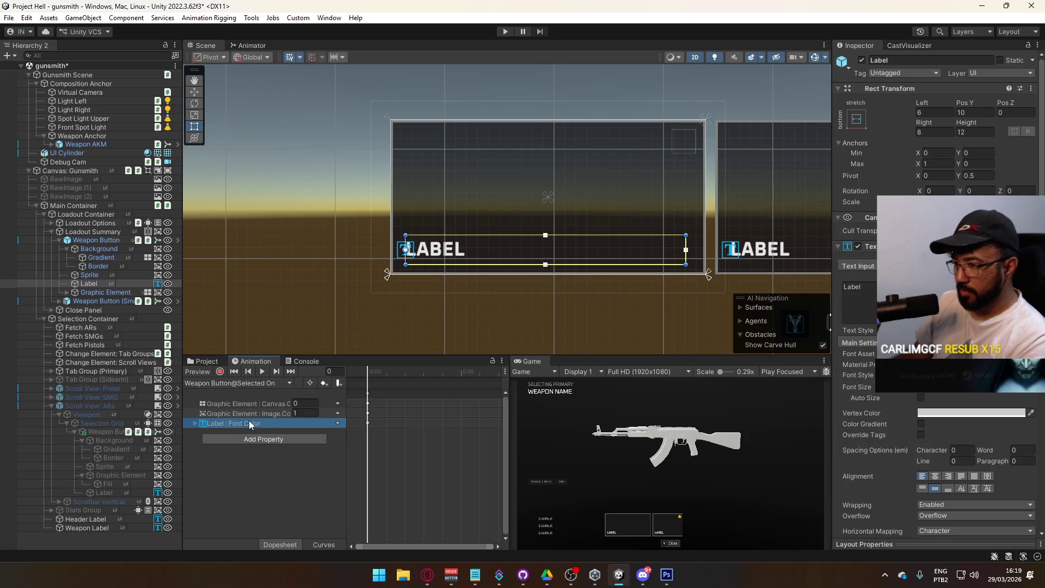
{"action": "left_click", "coordinate": [253, 413]}
{"action": "left_click", "coordinate": [219, 371]}
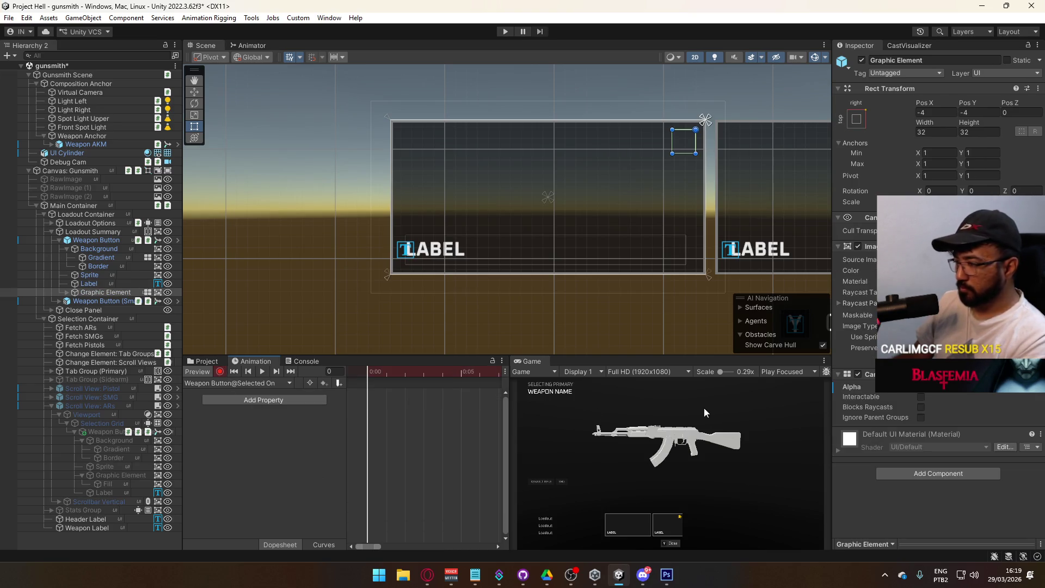
{"action": "type", "text": "1"}
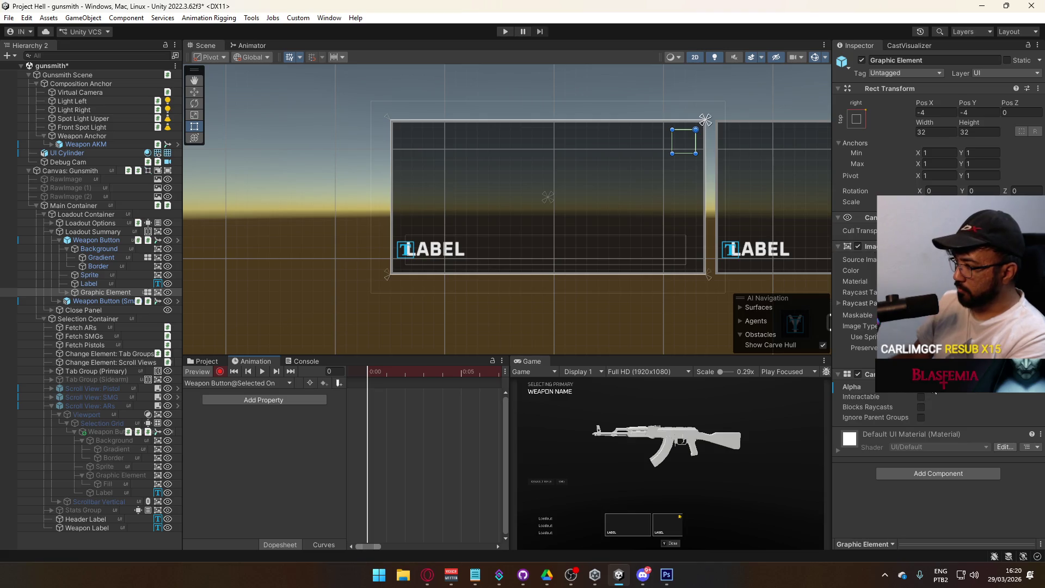
{"action": "key", "text": "Return"}
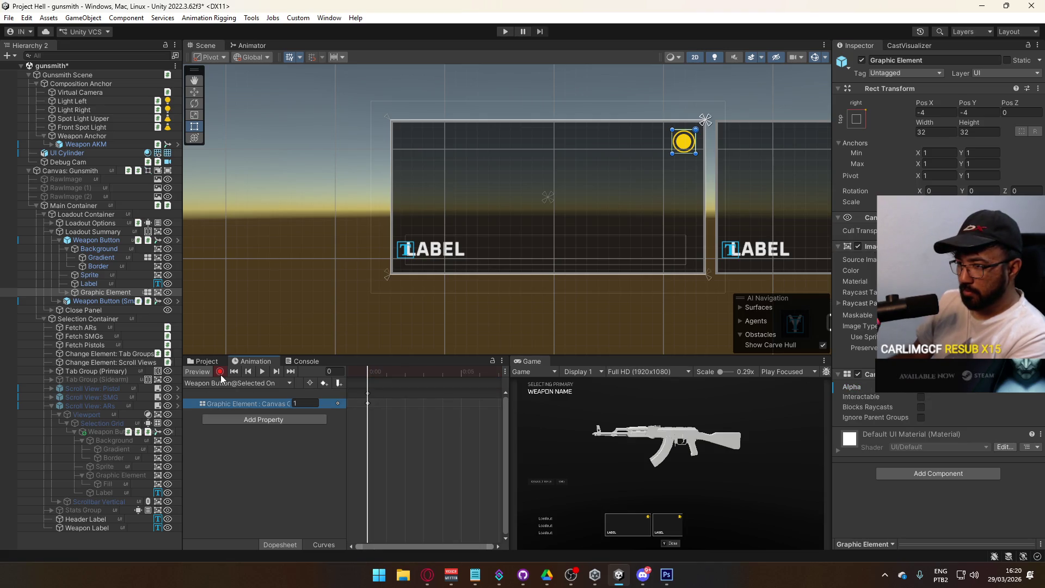
In the Selected Off clip, delete the Graphic Element tracks and key alpha 0
{"action": "left_click", "coordinate": [224, 383]}
{"action": "left_click", "coordinate": [283, 455]}
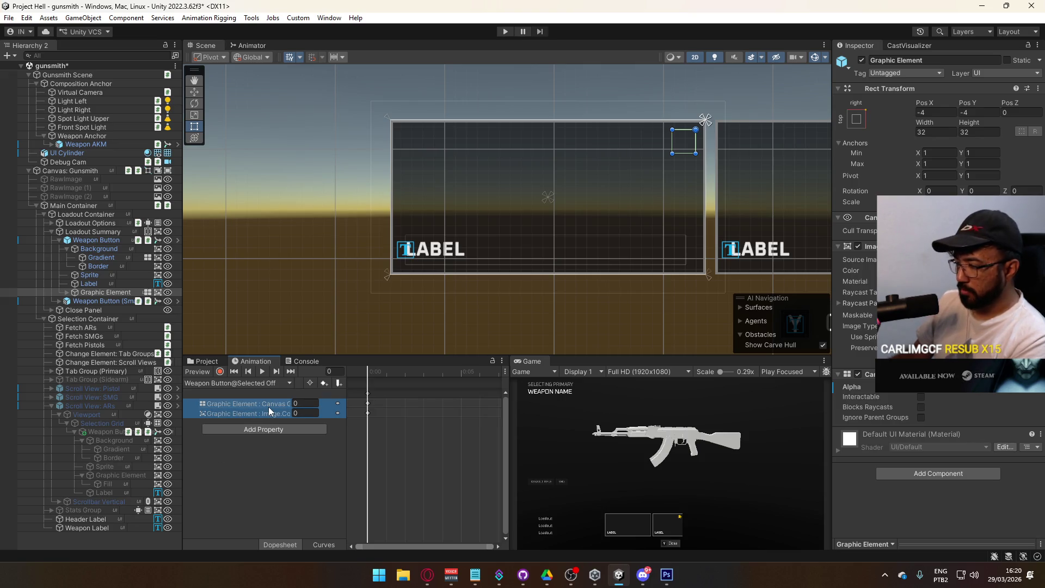
{"action": "key", "text": "Delete"}
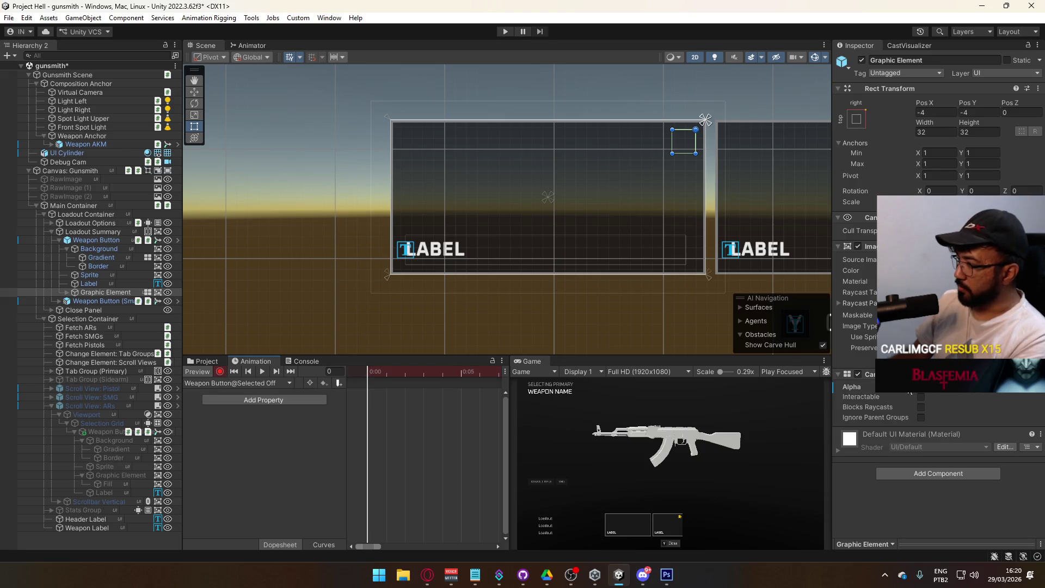
{"action": "key", "text": "Return"}
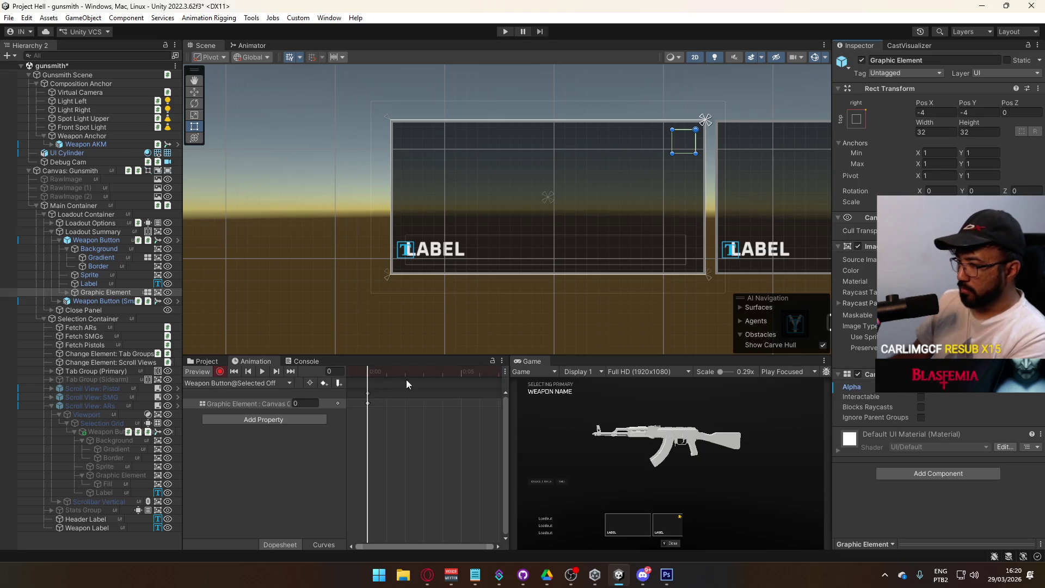
Compare the Selected On and Selected Off clips, then switch to the Normal clip
{"action": "left_click", "coordinate": [223, 382]}
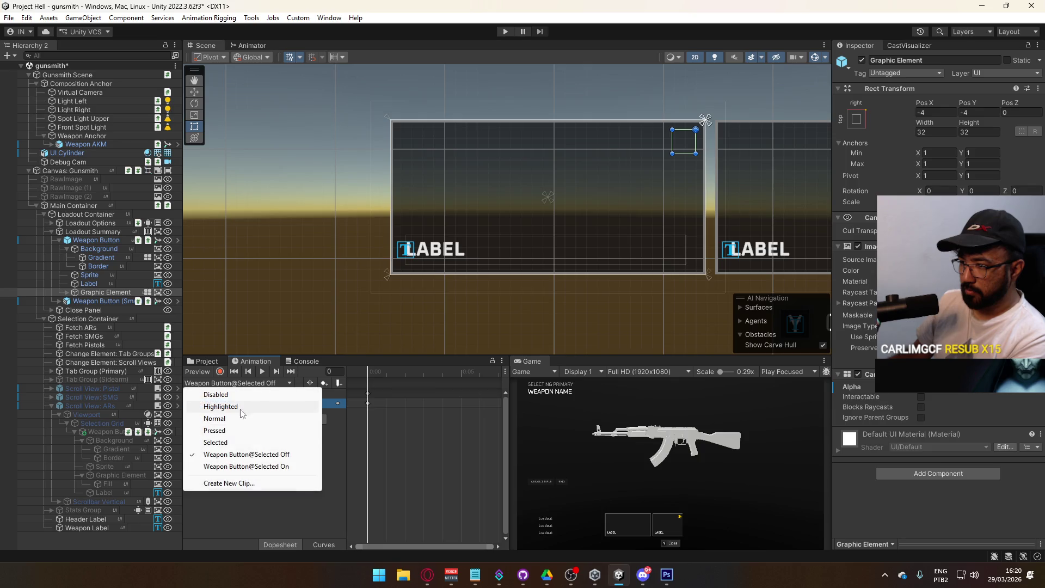
{"action": "left_click", "coordinate": [261, 467]}
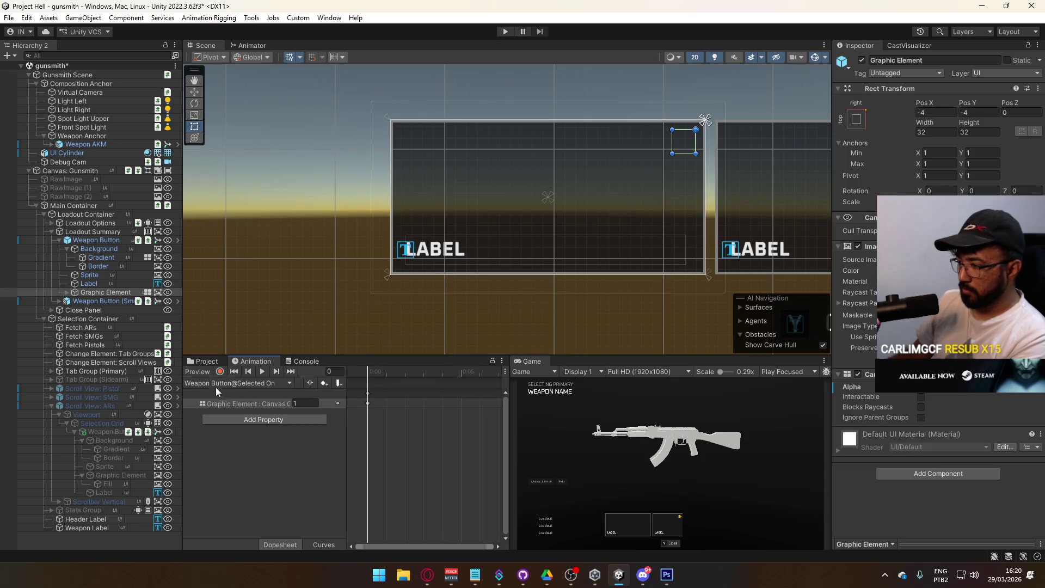
{"action": "left_click", "coordinate": [222, 383]}
{"action": "left_click", "coordinate": [262, 455]}
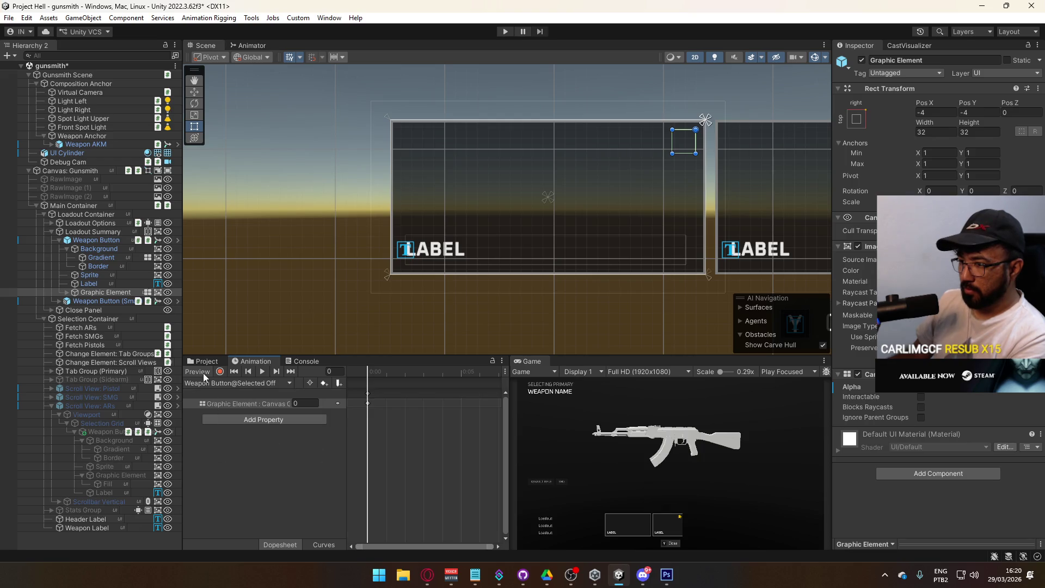
{"action": "left_click", "coordinate": [207, 383]}
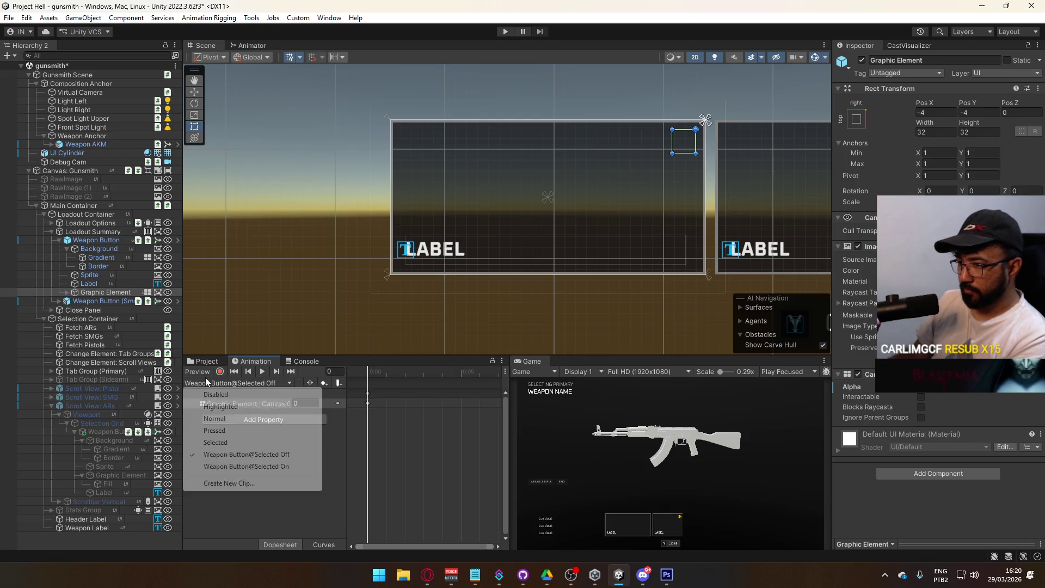
{"action": "left_click", "coordinate": [204, 371]}
{"action": "left_click", "coordinate": [217, 384]}
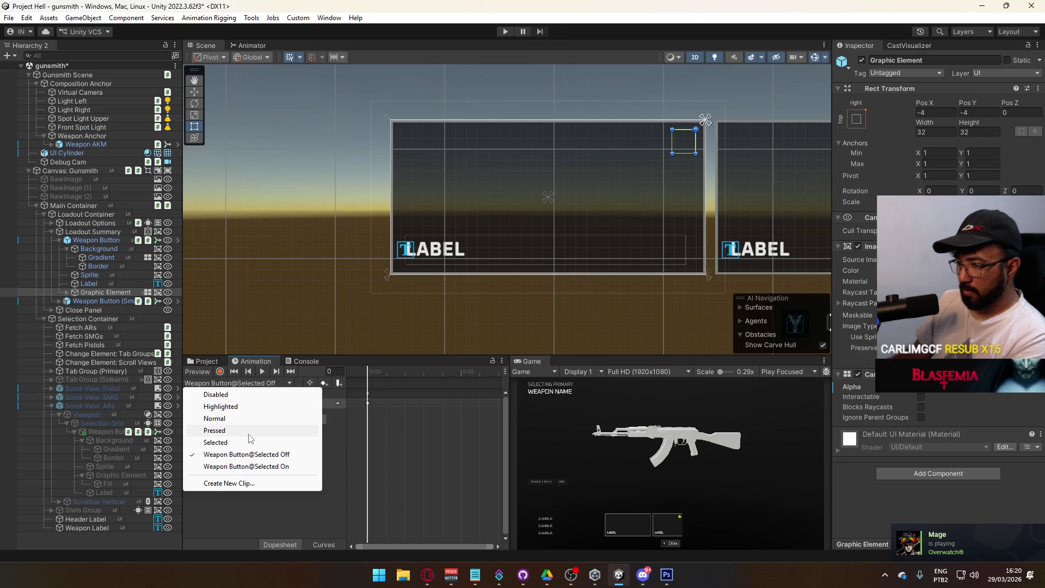
{"action": "left_click", "coordinate": [218, 418]}
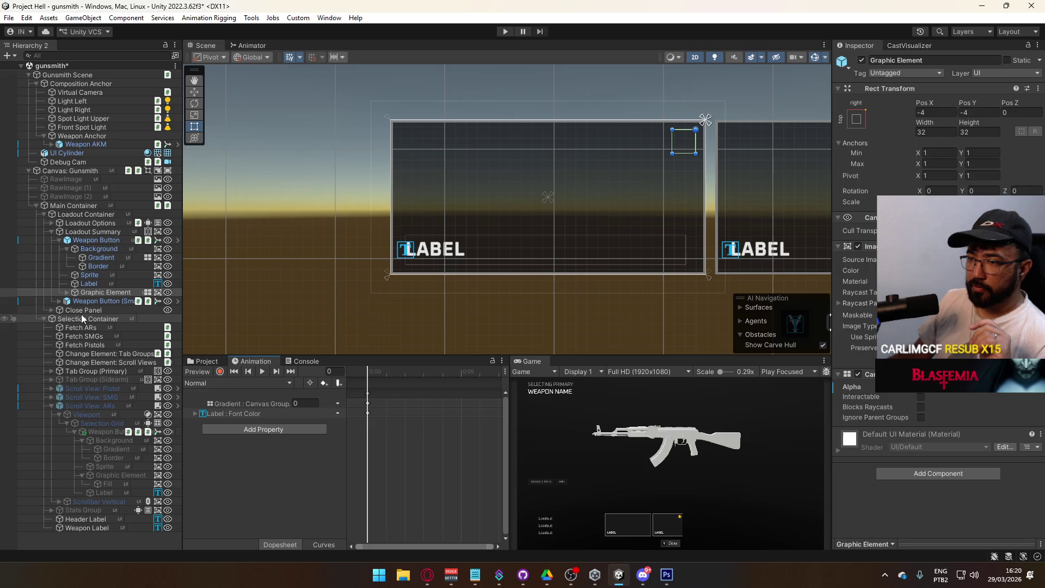
Focus Weapon Button (Small) and inspect its prefab's Gradient and Sprite layers
{"action": "left_click", "coordinate": [78, 300]}
{"action": "key", "text": "f"}
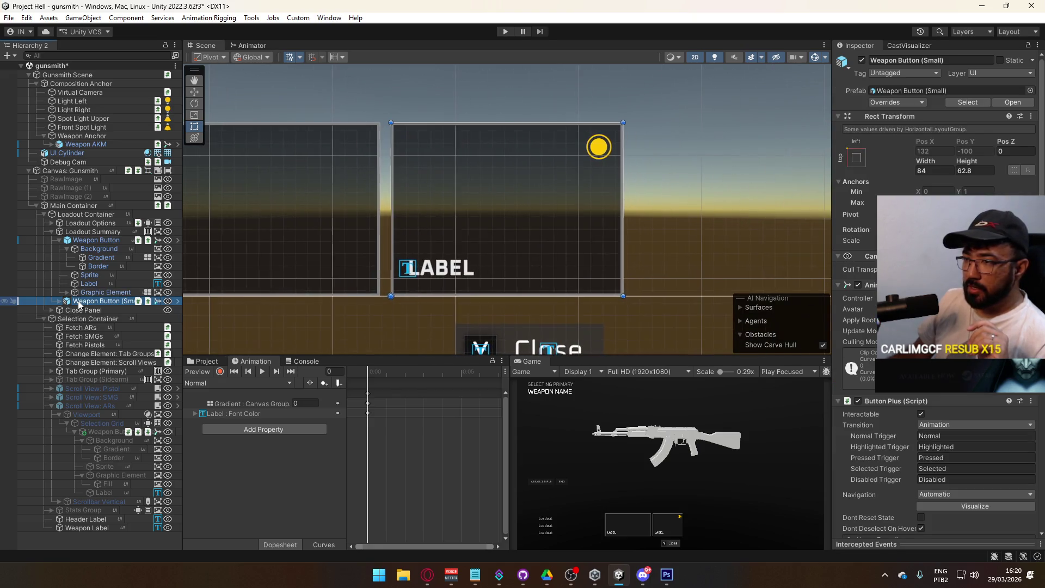
{"action": "left_click", "coordinate": [1004, 103]}
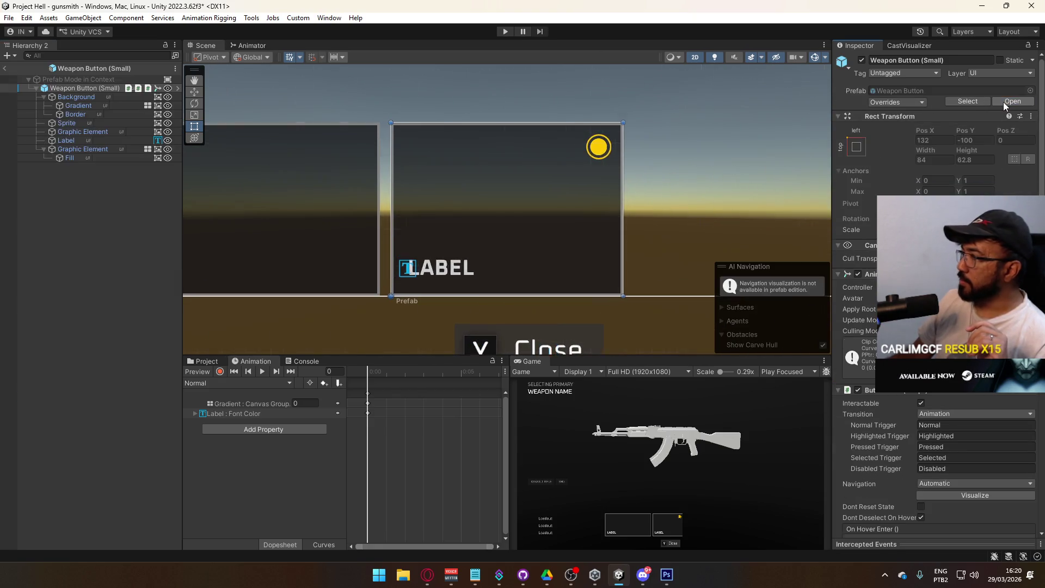
{"action": "left_click", "coordinate": [97, 106]}
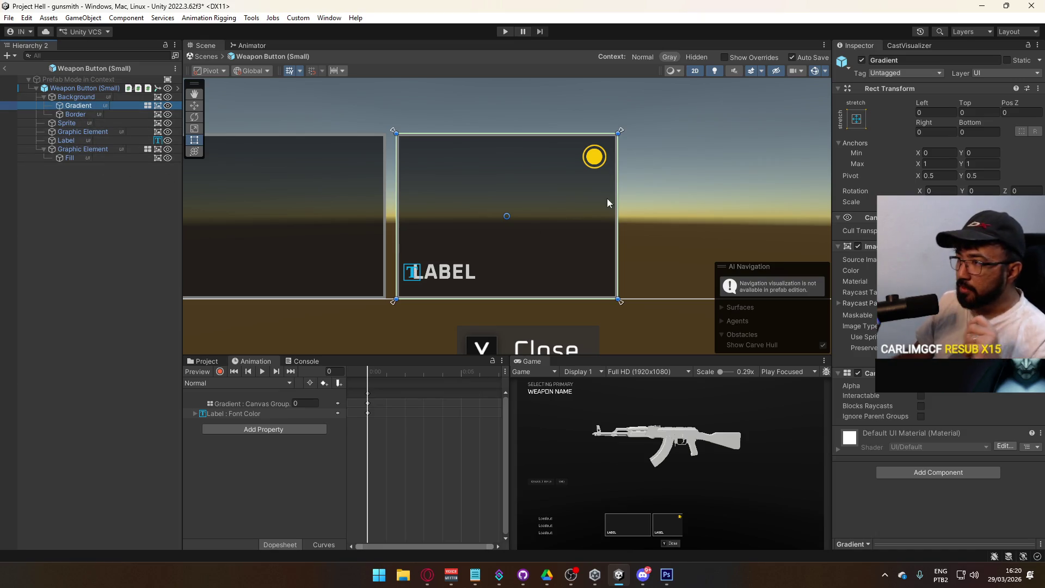
{"action": "left_click", "coordinate": [93, 124]}
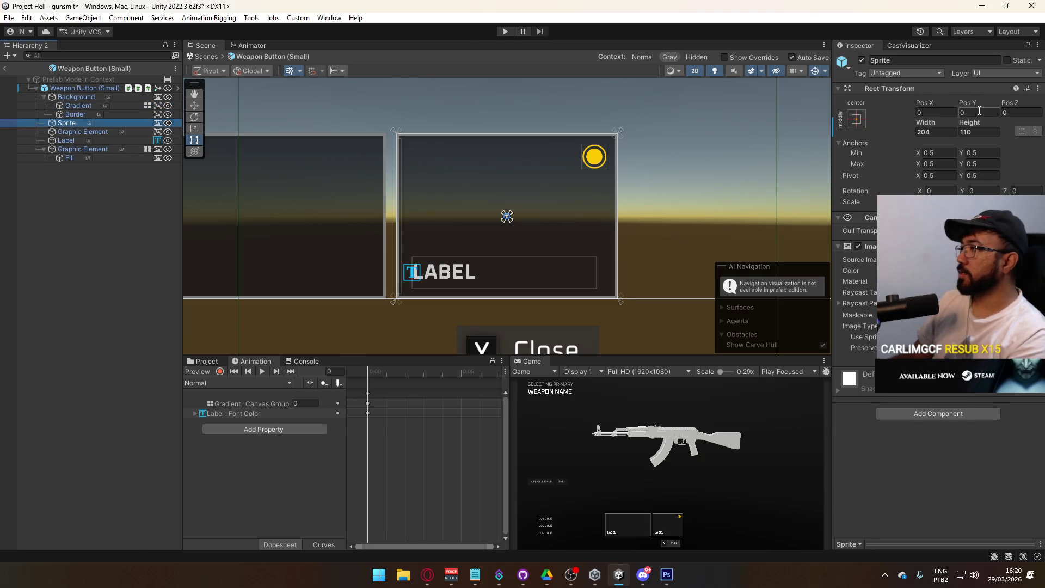
{"action": "left_click", "coordinate": [4, 68]}
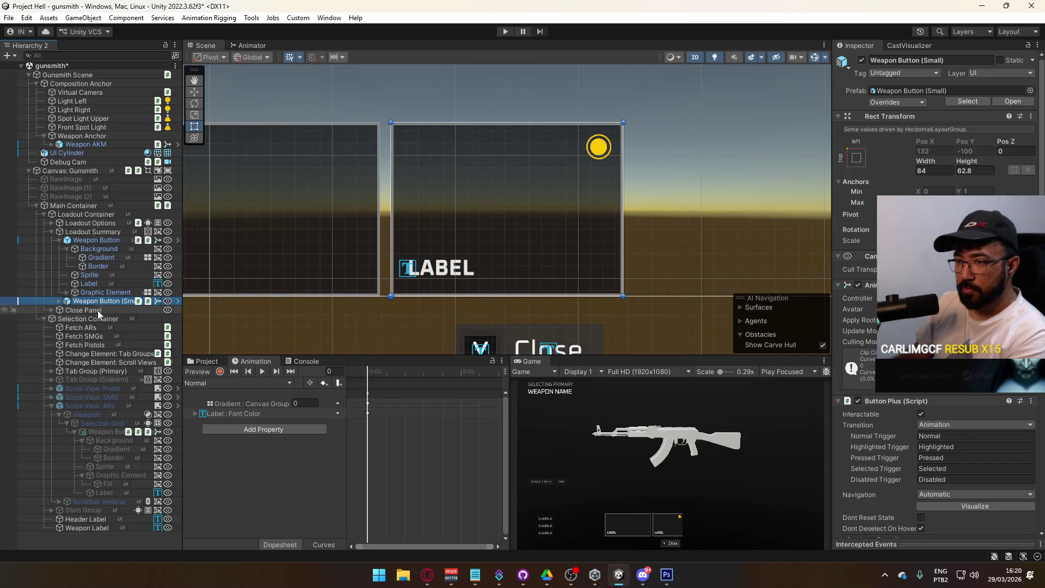
Set the Sprite's Pos Y to 2 inside the Weapon Button prefab
{"action": "left_click", "coordinate": [89, 237]}
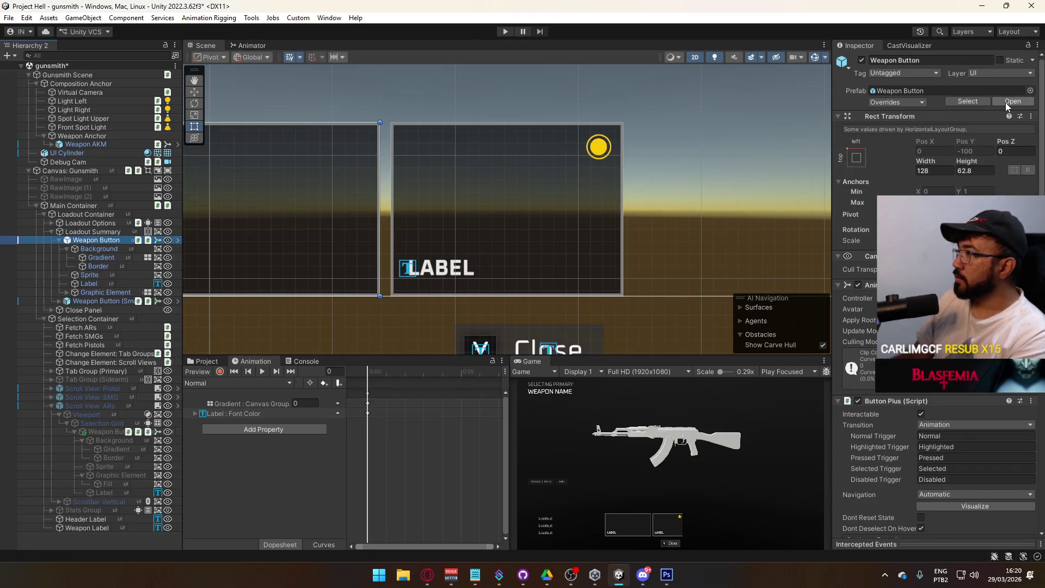
{"action": "left_click", "coordinate": [1005, 102]}
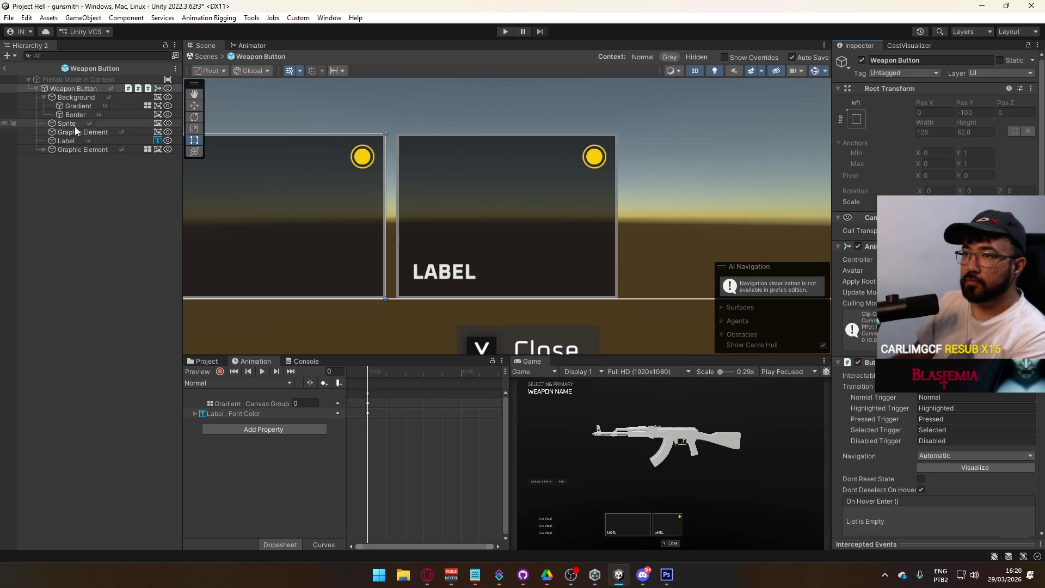
{"action": "left_click", "coordinate": [67, 123]}
{"action": "left_click", "coordinate": [991, 113]}
{"action": "type", "text": "2"}
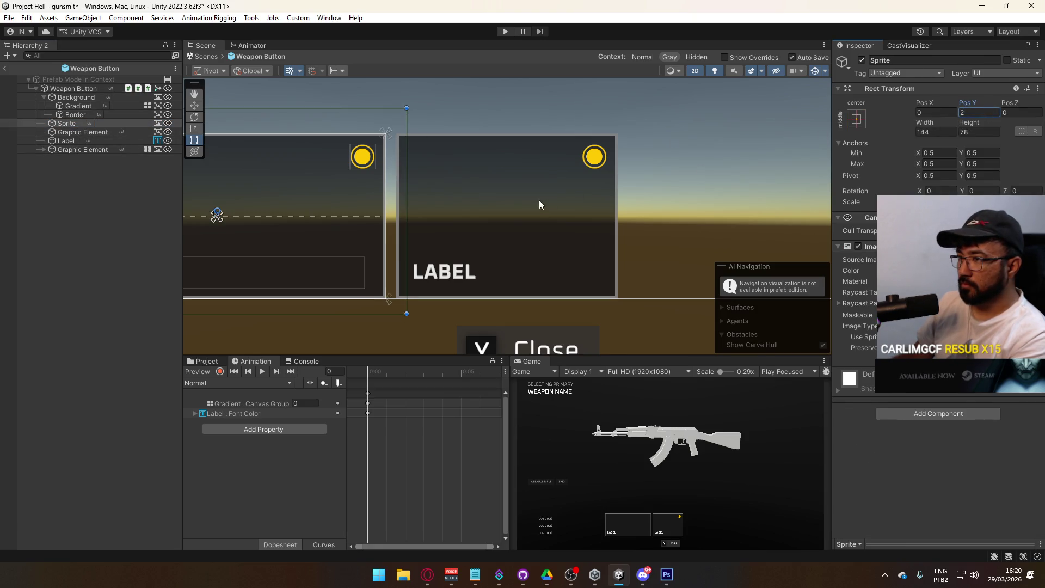
{"action": "scroll", "coordinate": [541, 201], "scroll_direction": "up", "scroll_amount": 3}
{"action": "left_click_drag", "start_coordinate": [730, 194], "coordinate": [727, 195]}
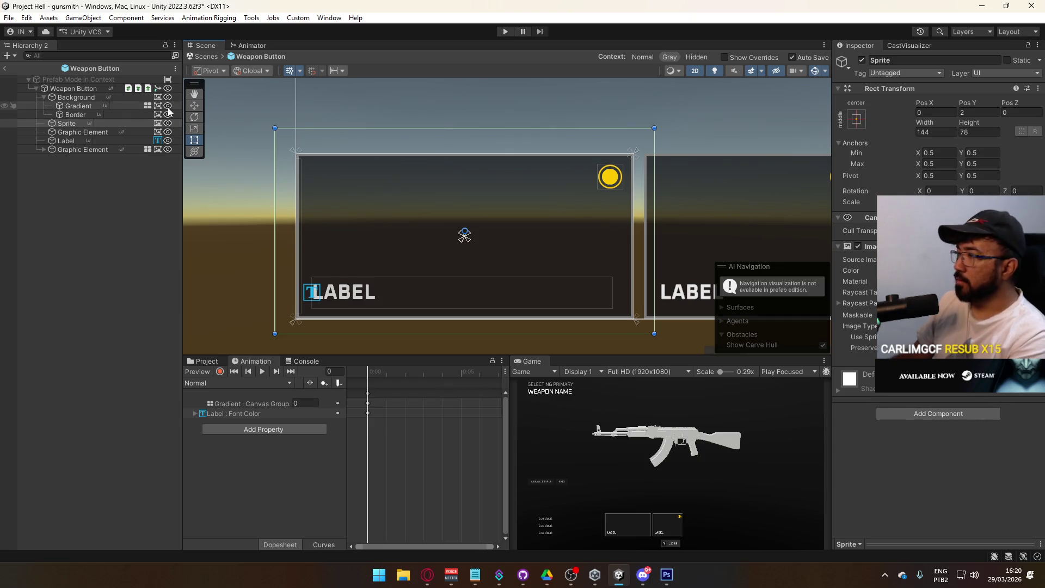
Check the Sprite in the Weapon Button (Small) prefab, then return to the gunsmith scene
{"action": "left_click", "coordinate": [5, 70]}
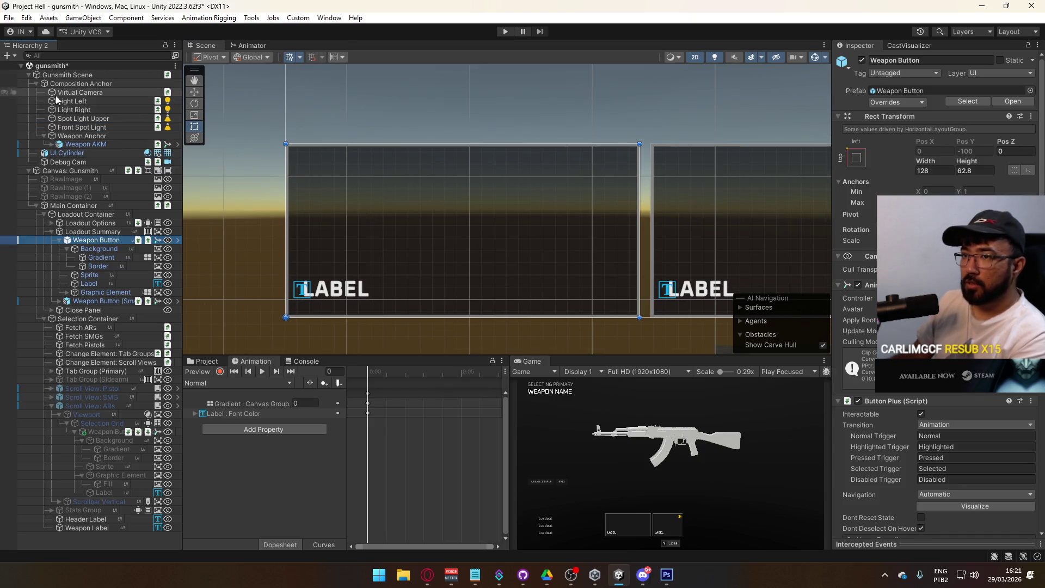
{"action": "left_click", "coordinate": [102, 301]}
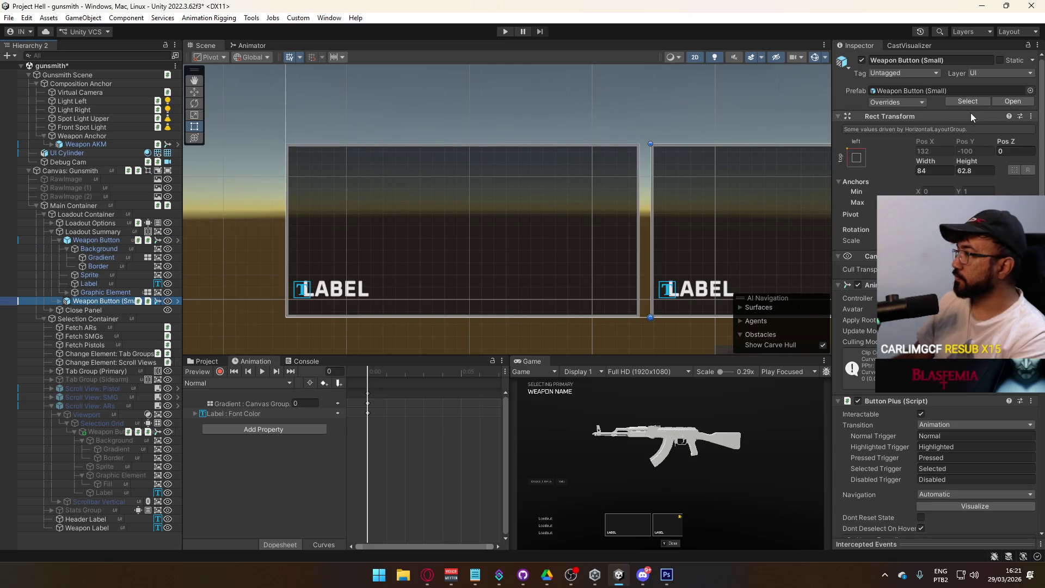
{"action": "left_click", "coordinate": [1002, 102]}
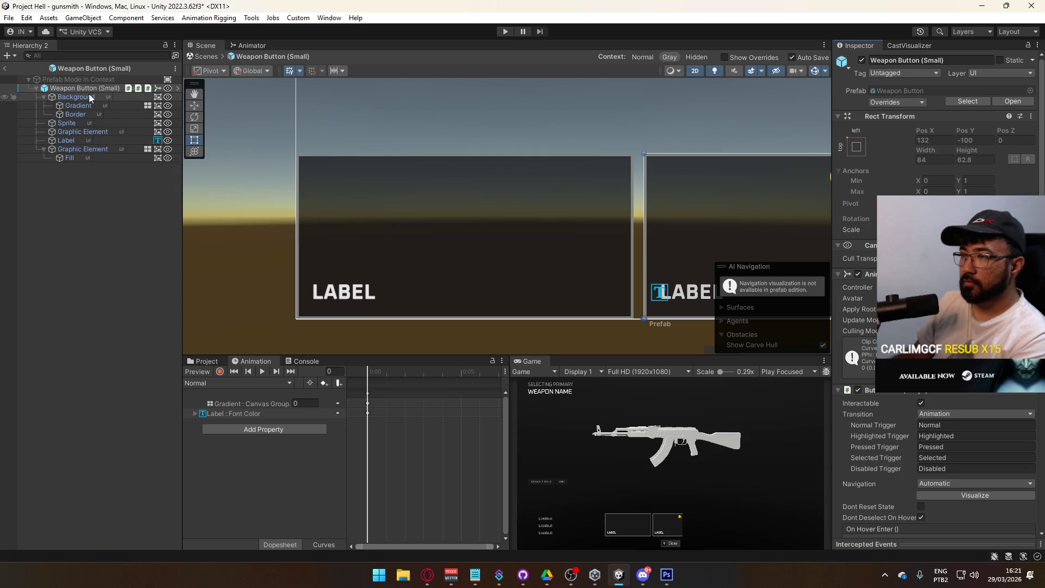
{"action": "left_click", "coordinate": [89, 124]}
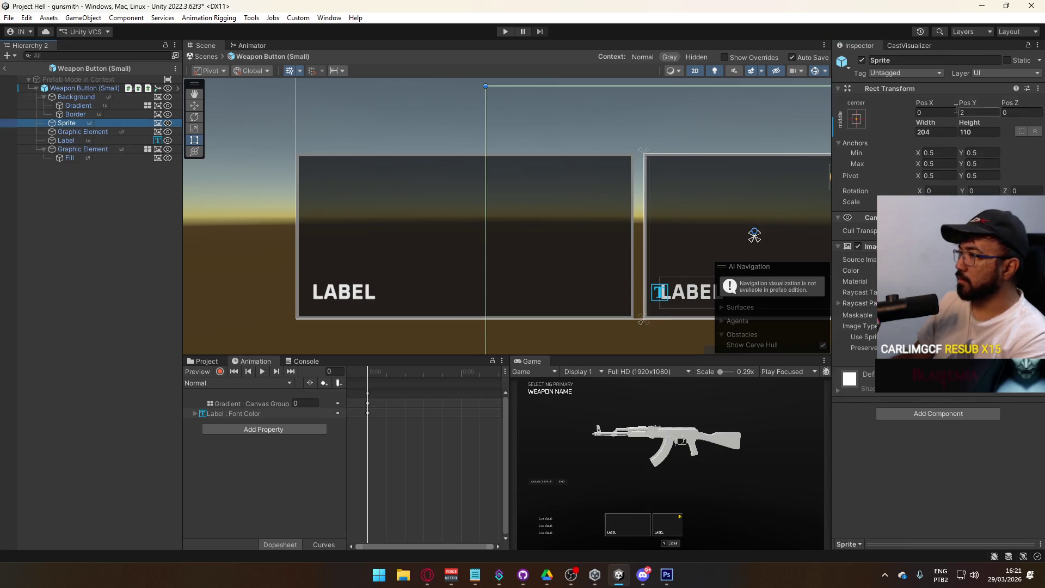
{"action": "left_click", "coordinate": [12, 67]}
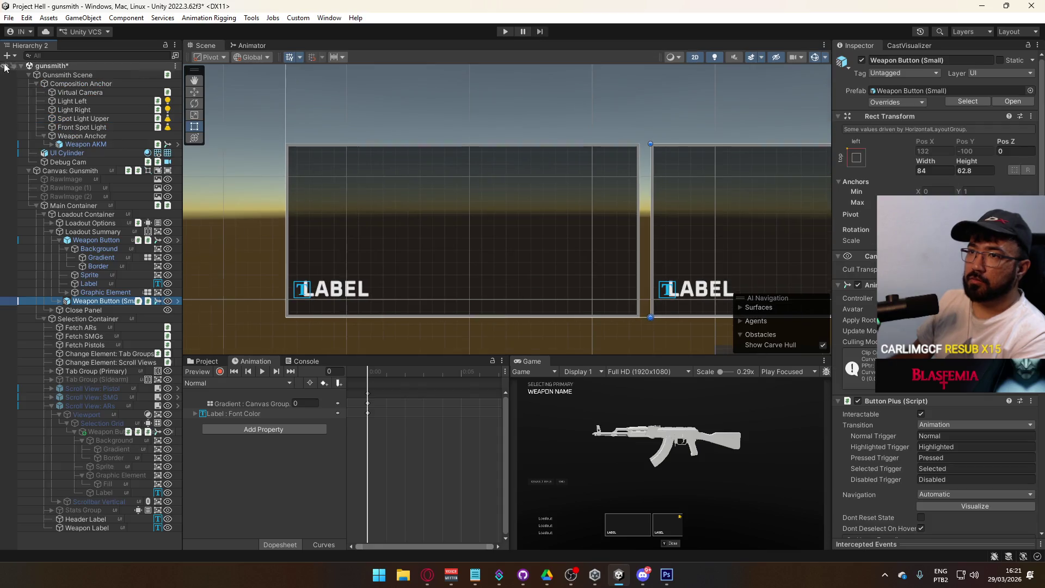
Tidy the Hierarchy by folding the Main Container and Loadout Container branches
{"action": "left_click", "coordinate": [37, 205]}
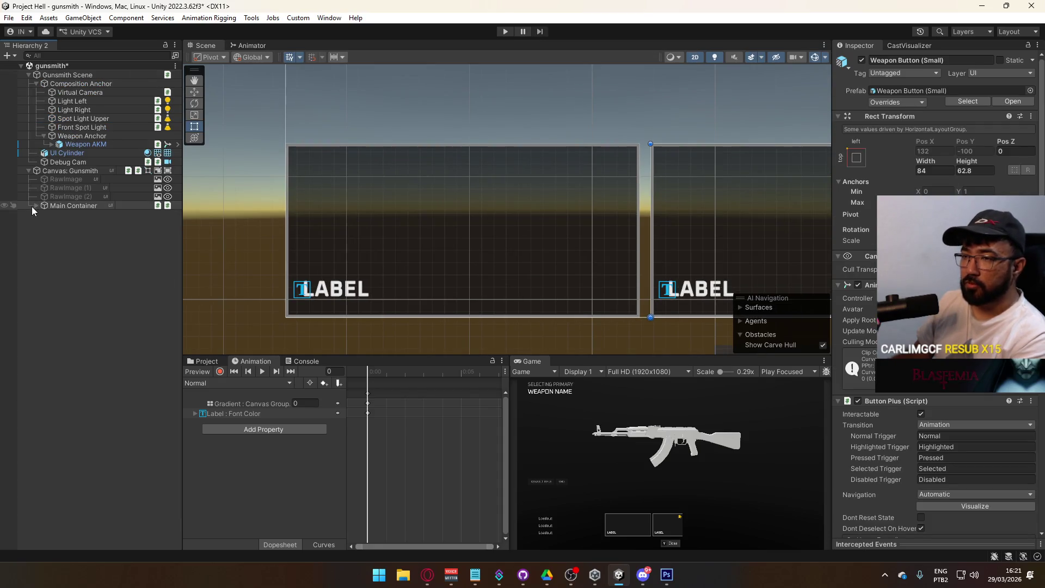
{"action": "left_click", "coordinate": [31, 206]}
{"action": "left_click", "coordinate": [35, 206]}
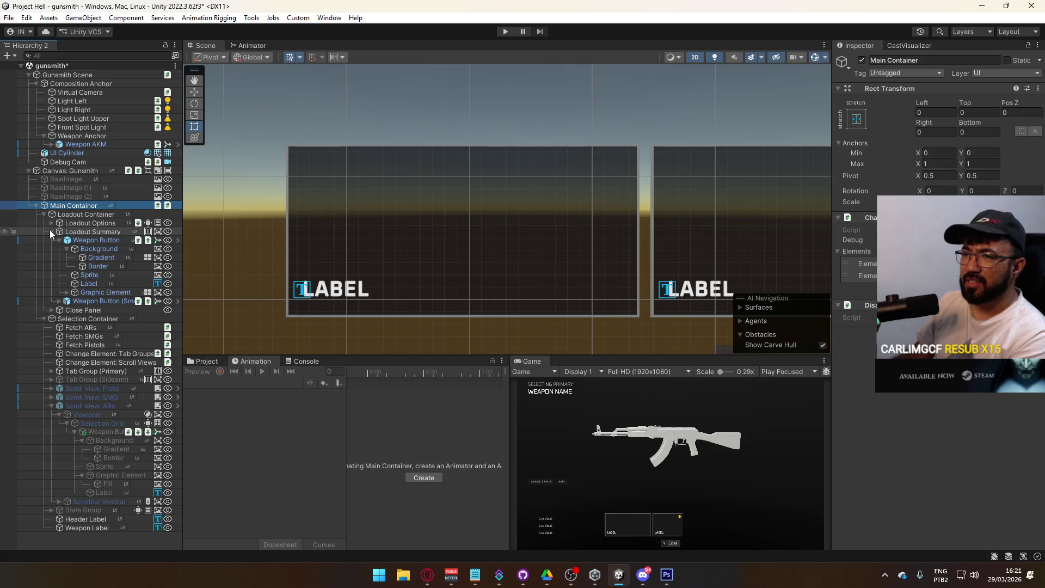
{"action": "left_click", "coordinate": [43, 214]}
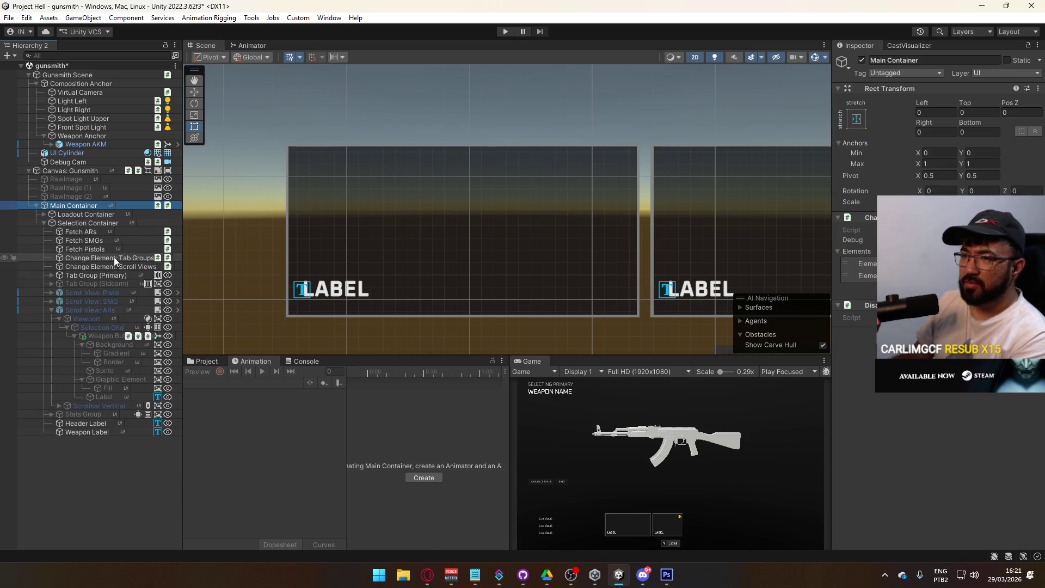
{"action": "left_click", "coordinate": [109, 249]}
{"action": "left_click", "coordinate": [116, 234], "text": "shift"}
{"action": "left_click", "coordinate": [77, 335]}
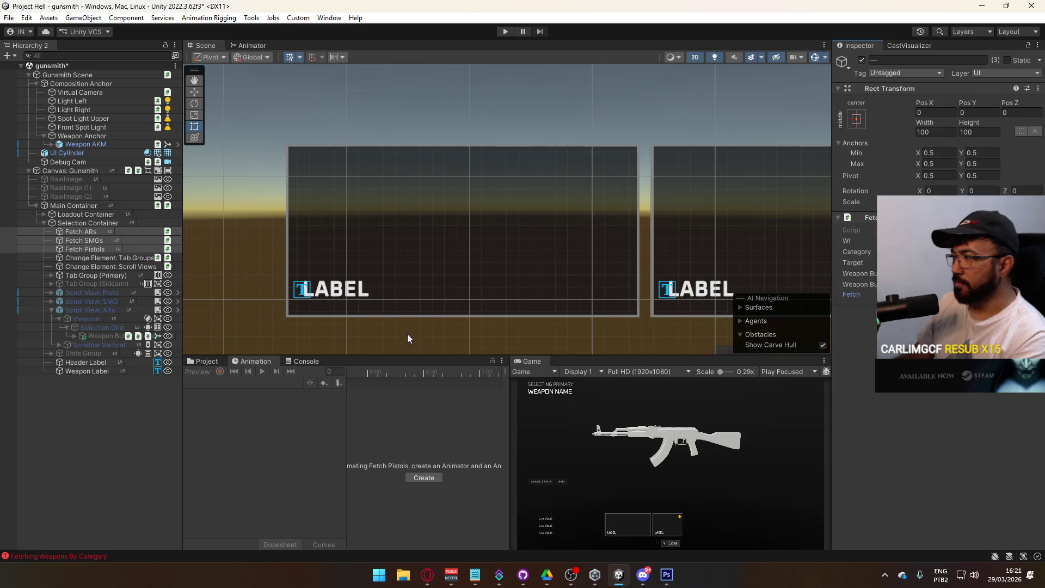
{"action": "left_click", "coordinate": [80, 413]}
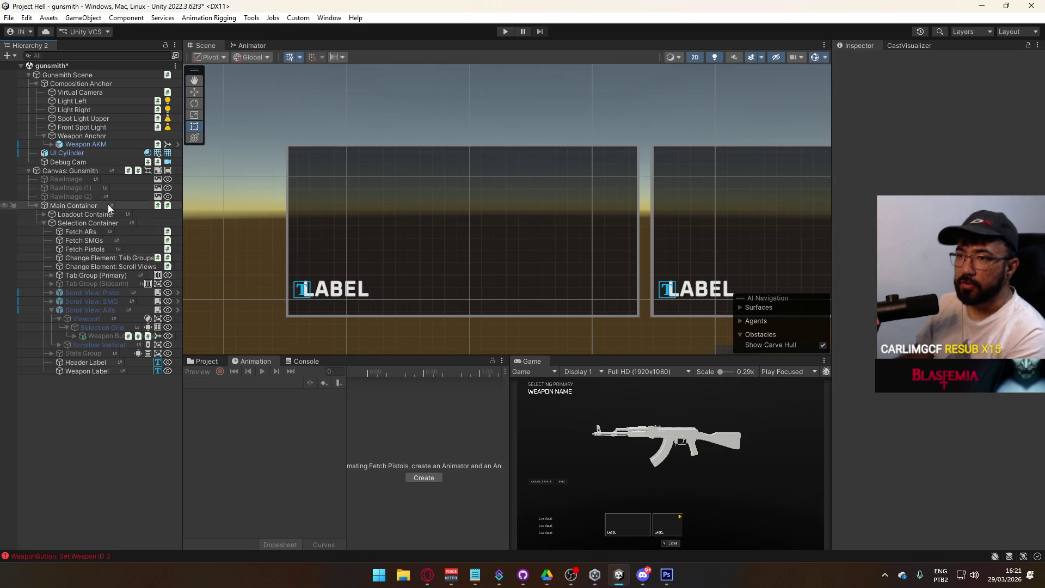
Deactivate Loadout Container and activate Scroll View: ARs so the AKM card shows
{"action": "left_click", "coordinate": [59, 214]}
{"action": "left_click", "coordinate": [862, 60]}
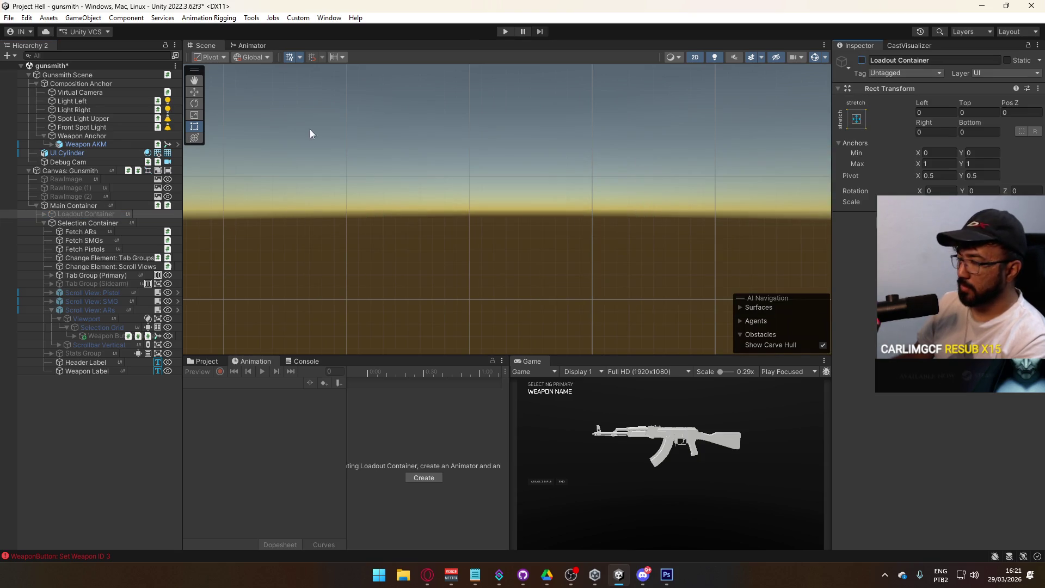
{"action": "left_click", "coordinate": [89, 223]}
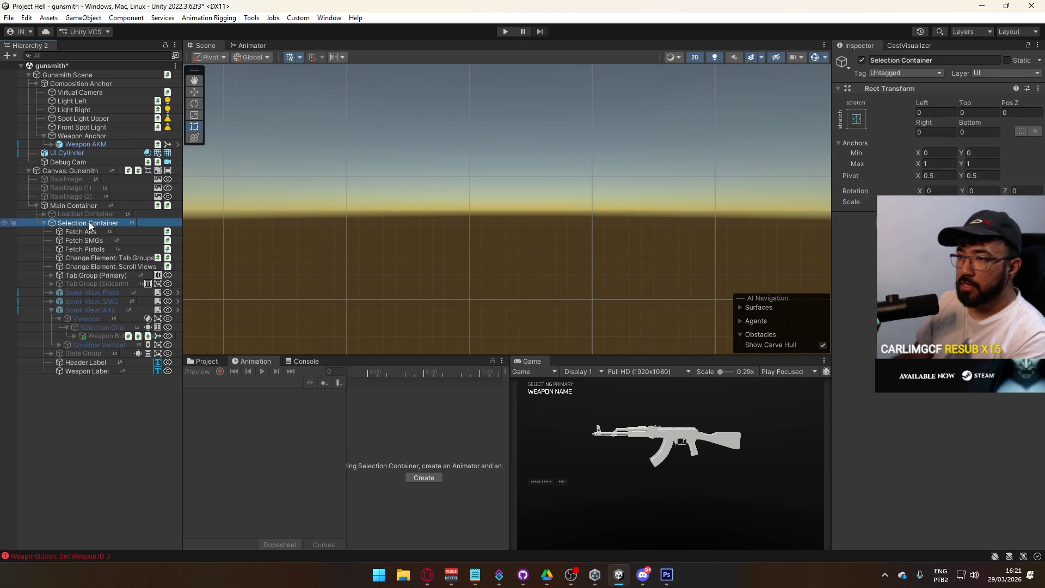
{"action": "left_click", "coordinate": [102, 308]}
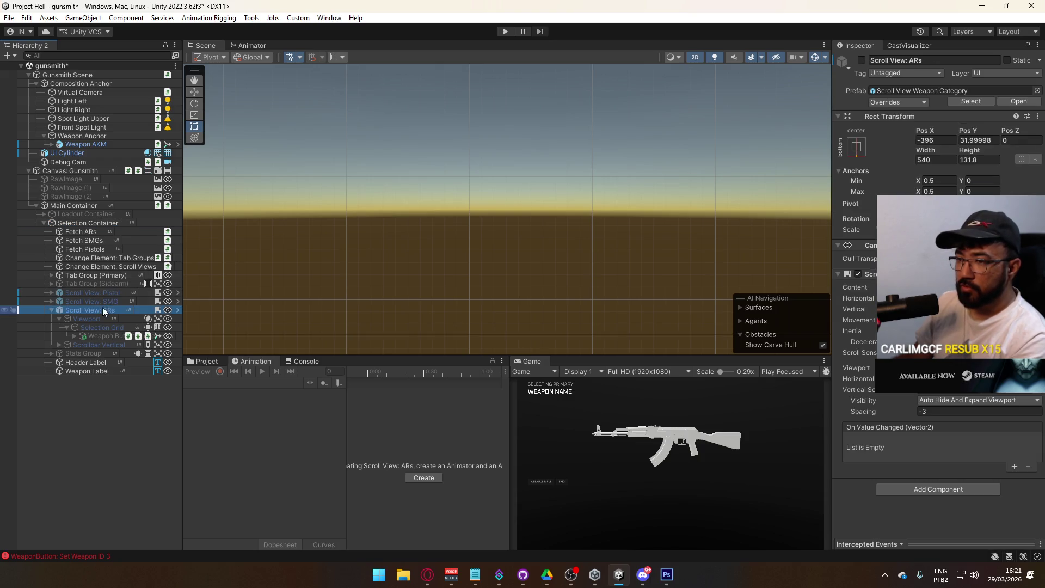
{"action": "left_click", "coordinate": [861, 60]}
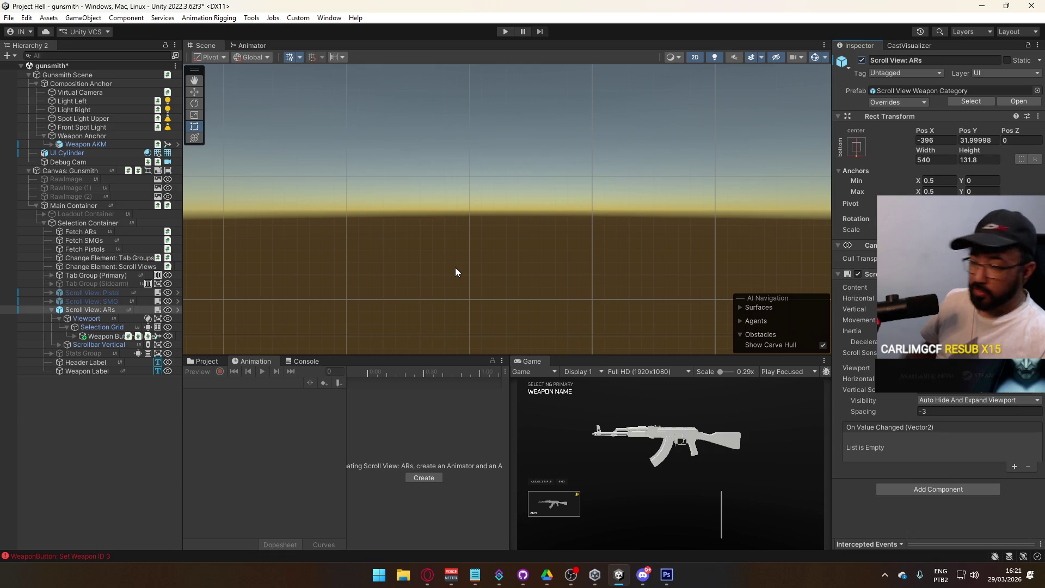
{"action": "left_click", "coordinate": [214, 361]}
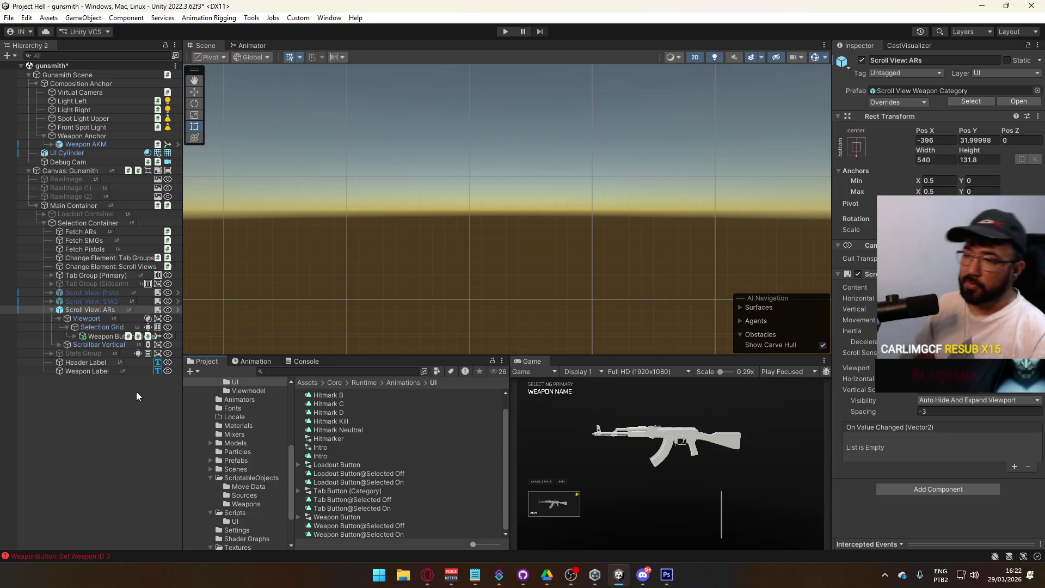
Collapse the Selection Grid, Viewport and Scroll View: ARs branches and widen the Project panel
{"action": "left_click", "coordinate": [64, 327]}
{"action": "left_click", "coordinate": [60, 318]}
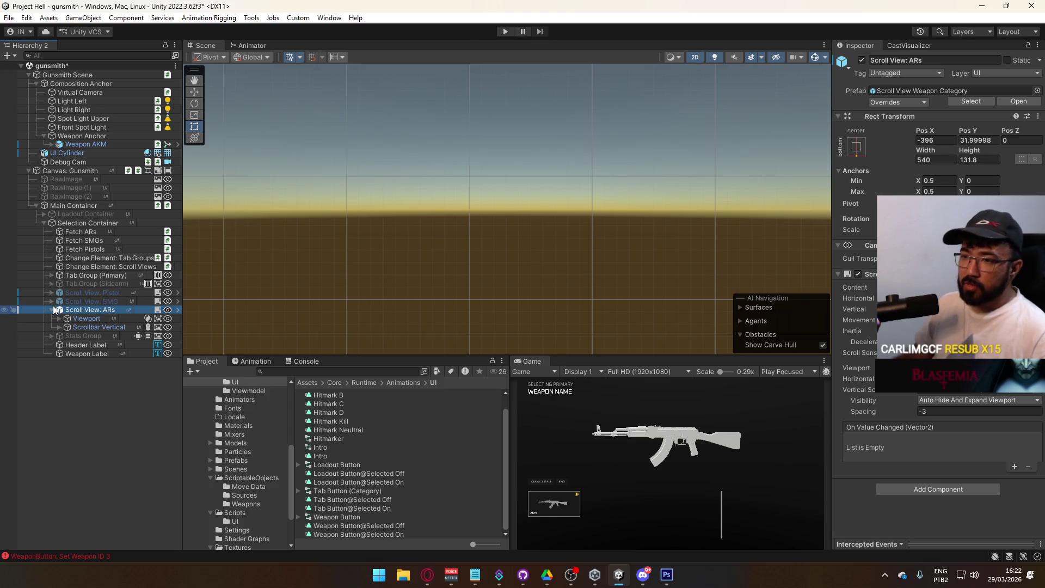
{"action": "left_click", "coordinate": [51, 310]}
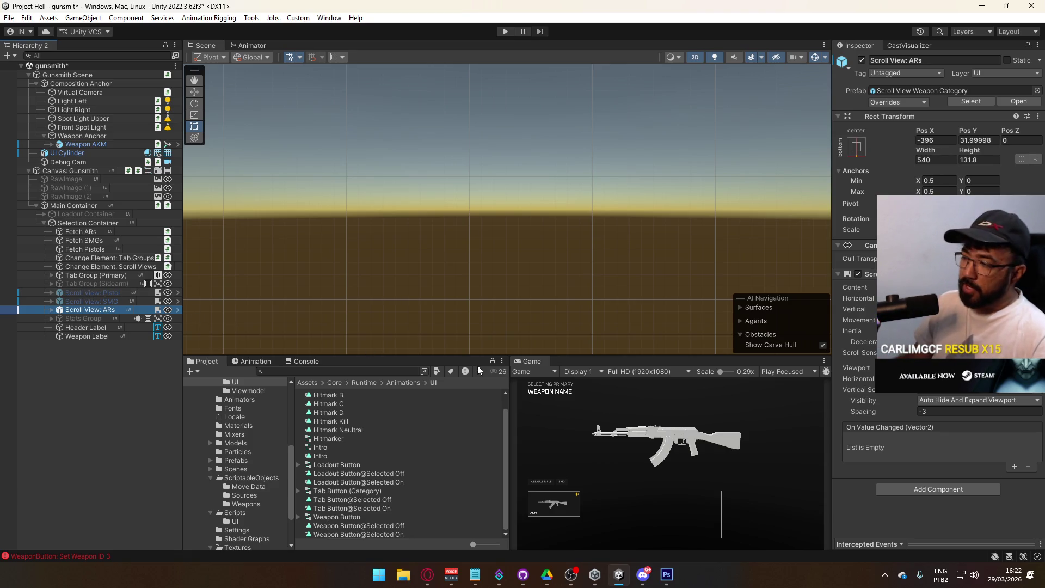
{"action": "left_click_drag", "start_coordinate": [510, 381], "coordinate": [524, 383]}
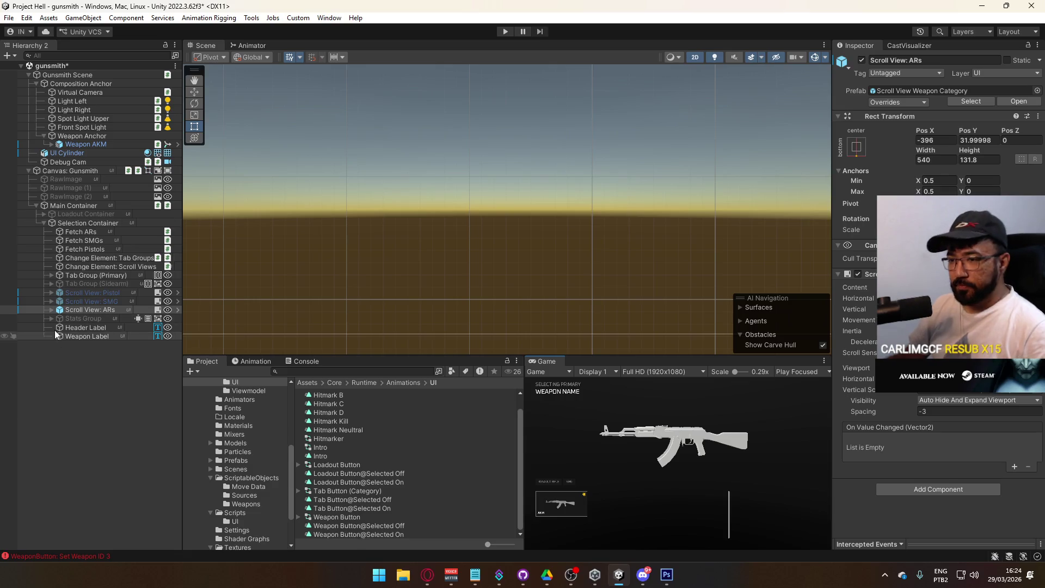
Select Weapon Label and open its TMP Font Asset picker
{"action": "left_click", "coordinate": [87, 334]}
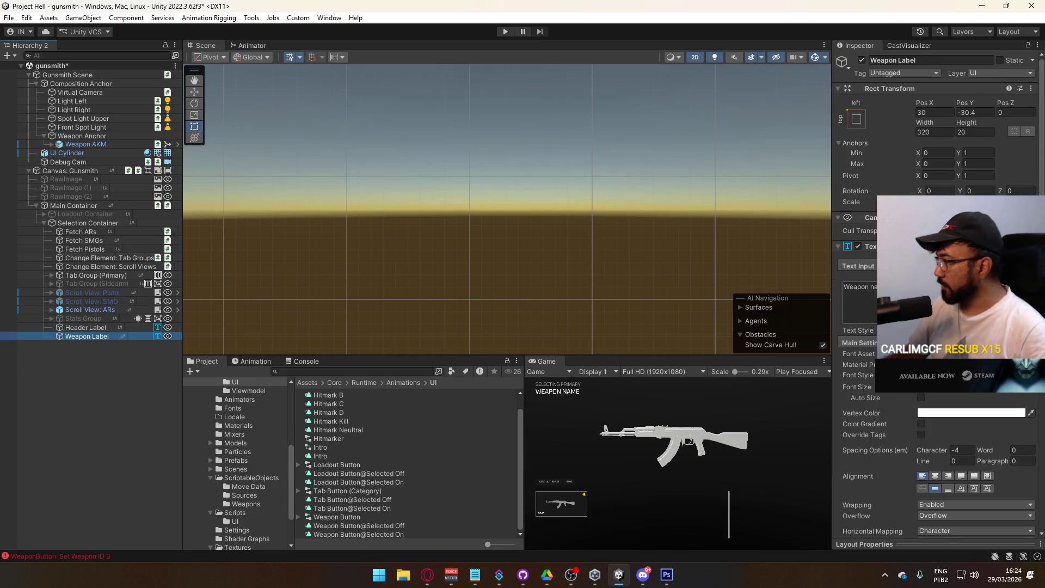
{"action": "left_click", "coordinate": [1031, 353]}
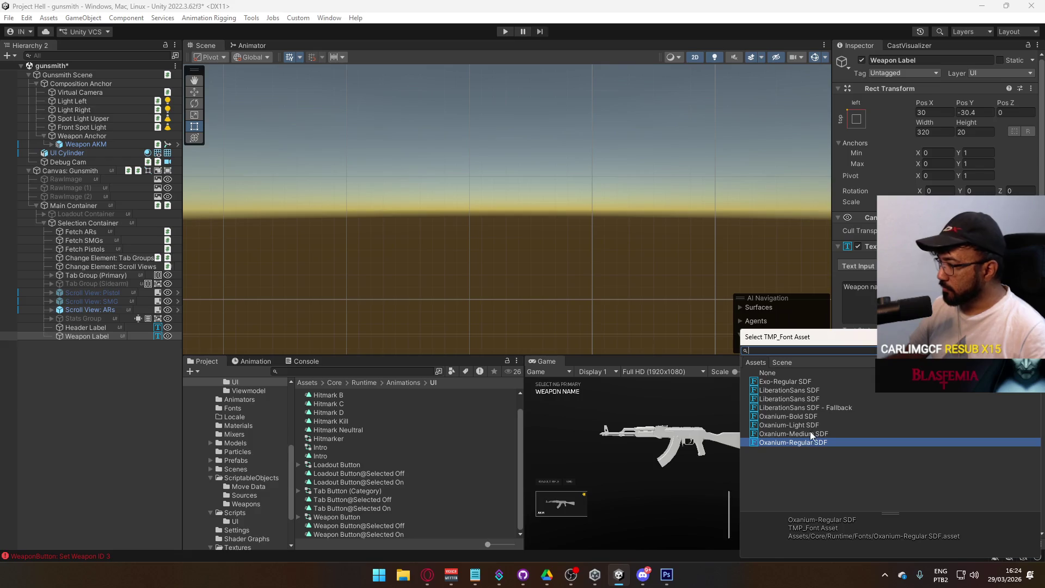
Apply the Oxanium-Bold SDF font to the Weapon Label, comparing the Header Label's font size
{"action": "left_click", "coordinate": [808, 416]}
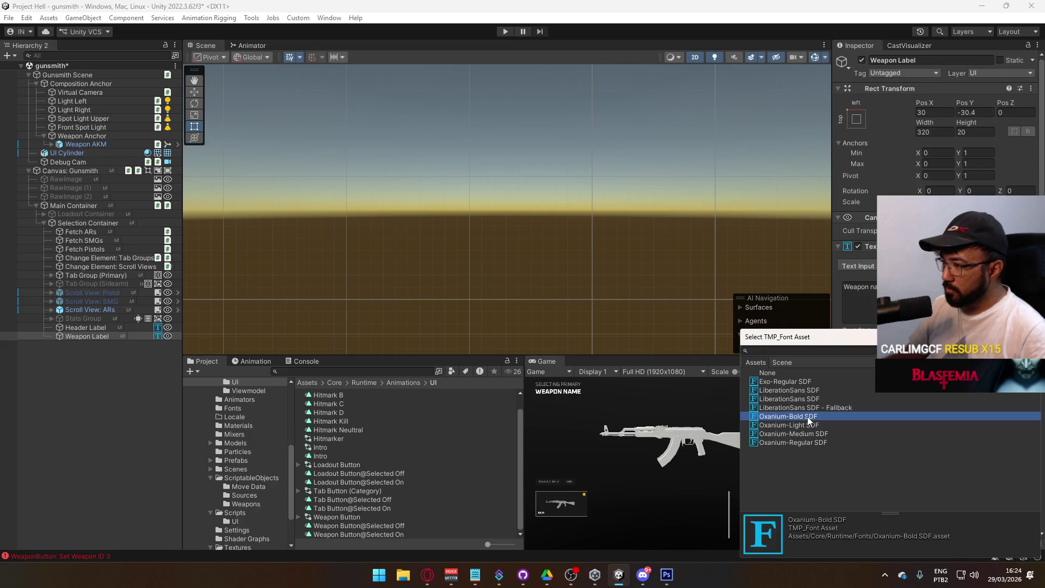
{"action": "double_click", "coordinate": [808, 417]}
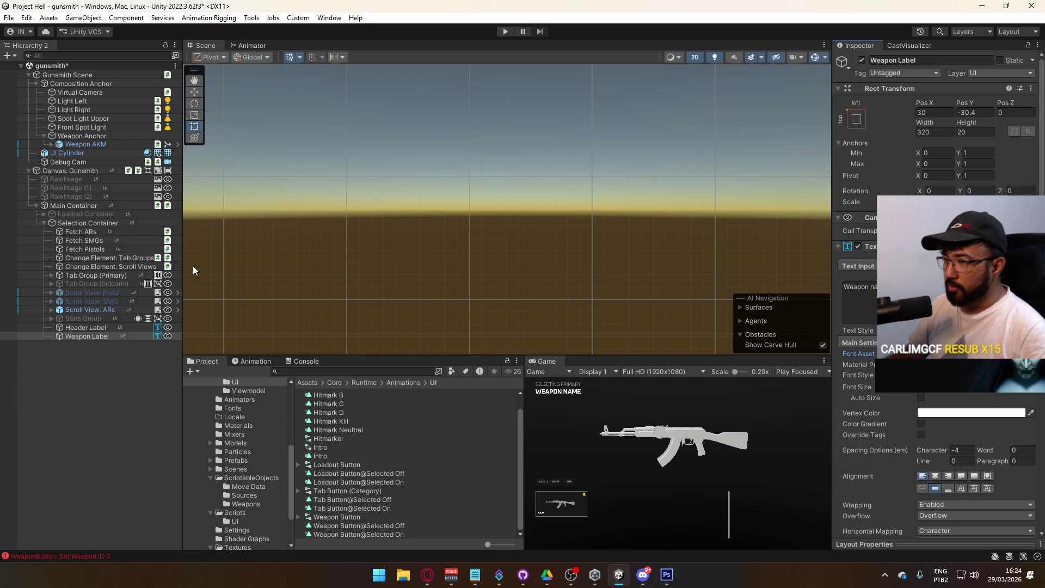
{"action": "left_click", "coordinate": [143, 327]}
{"action": "left_click", "coordinate": [936, 386]}
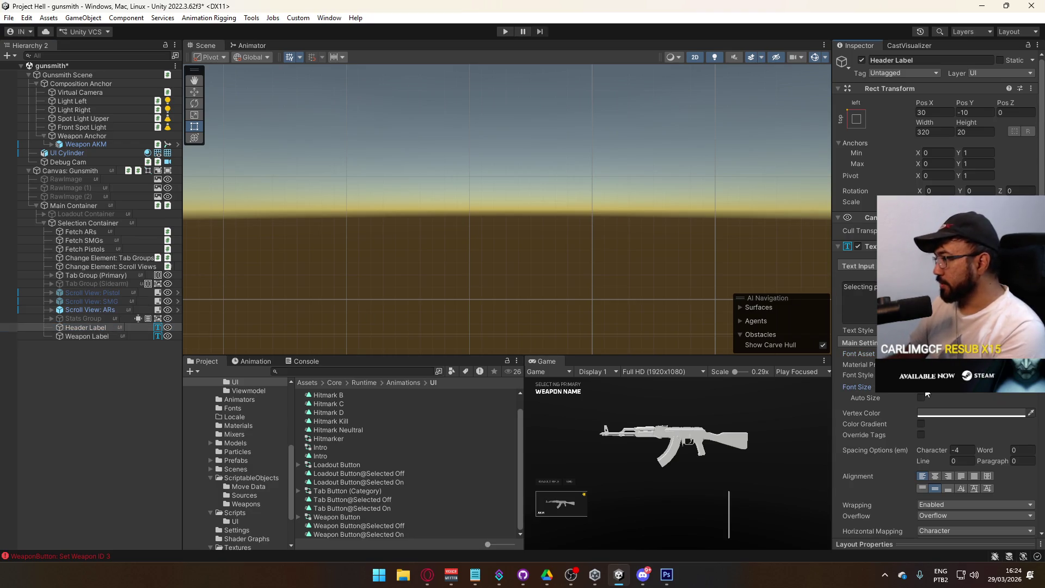
Nudge the Weapon Label upward and set its Pos Y to exactly -27
{"action": "left_click", "coordinate": [95, 336]}
{"action": "key", "text": "f"}
{"action": "key", "text": "w"}
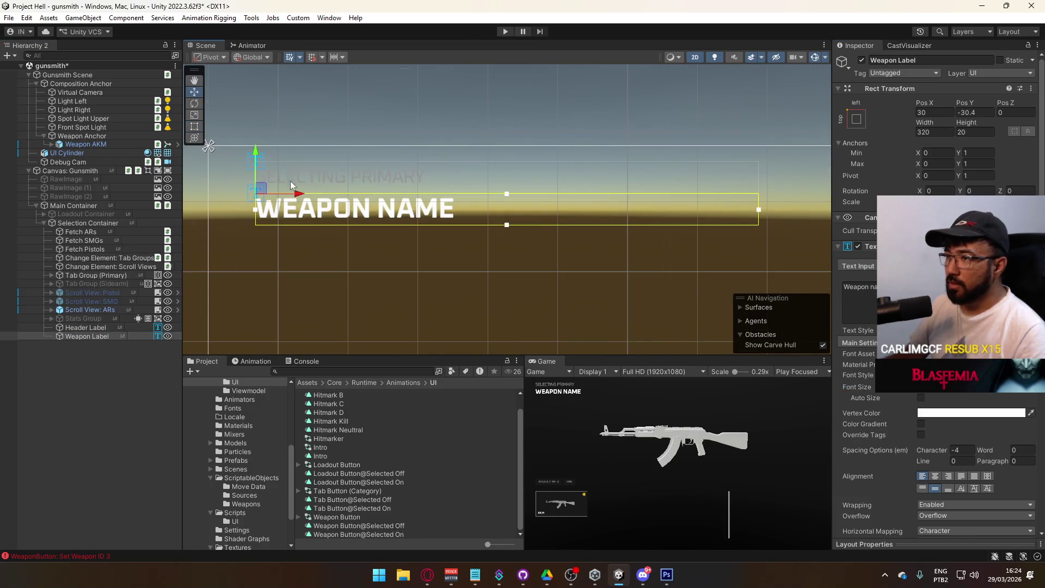
{"action": "left_click_drag", "start_coordinate": [257, 156], "coordinate": [257, 150]}
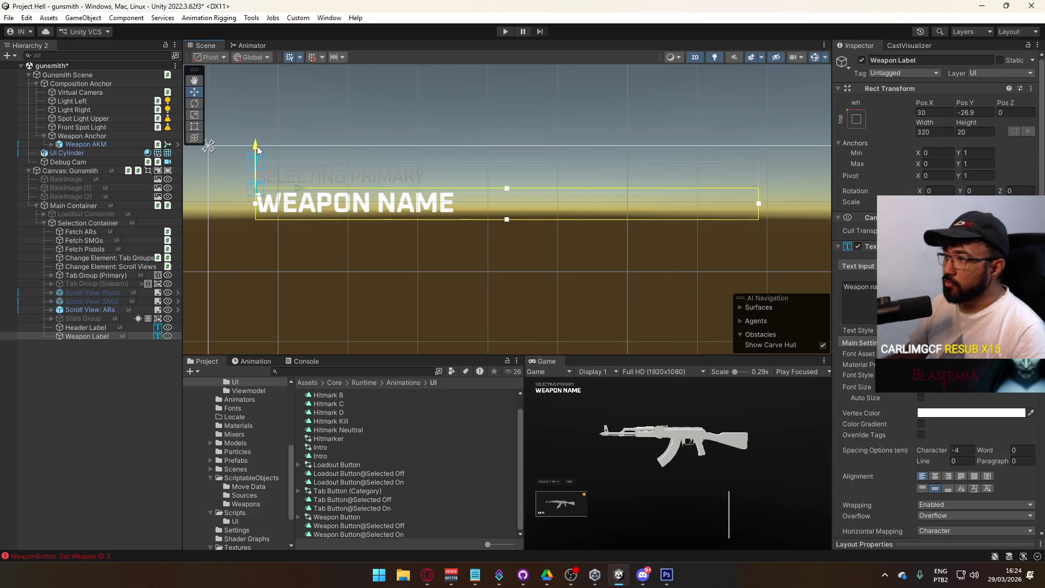
{"action": "left_click", "coordinate": [975, 112]}
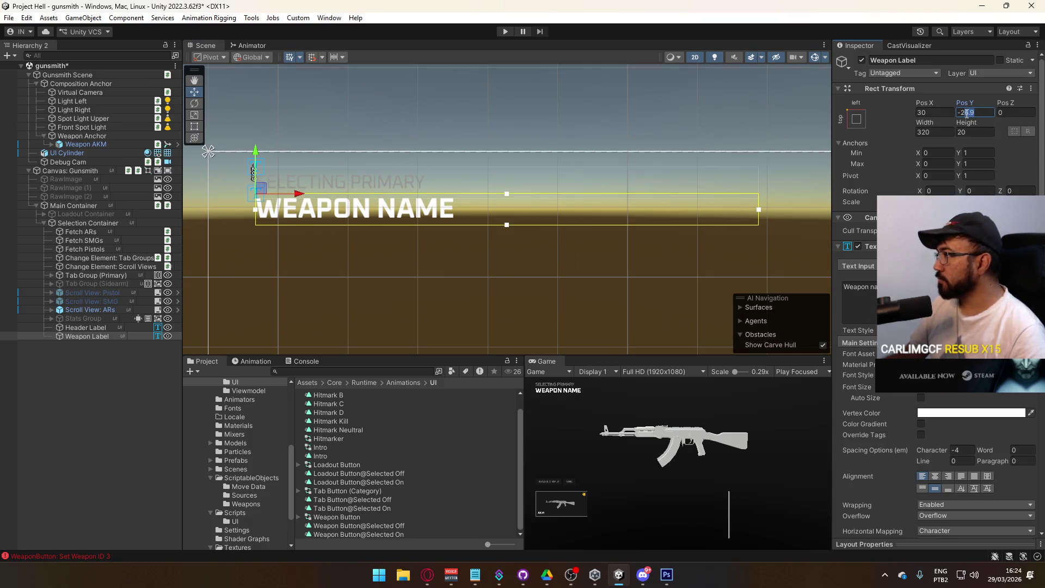
{"action": "type", "text": "-27"}
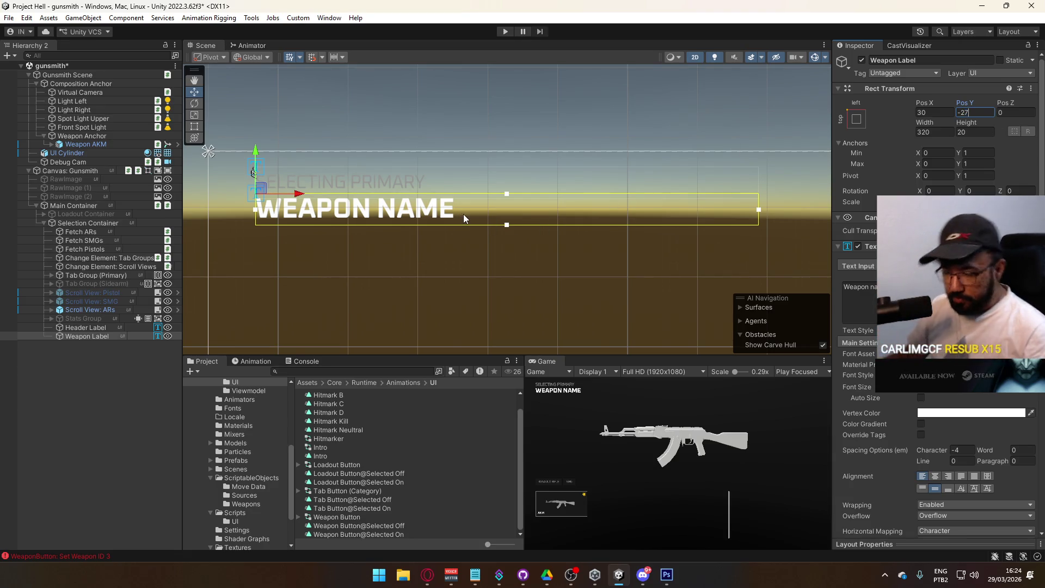
{"action": "left_click", "coordinate": [94, 335]}
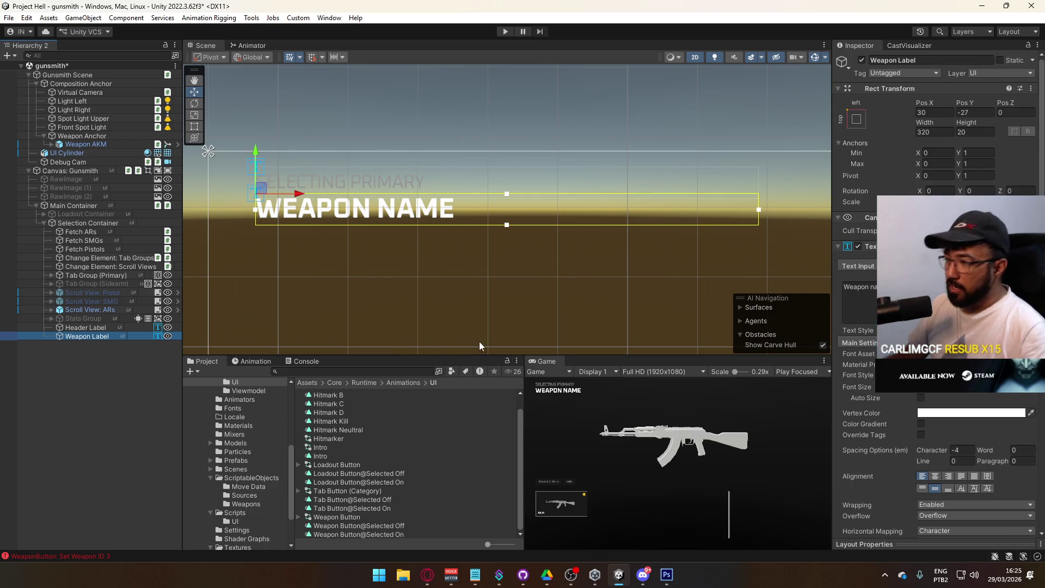
{"action": "scroll", "coordinate": [632, 320], "scroll_direction": "down", "scroll_amount": 2}
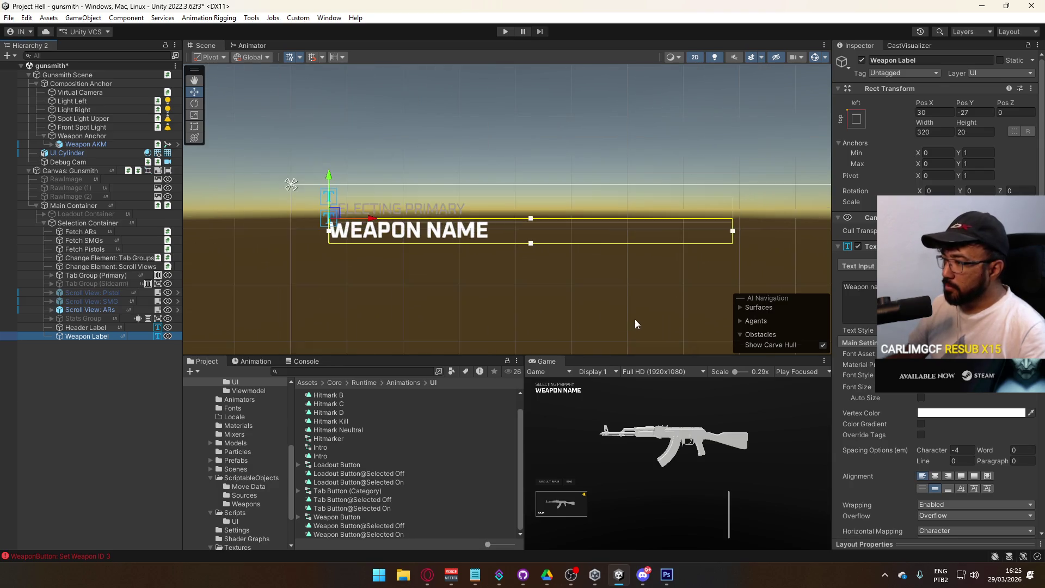
{"action": "left_click", "coordinate": [599, 229]}
{"action": "mouse_move", "coordinate": [654, 260]}
{"action": "left_mouse_down"}
{"action": "mouse_move", "coordinate": [534, 92]}
{"action": "mouse_move", "coordinate": [563, 159]}
{"action": "left_mouse_up"}
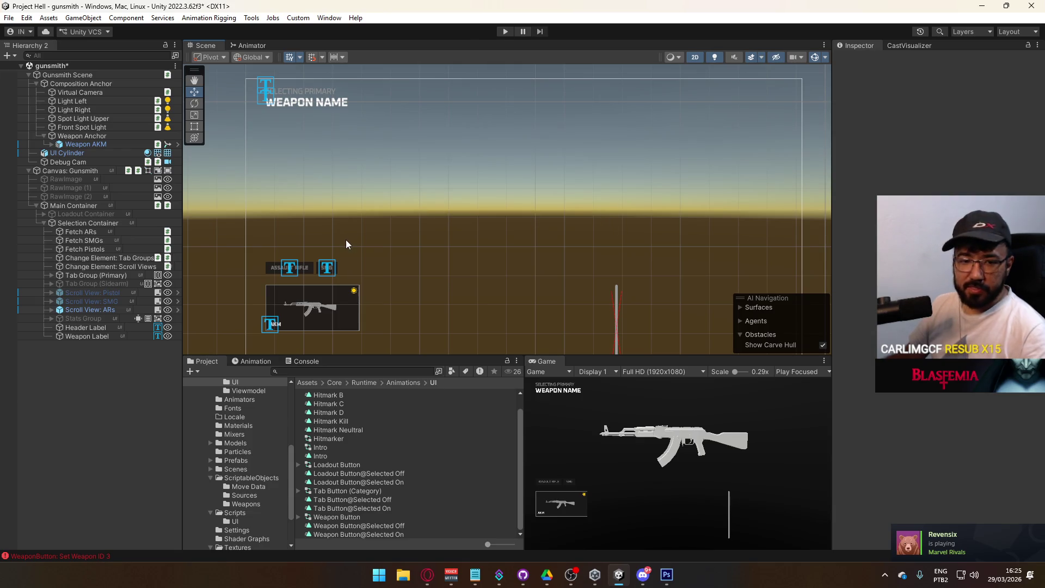
{"action": "scroll", "coordinate": [387, 251], "scroll_direction": "up", "scroll_amount": 3}
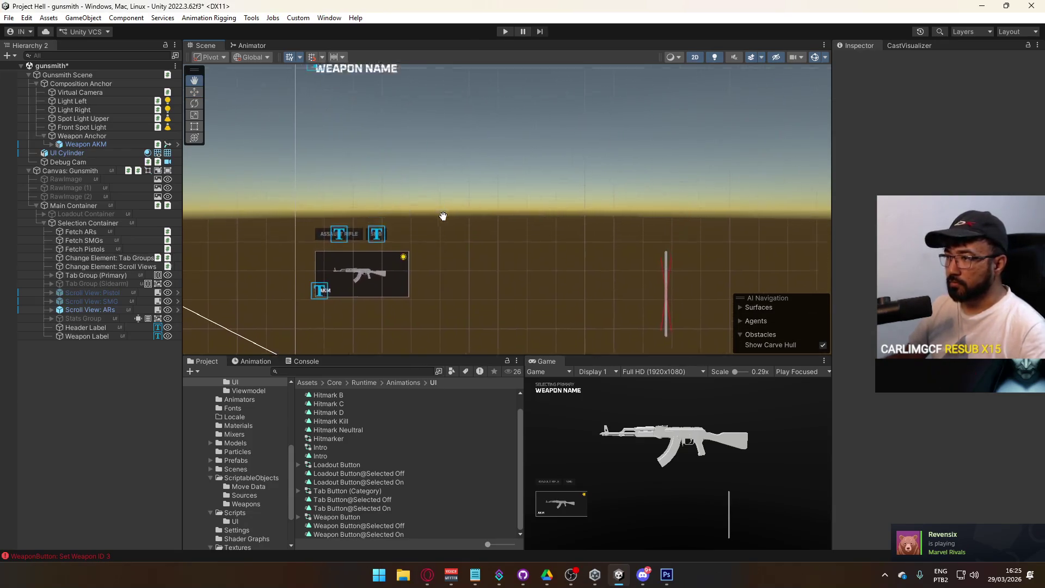
{"action": "scroll", "coordinate": [497, 315], "scroll_direction": "up", "scroll_amount": 3}
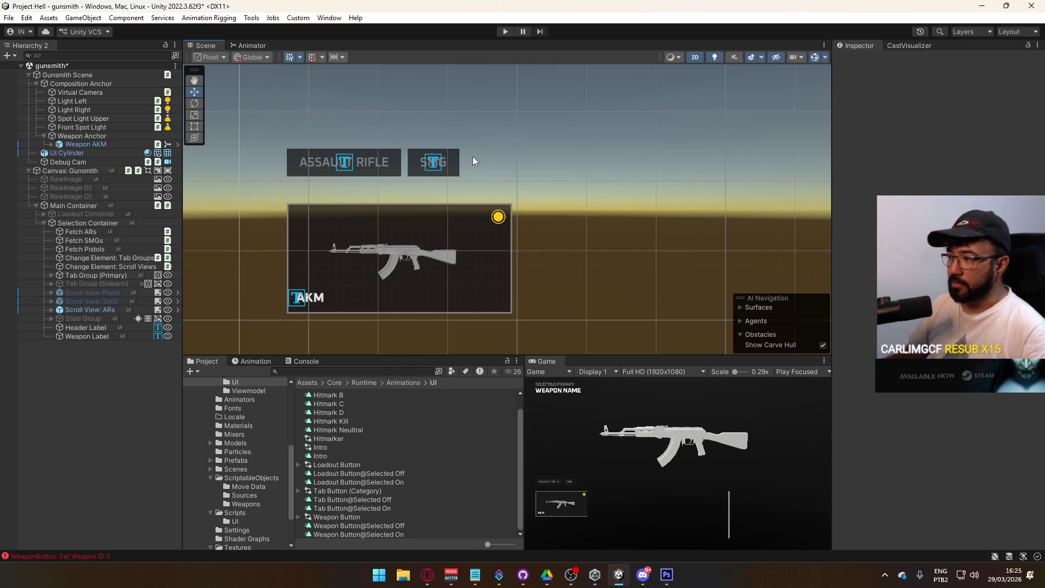
{"action": "scroll", "coordinate": [522, 272], "scroll_direction": "up", "scroll_amount": 5}
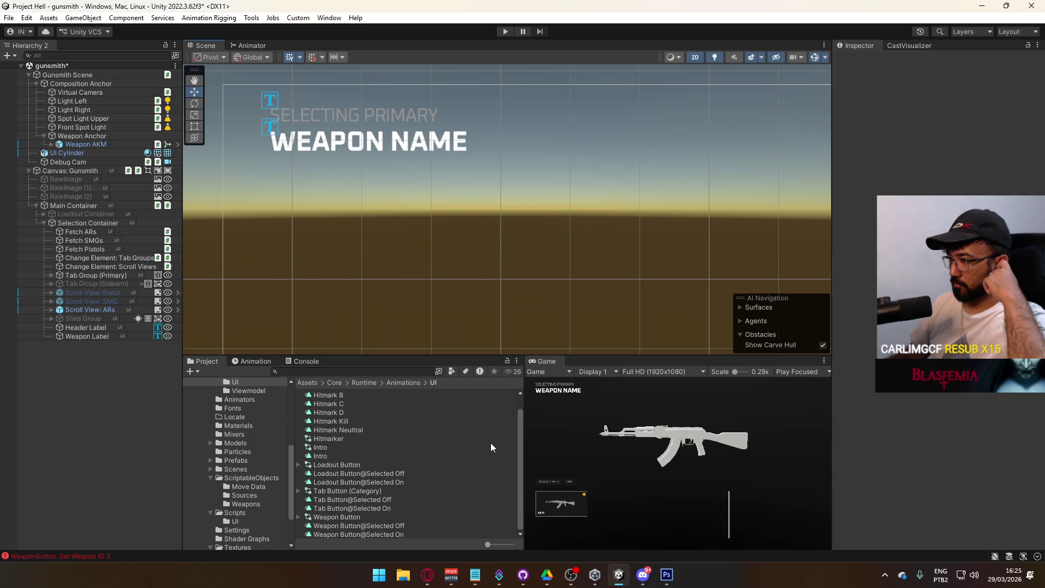
{"action": "left_click", "coordinate": [270, 101]}
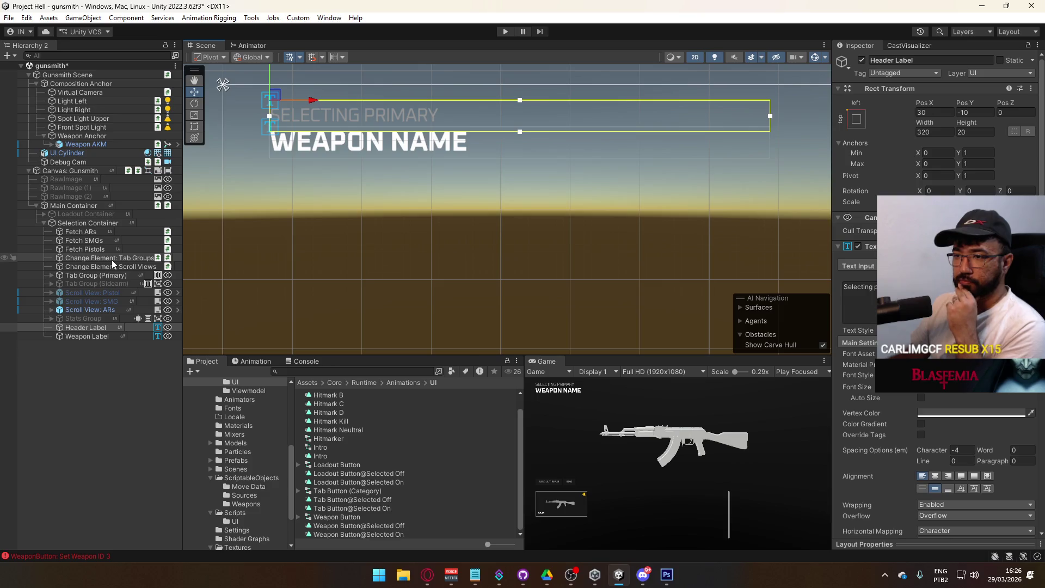
{"action": "left_click", "coordinate": [112, 259]}
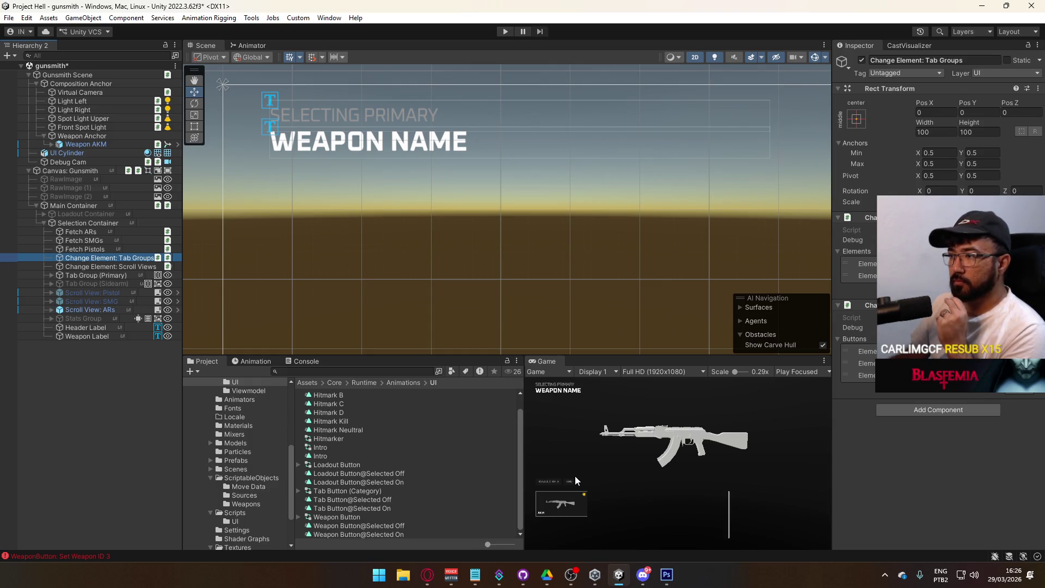
{"action": "left_click", "coordinate": [102, 328]}
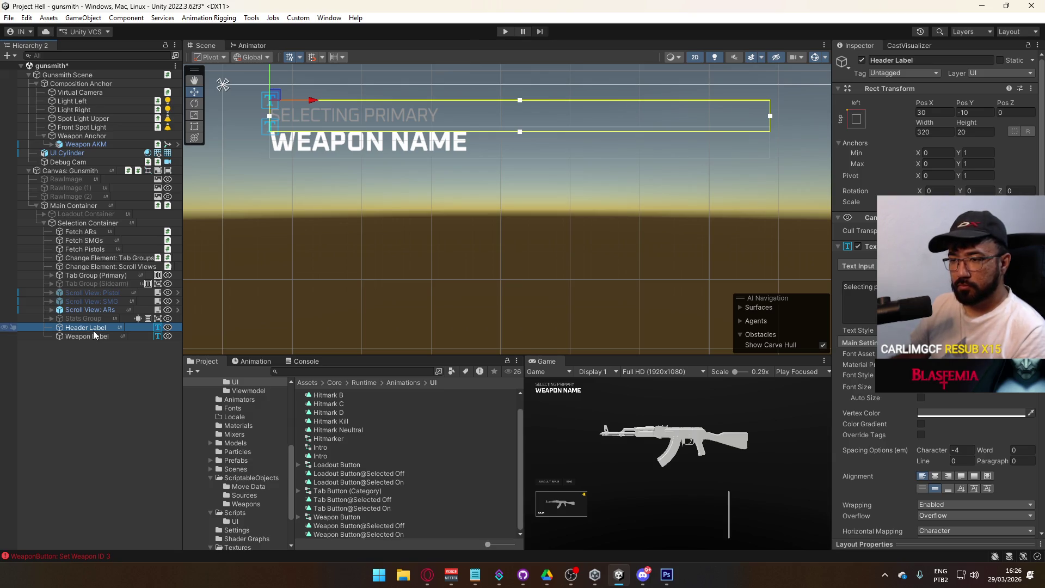
Wrap the Header Label in a new empty parent named Header Group
{"action": "right_click", "coordinate": [96, 327]}
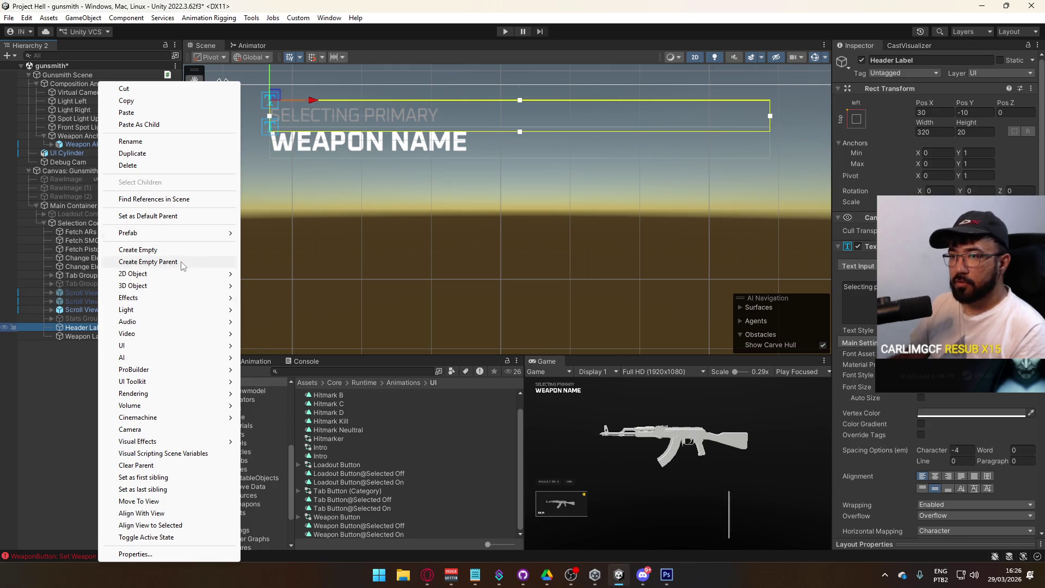
{"action": "left_click", "coordinate": [182, 262]}
{"action": "key", "text": "F2"}
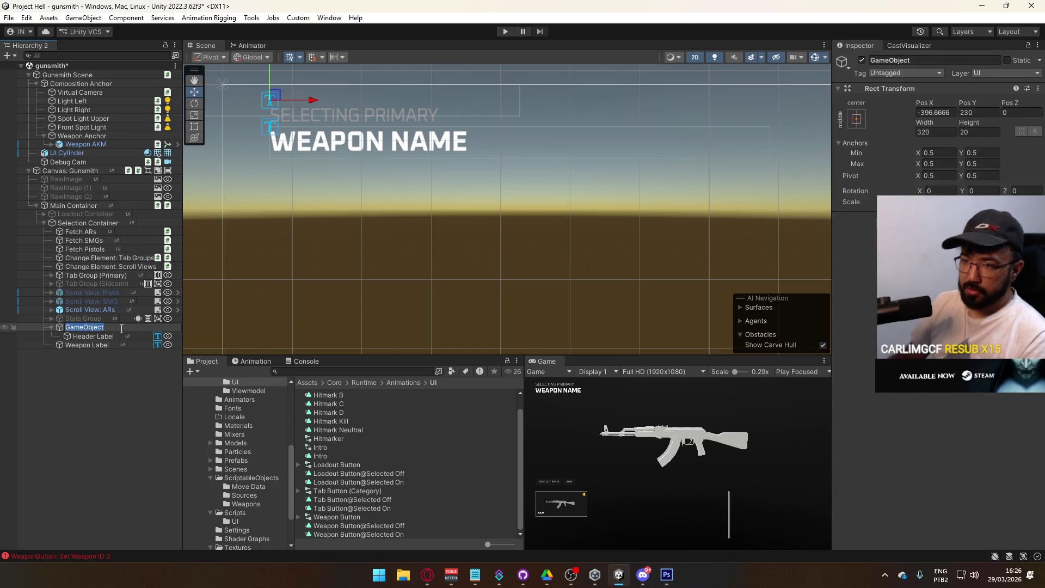
{"action": "type", "text": "Header Group"}
{"action": "key", "text": "Return"}
Rename the label Header Primary and duplicate it as Header Sidearm
{"action": "left_click", "coordinate": [92, 335]}
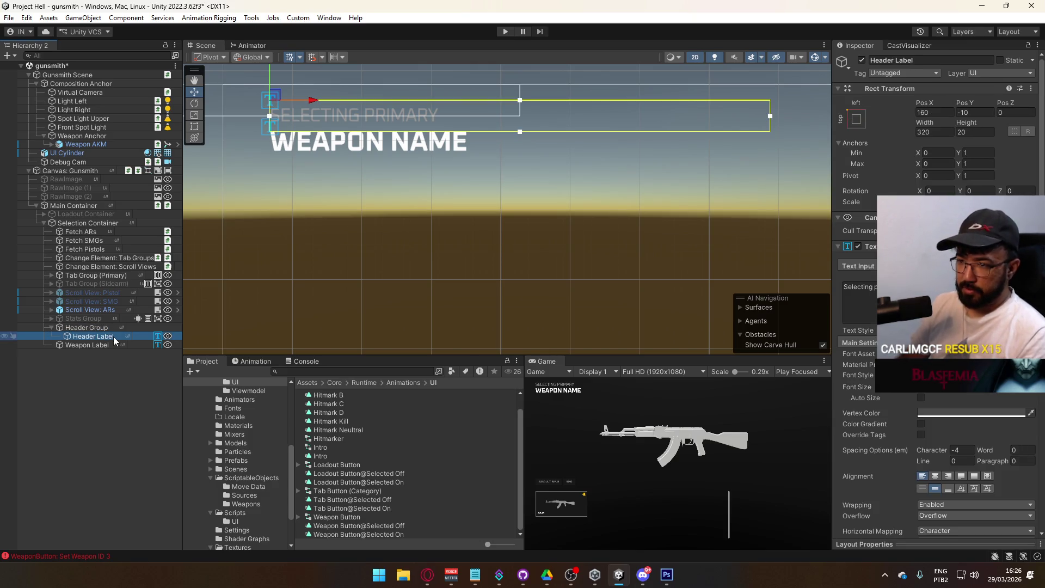
{"action": "left_click", "coordinate": [113, 337]}
{"action": "type", "text": "Header Primary"}
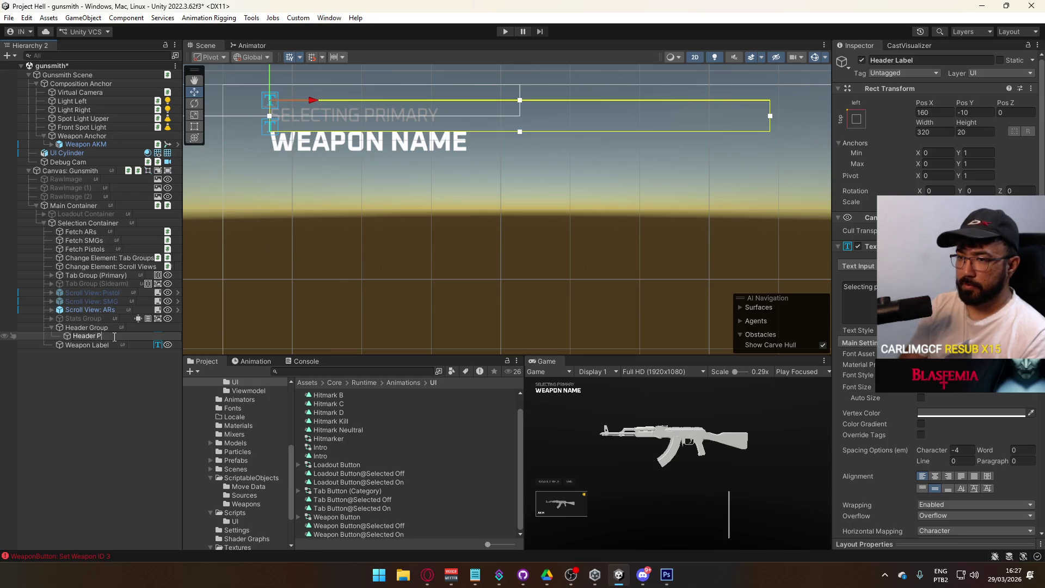
{"action": "key", "text": "Return"}
{"action": "key", "text": "ctrl+d"}
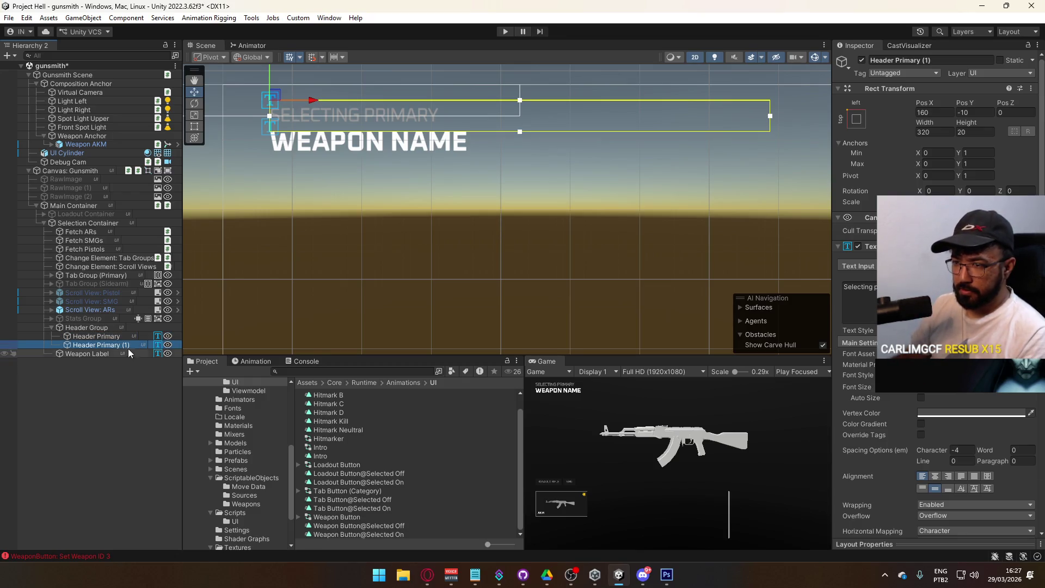
{"action": "type", "text": "Header Sidearm"}
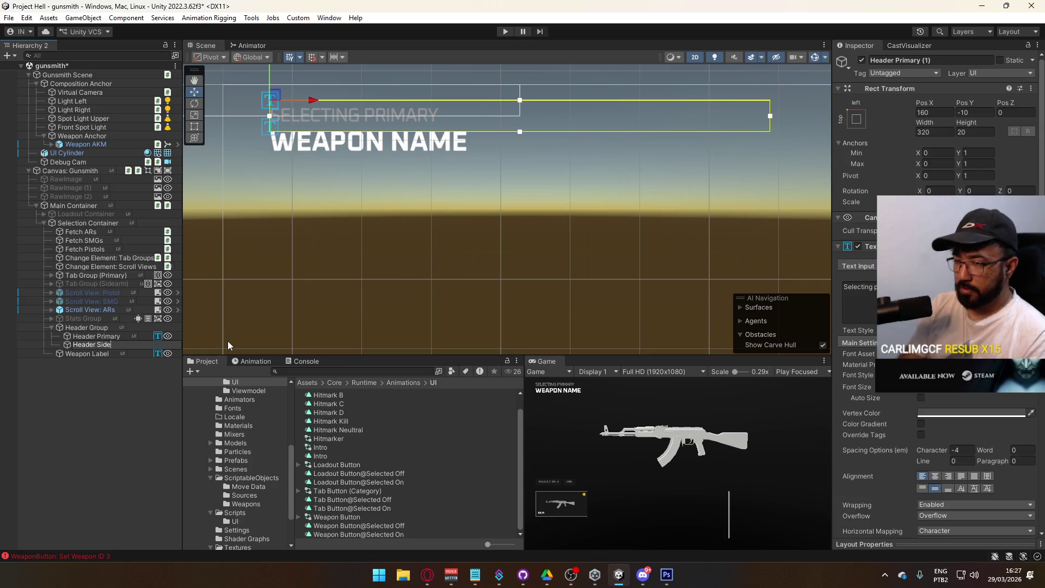
{"action": "key", "text": "Return"}
Change the duplicate's text to Selecting Sidearm and deactivate Header Sidearm
{"action": "left_click", "coordinate": [859, 288]}
{"action": "double_click", "coordinate": [876, 287]}
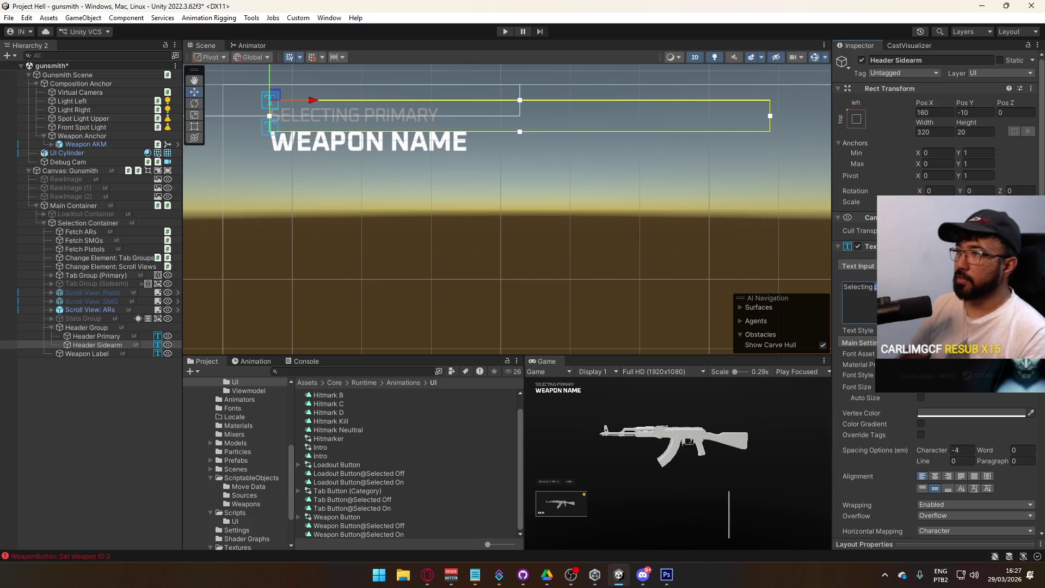
{"action": "type", "text": "idearm"}
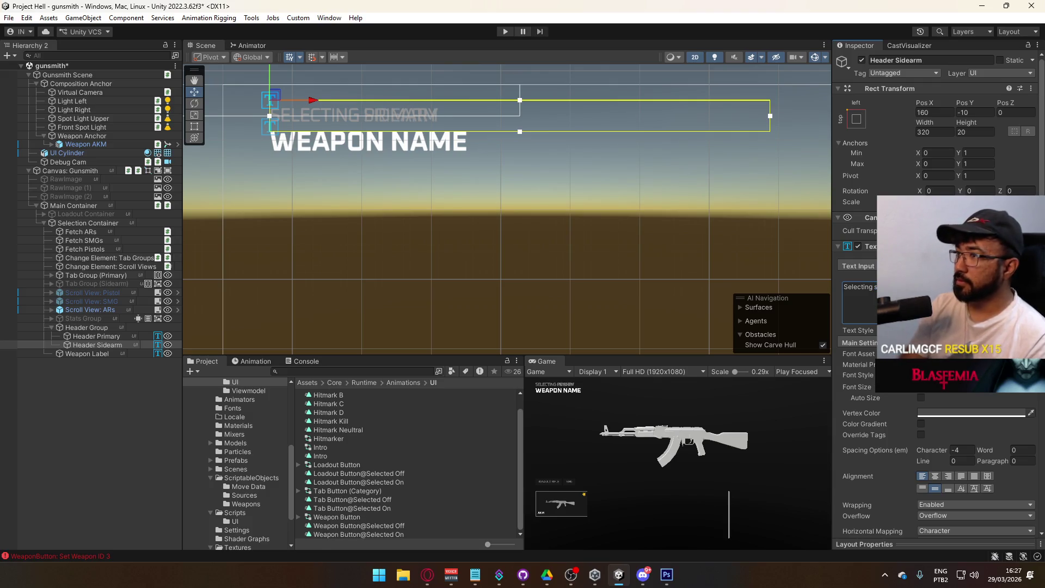
{"action": "left_click", "coordinate": [107, 319]}
{"action": "left_click", "coordinate": [105, 335]}
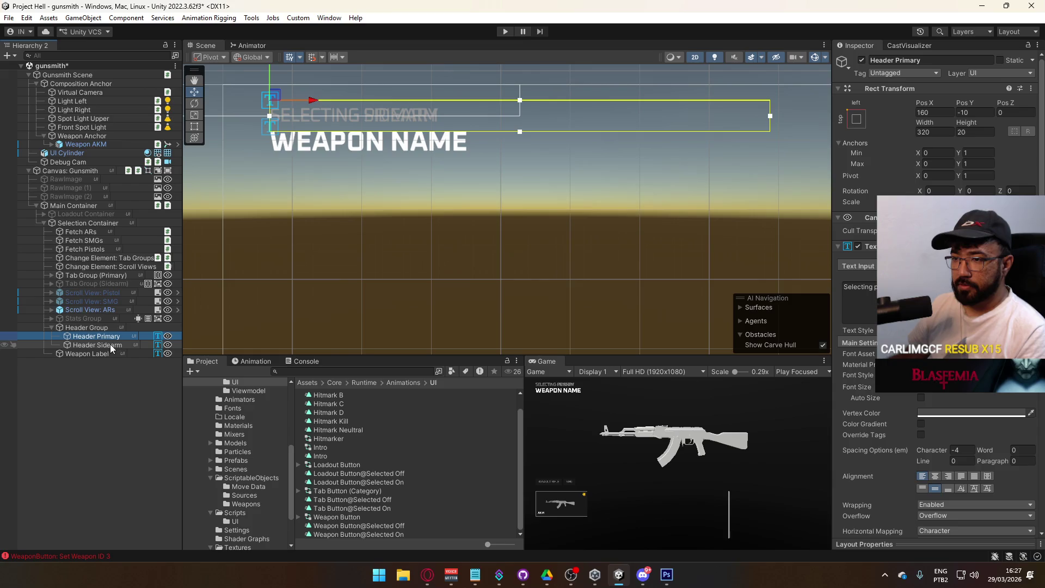
{"action": "left_click", "coordinate": [110, 345]}
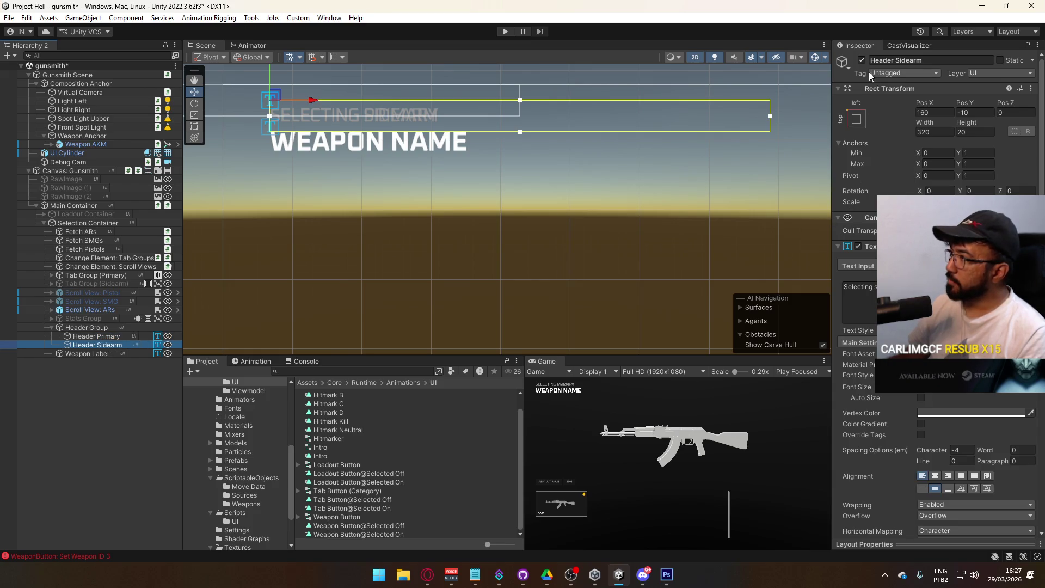
{"action": "left_click", "coordinate": [861, 60]}
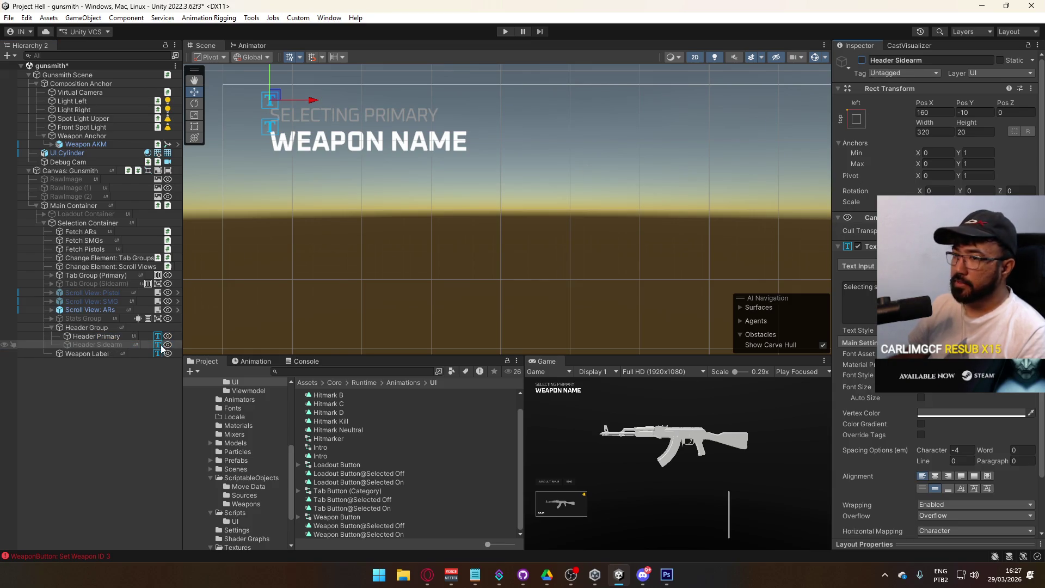
{"action": "left_click", "coordinate": [106, 327]}
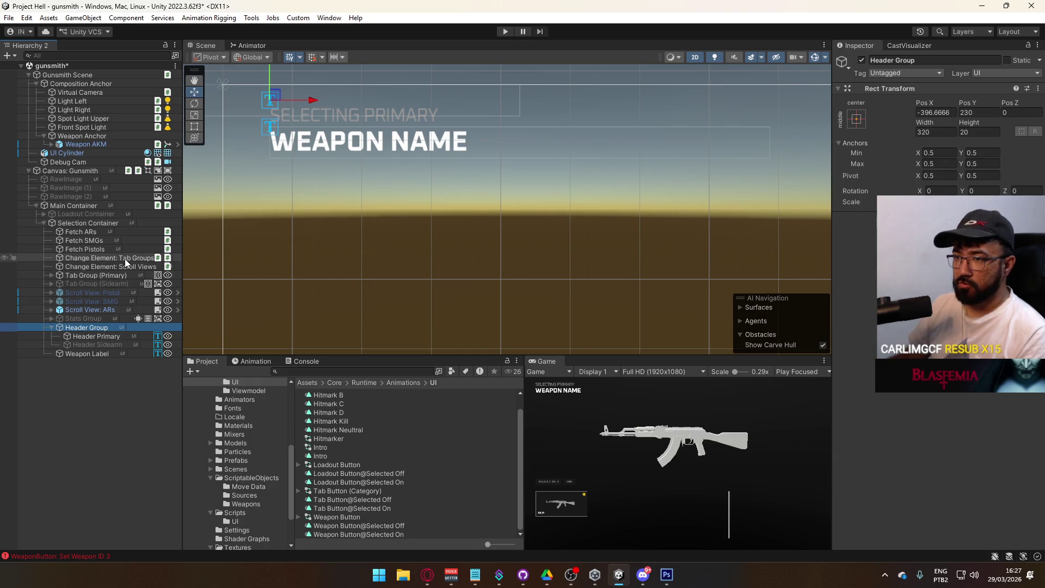
Add a Change Element Tool component to the Change Element: Tab Groups object
{"action": "left_click", "coordinate": [125, 260]}
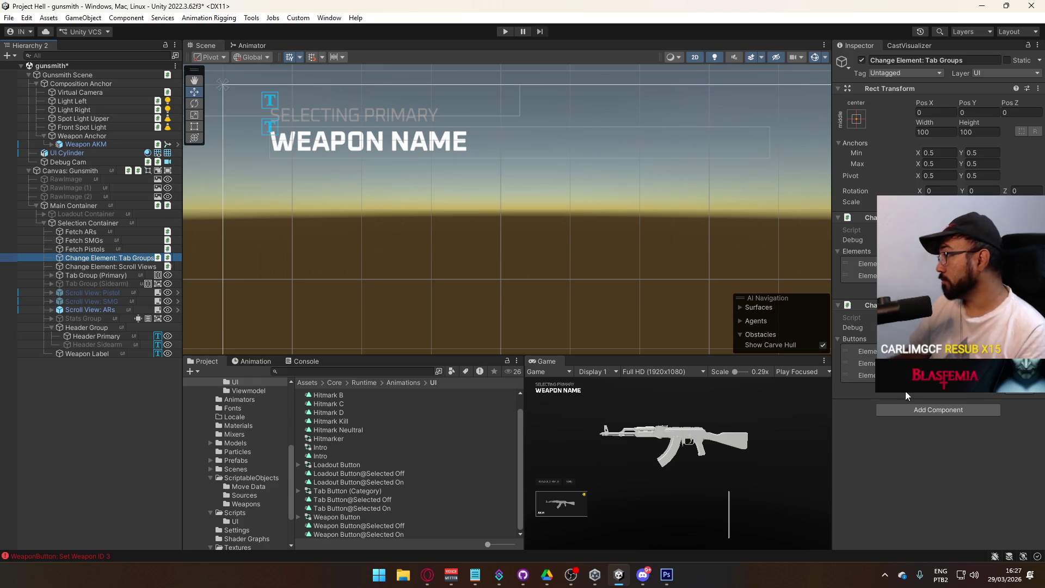
{"action": "left_click", "coordinate": [932, 409]}
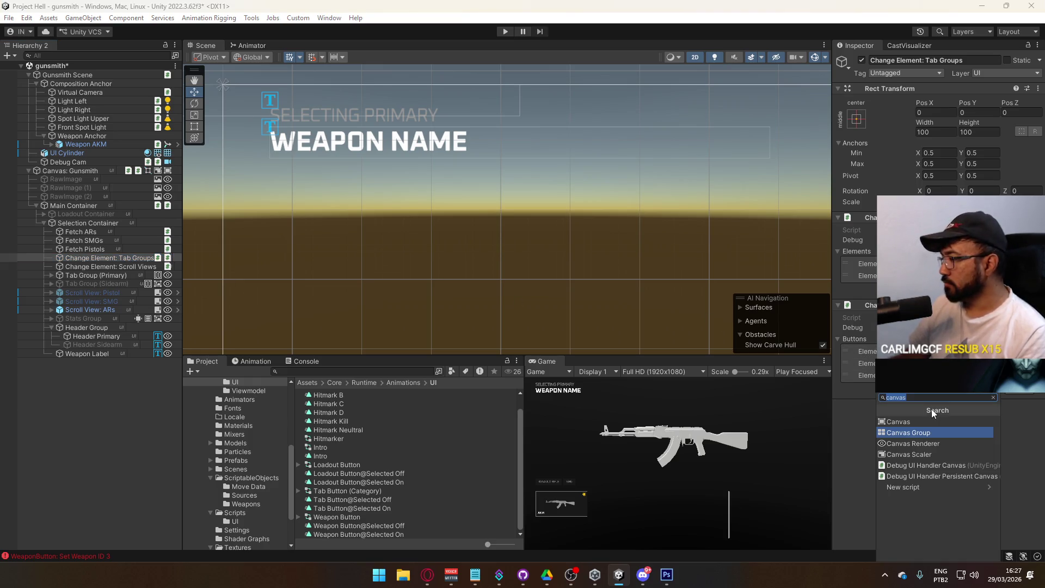
{"action": "type", "text": "change el"}
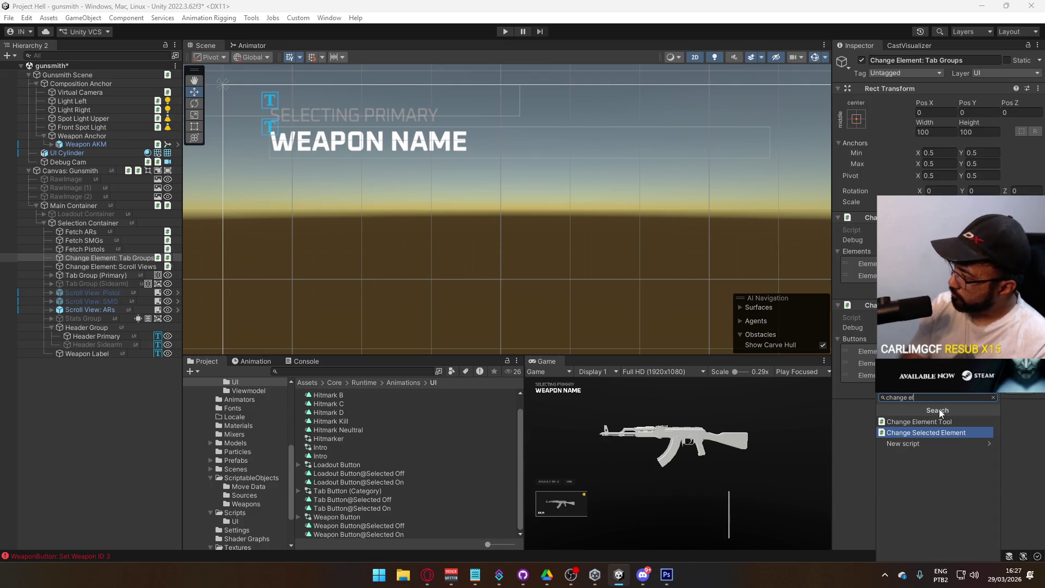
{"action": "key", "text": "Up"}
{"action": "key", "text": "Return"}
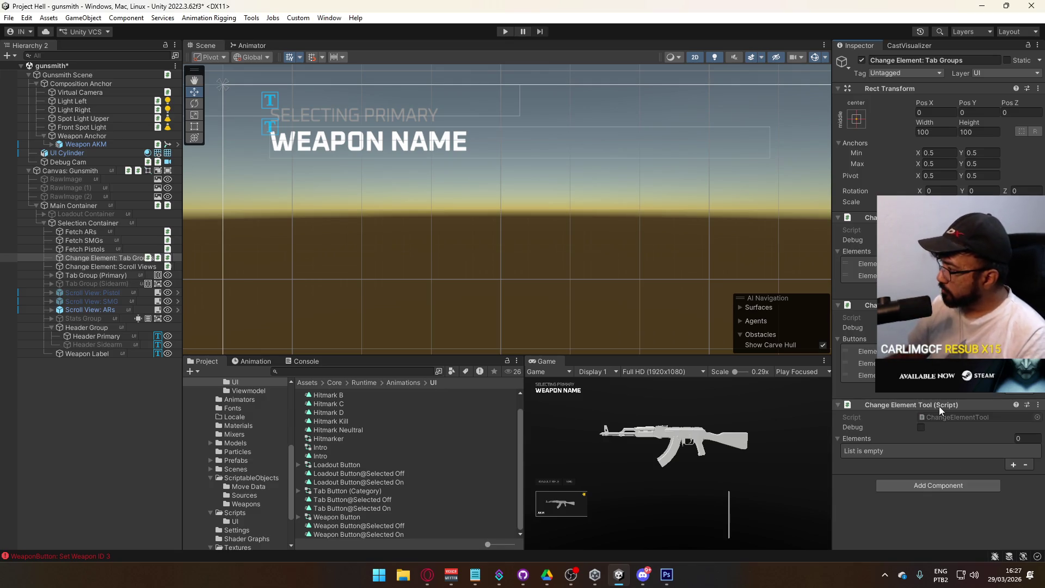
Give the tool two Elements: Header Primary and Header Sidearm
{"action": "left_click", "coordinate": [1014, 464]}
{"action": "left_click", "coordinate": [1014, 464]}
{"action": "left_click_drag", "start_coordinate": [117, 341], "coordinate": [951, 452]}
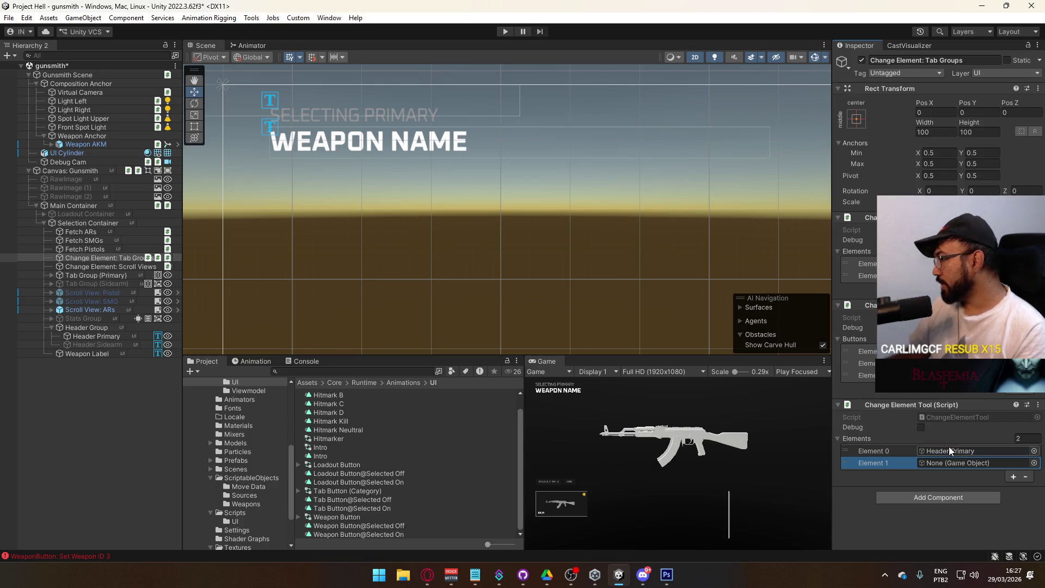
{"action": "left_click_drag", "start_coordinate": [93, 346], "coordinate": [972, 462]}
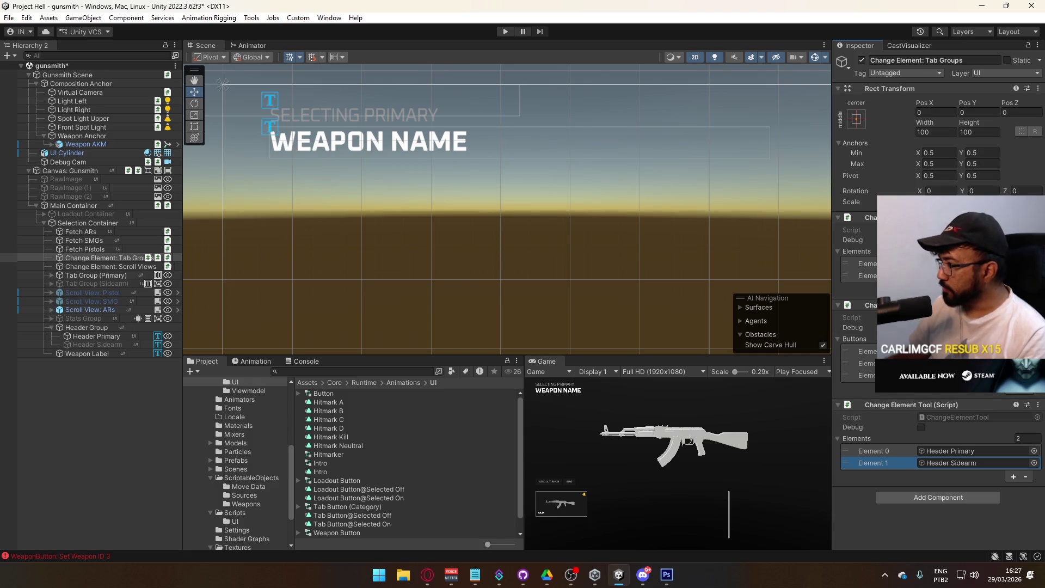
{"action": "left_click", "coordinate": [866, 231]}
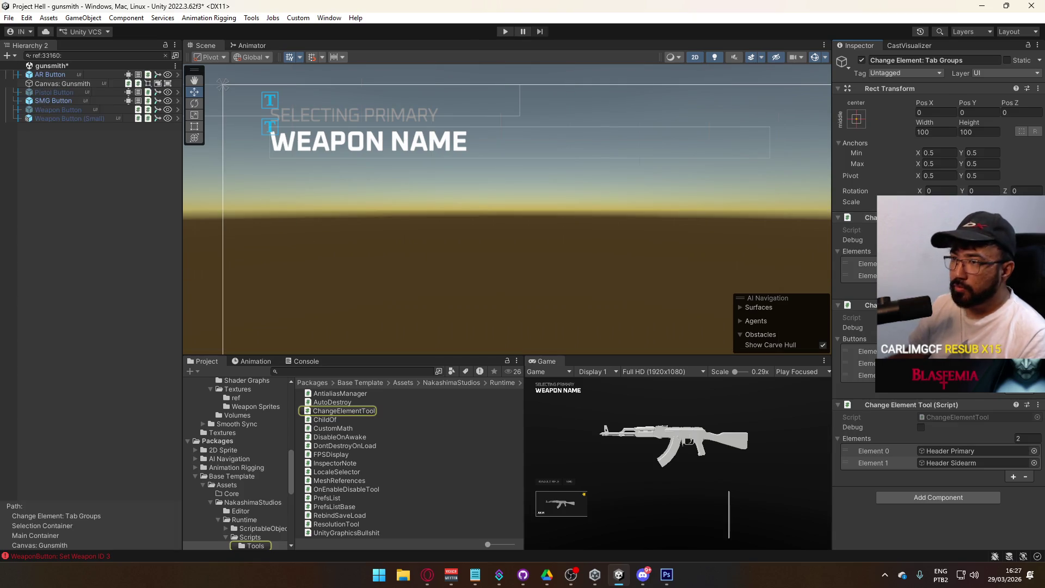
Review the SMG, AR and Weapon Buttons' On Click events and clear the hierarchy filter
{"action": "left_click", "coordinate": [74, 103]}
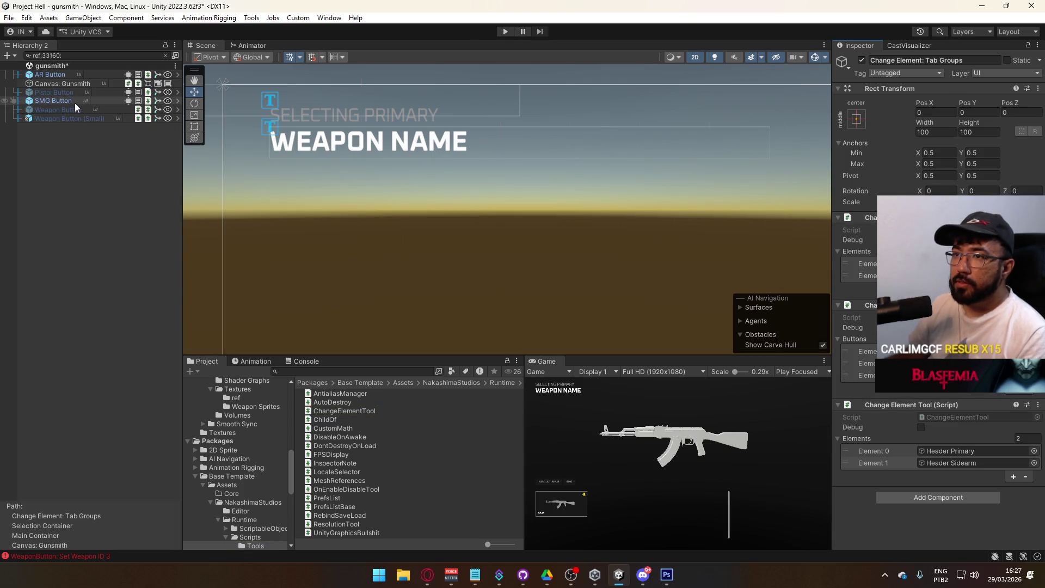
{"action": "left_click", "coordinate": [60, 75]}
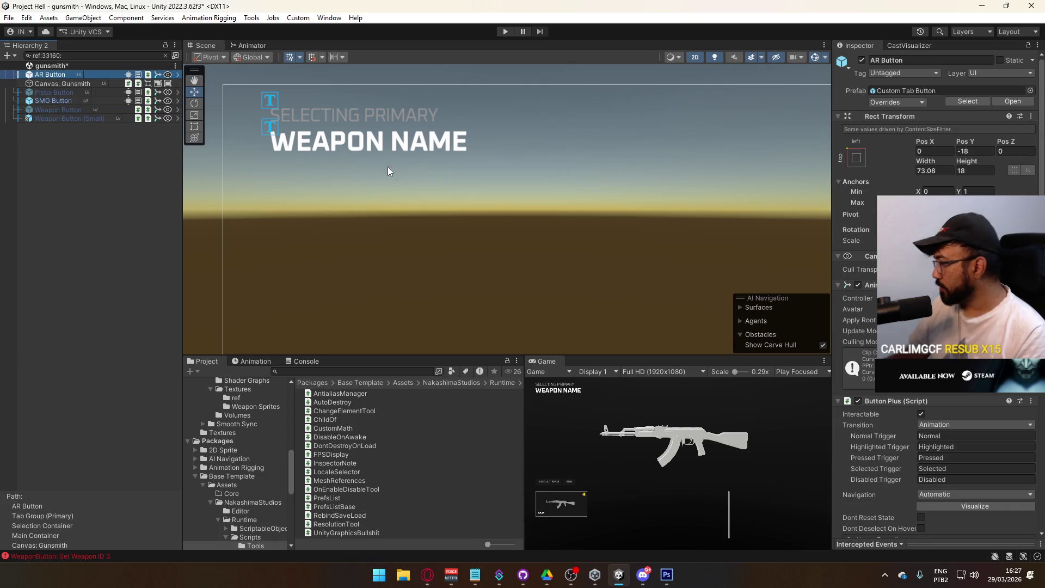
{"action": "scroll", "coordinate": [867, 299], "scroll_direction": "down", "scroll_amount": 10}
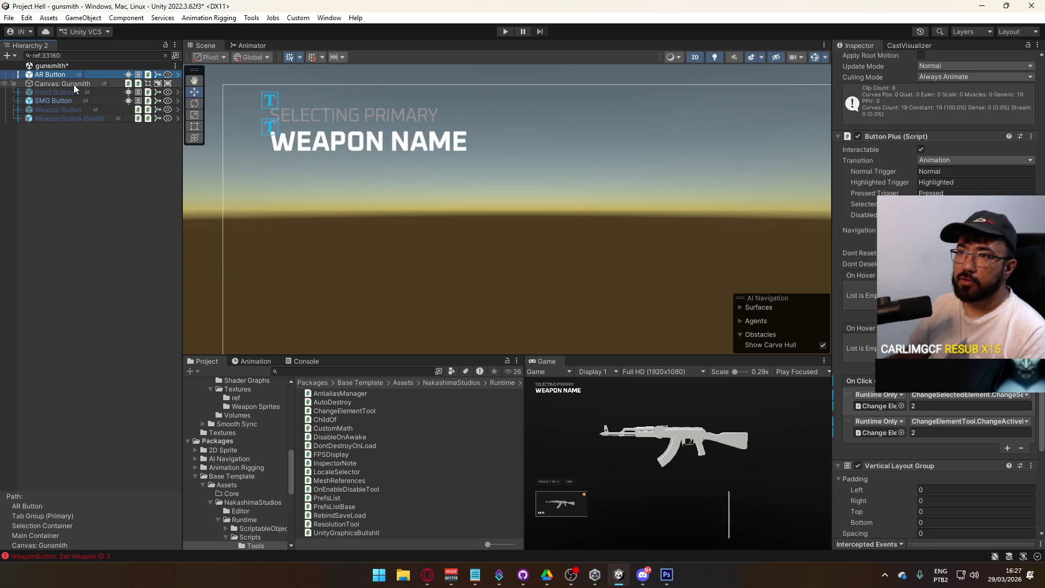
{"action": "left_click", "coordinate": [63, 109]}
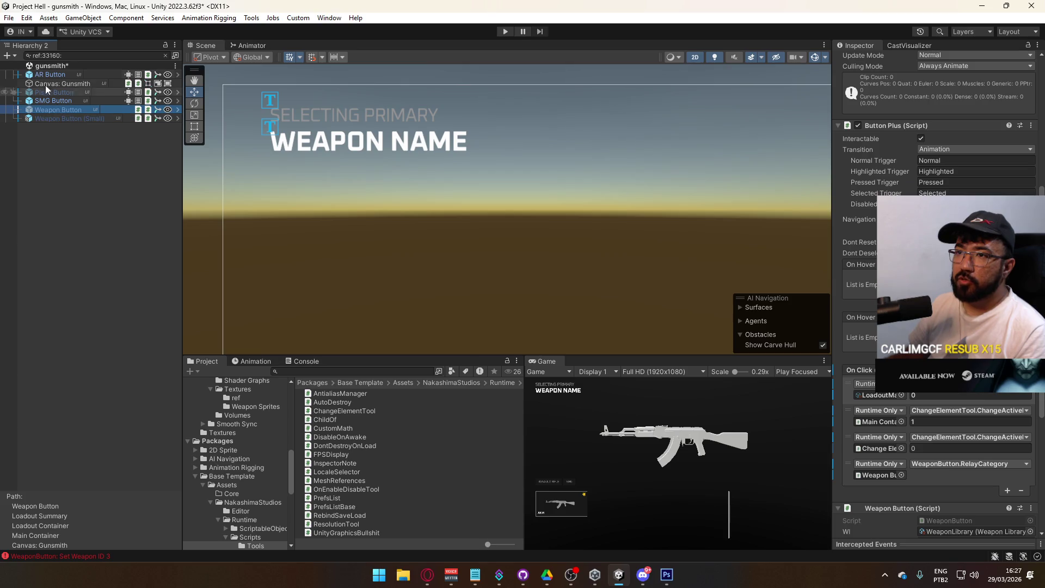
{"action": "left_click", "coordinate": [165, 55]}
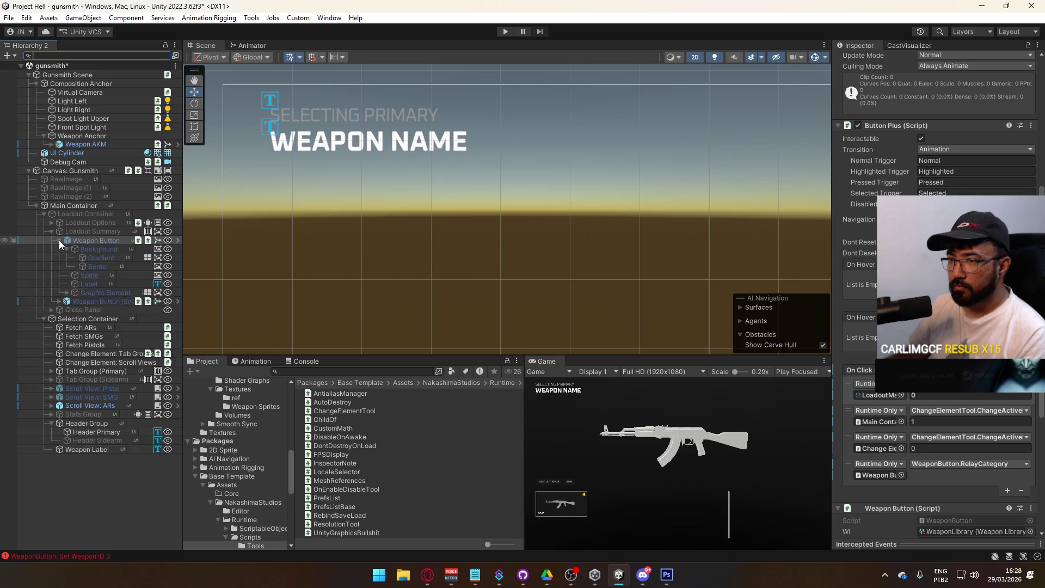
{"action": "left_click", "coordinate": [59, 240]}
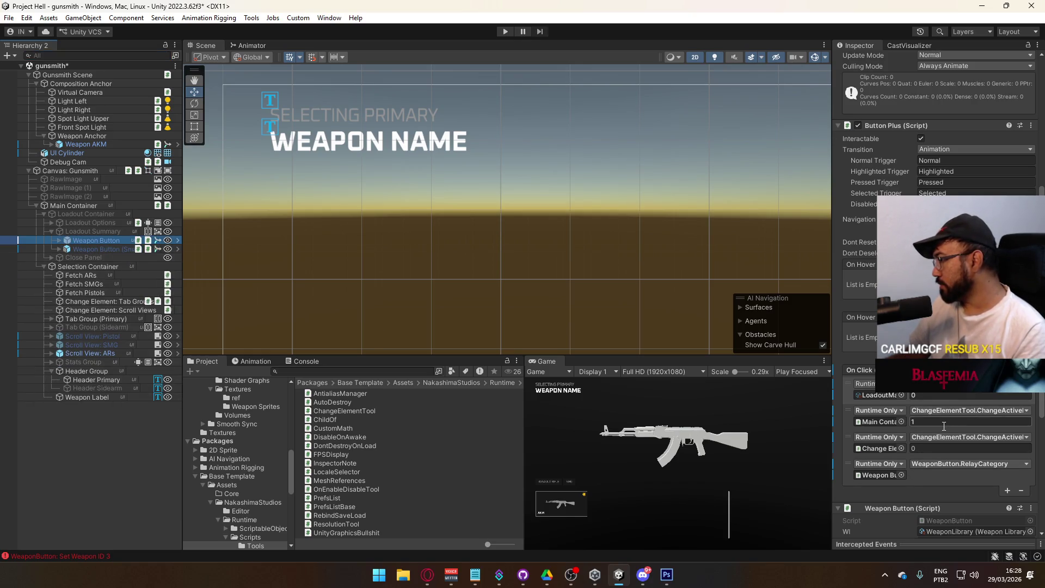
{"action": "scroll", "coordinate": [950, 431], "scroll_direction": "down", "scroll_amount": 5}
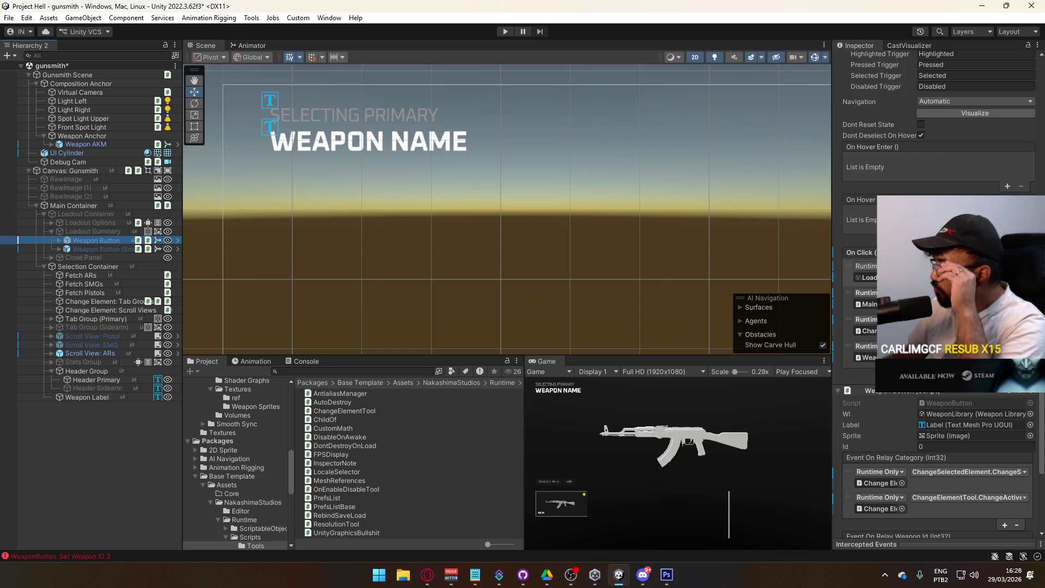
Add a new On Click entry to the Weapon Button and assign a Change Element object
{"action": "left_click", "coordinate": [1008, 373]}
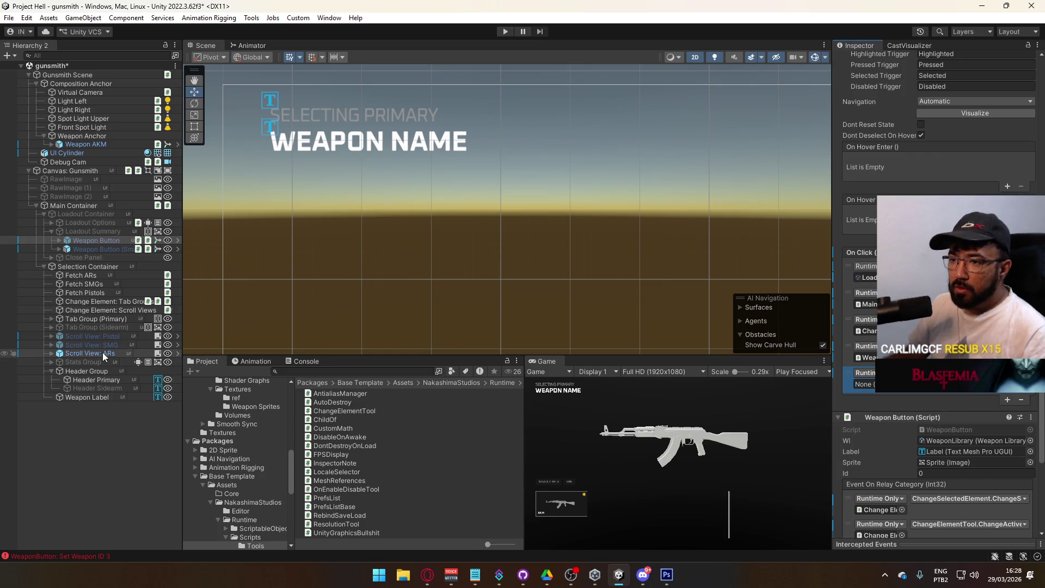
{"action": "left_click", "coordinate": [106, 250]}
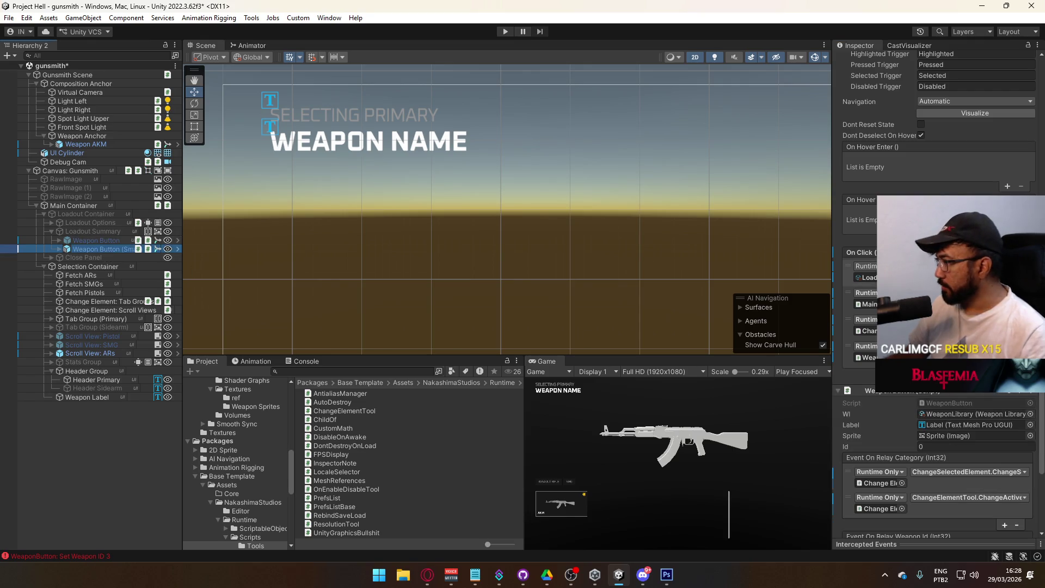
{"action": "left_click", "coordinate": [98, 241], "text": "ctrl"}
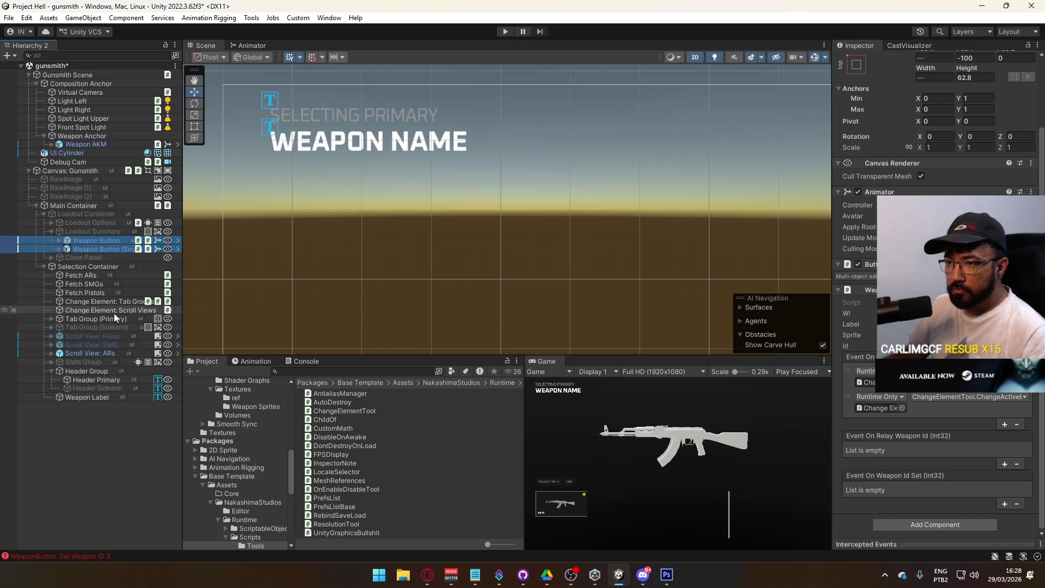
{"action": "mouse_move", "coordinate": [100, 244]}
{"action": "left_mouse_down"}
{"action": "mouse_move", "coordinate": [490, 327]}
{"action": "mouse_move", "coordinate": [881, 436]}
{"action": "mouse_move", "coordinate": [887, 470]}
{"action": "mouse_move", "coordinate": [928, 442]}
{"action": "left_mouse_up"}
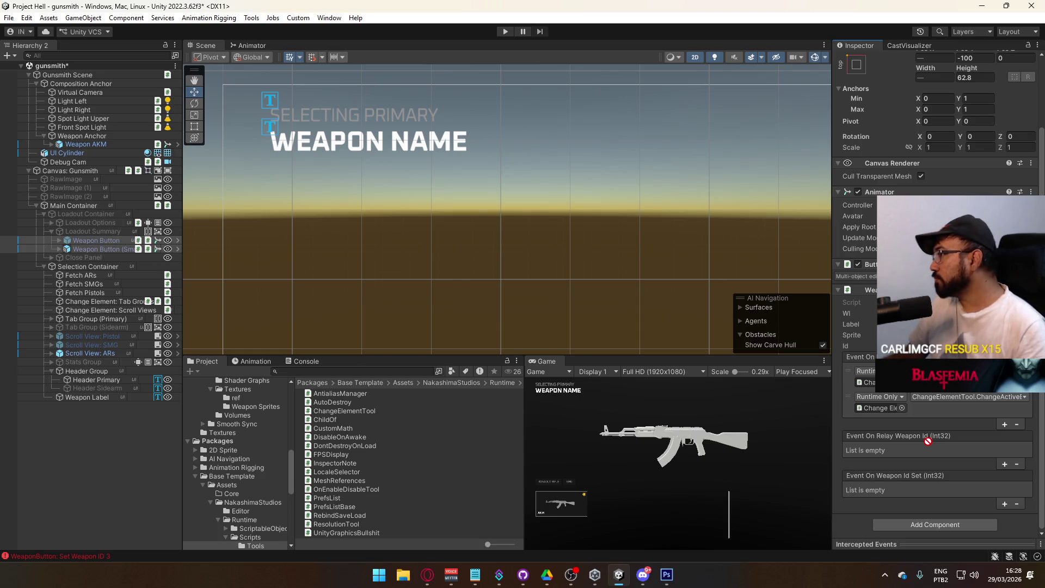
{"action": "left_click", "coordinate": [95, 240]}
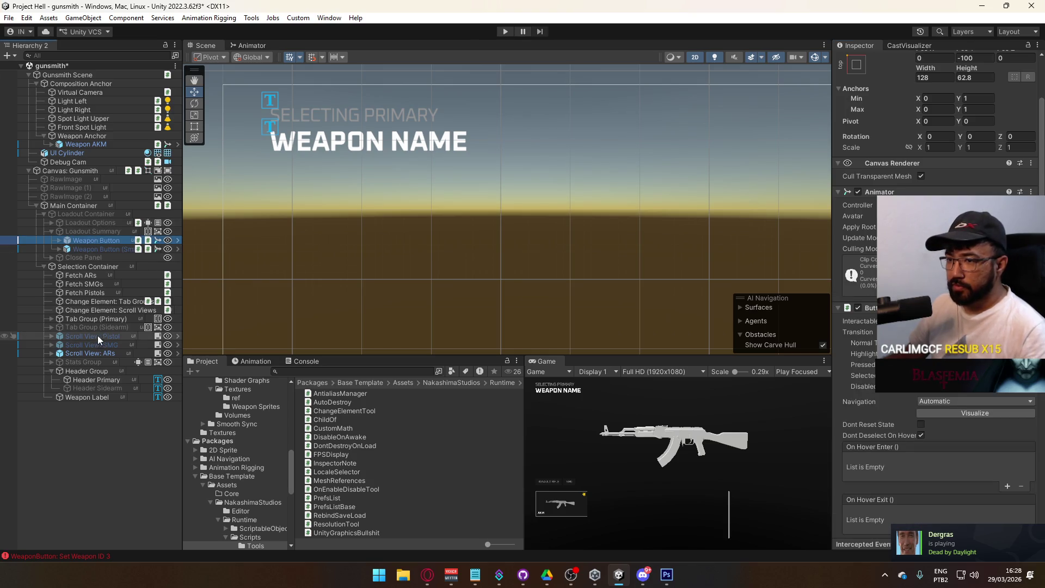
{"action": "mouse_move", "coordinate": [108, 301]}
{"action": "left_mouse_down"}
{"action": "mouse_move", "coordinate": [828, 436]}
{"action": "mouse_move", "coordinate": [945, 432]}
{"action": "mouse_move", "coordinate": [933, 406]}
{"action": "mouse_move", "coordinate": [914, 434]}
{"action": "mouse_move", "coordinate": [913, 550]}
{"action": "mouse_move", "coordinate": [885, 519]}
{"action": "mouse_move", "coordinate": [945, 451]}
{"action": "left_mouse_up"}
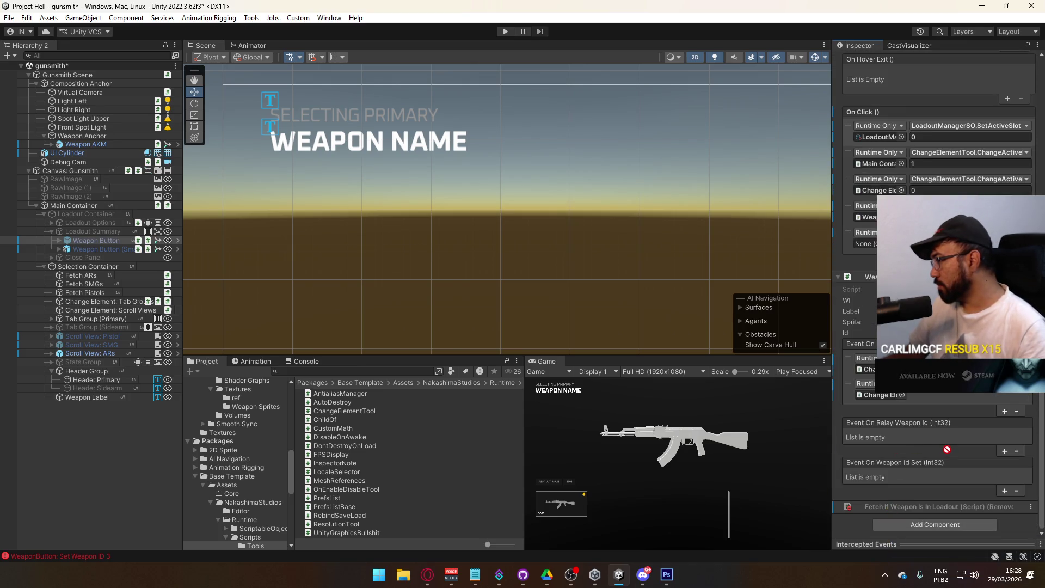
{"action": "left_click", "coordinate": [96, 241]}
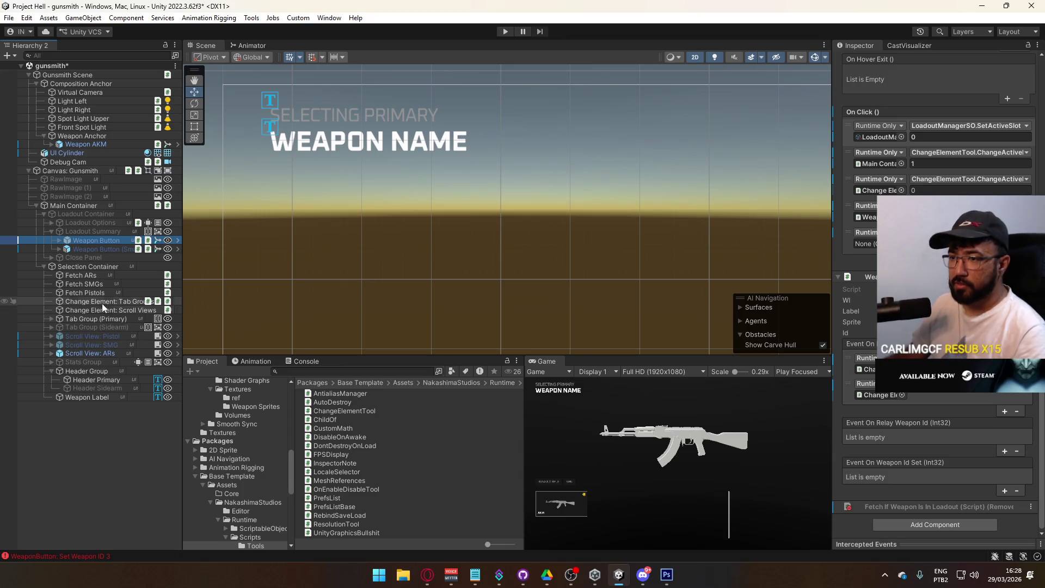
{"action": "left_click_drag", "start_coordinate": [863, 277], "coordinate": [865, 244]}
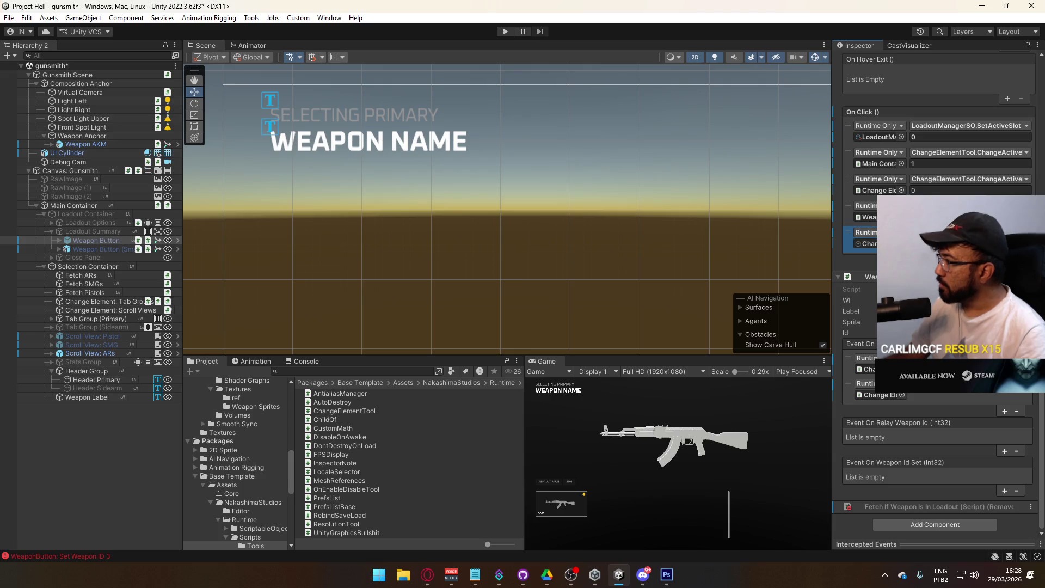
{"action": "left_click", "coordinate": [969, 232]}
{"action": "mouse_move", "coordinate": [953, 297]}
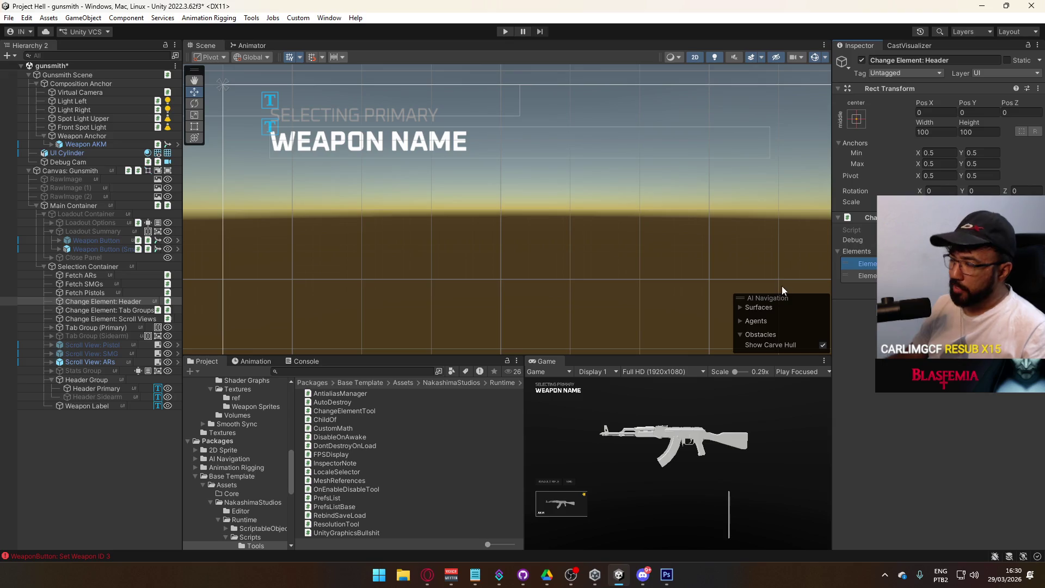
Open ChangeElementTool.cs in Visual Studio from the Project window
{"action": "double_click", "coordinate": [937, 230]}
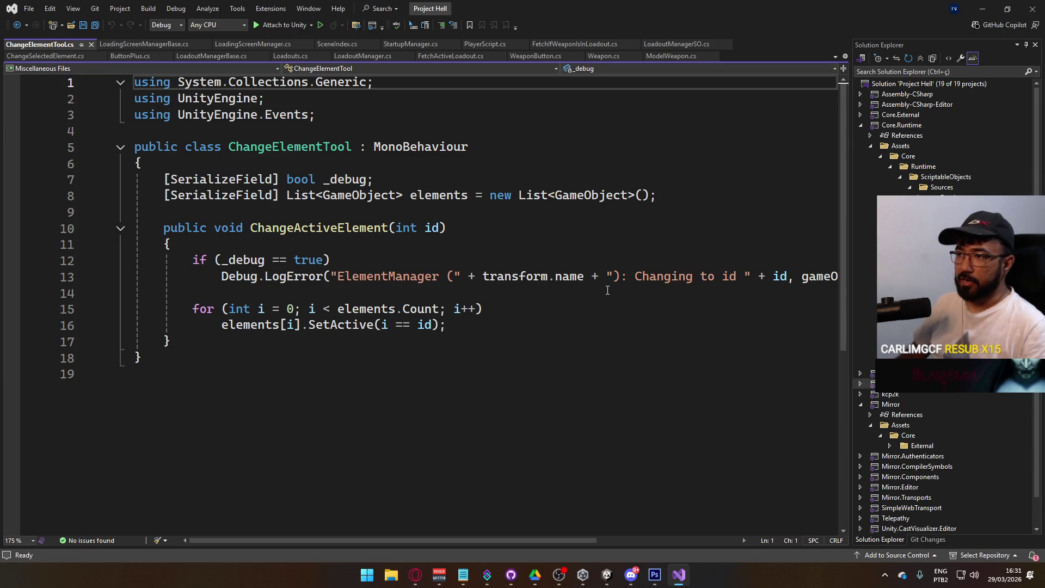
Review the SetActive call, id parameter and elements[i] reference in the ChangeActiveElement loop
{"action": "key", "text": "ctrl+z"}
{"action": "key", "text": "ctrl+z"}
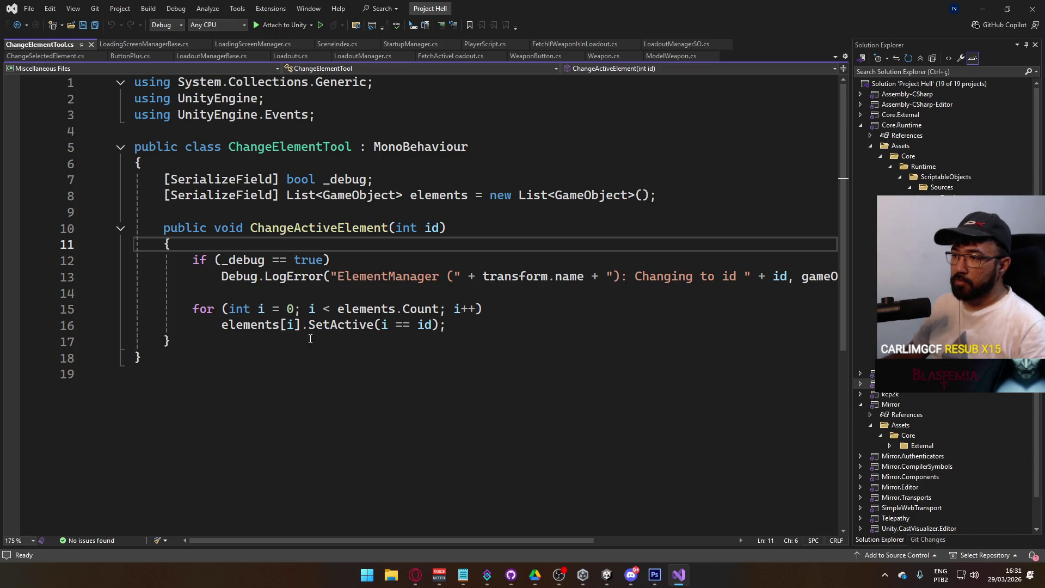
{"action": "double_click", "coordinate": [370, 324]}
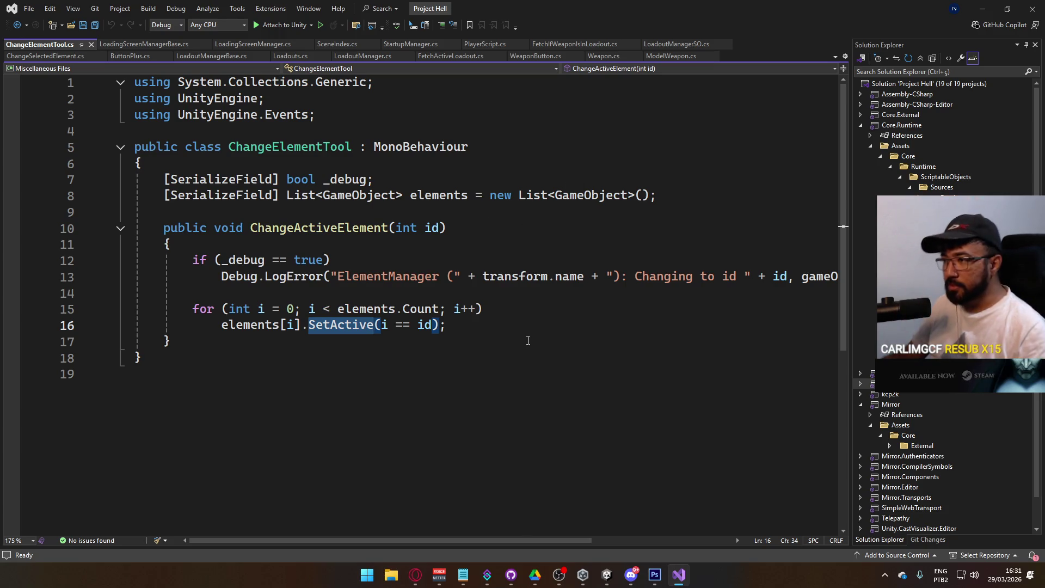
{"action": "left_click", "coordinate": [471, 242]}
{"action": "left_click", "coordinate": [438, 227]}
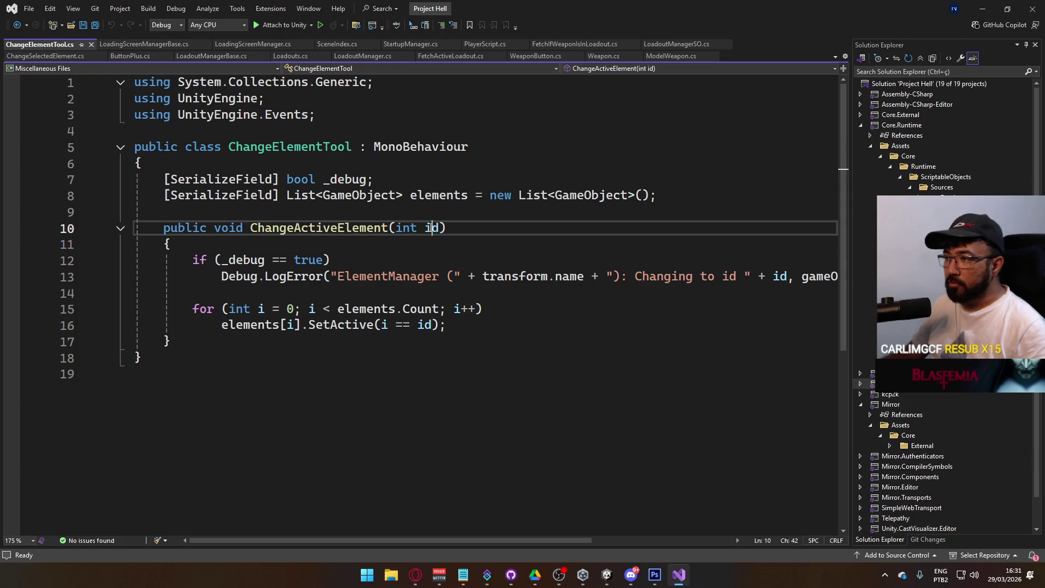
{"action": "left_click", "coordinate": [562, 347]}
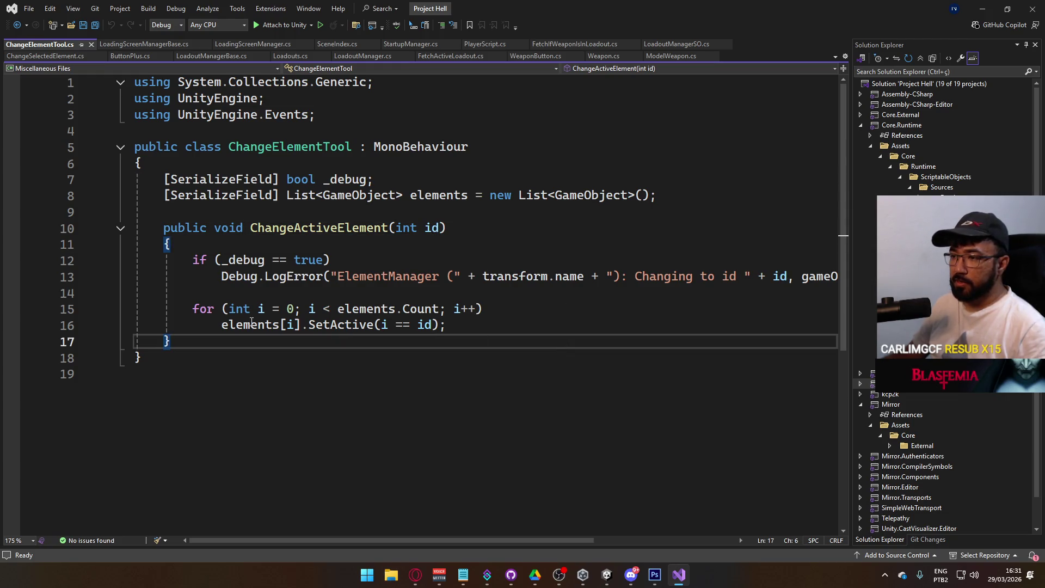
{"action": "left_click", "coordinate": [222, 325]}
{"action": "left_click_drag", "start_coordinate": [222, 325], "coordinate": [302, 325]}
{"action": "left_click", "coordinate": [179, 341]}
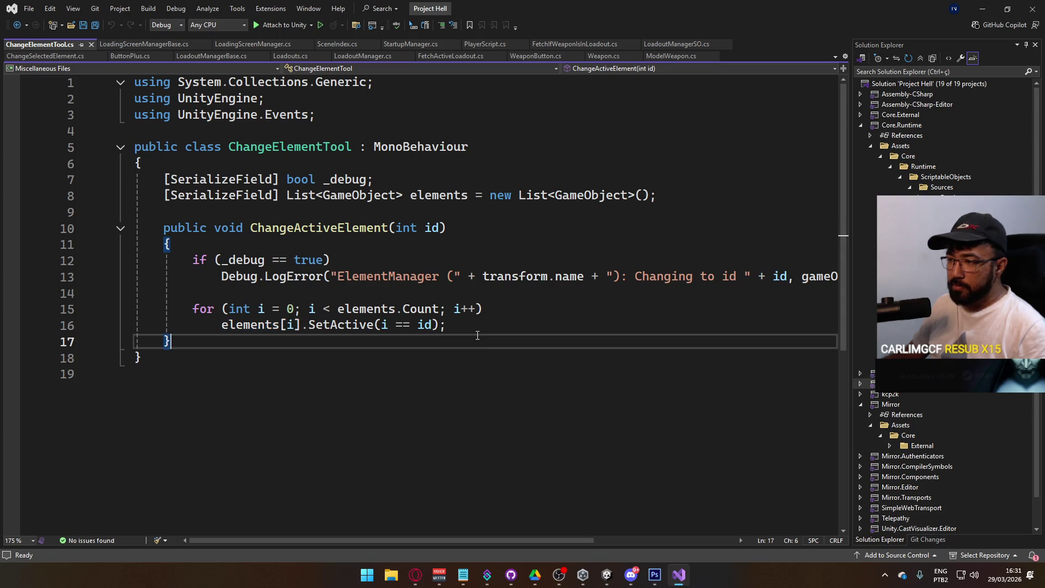
Highlight the i == id comparison in the for loop, then minimize Visual Studio
{"action": "double_click", "coordinate": [385, 325]}
{"action": "left_click_drag", "start_coordinate": [387, 328], "coordinate": [433, 325]}
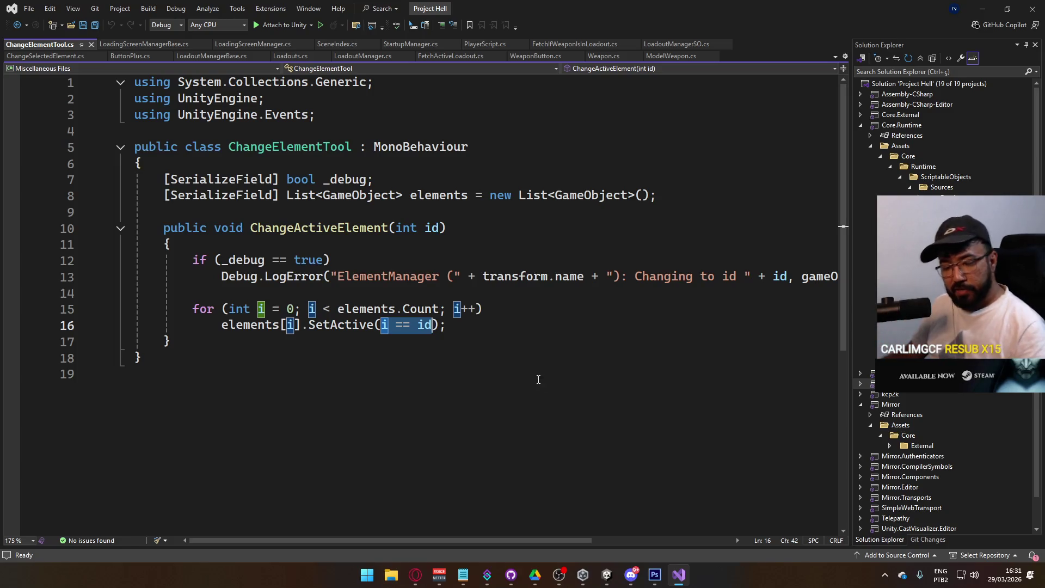
{"action": "left_click", "coordinate": [479, 358]}
{"action": "left_click_drag", "start_coordinate": [382, 325], "coordinate": [433, 325]}
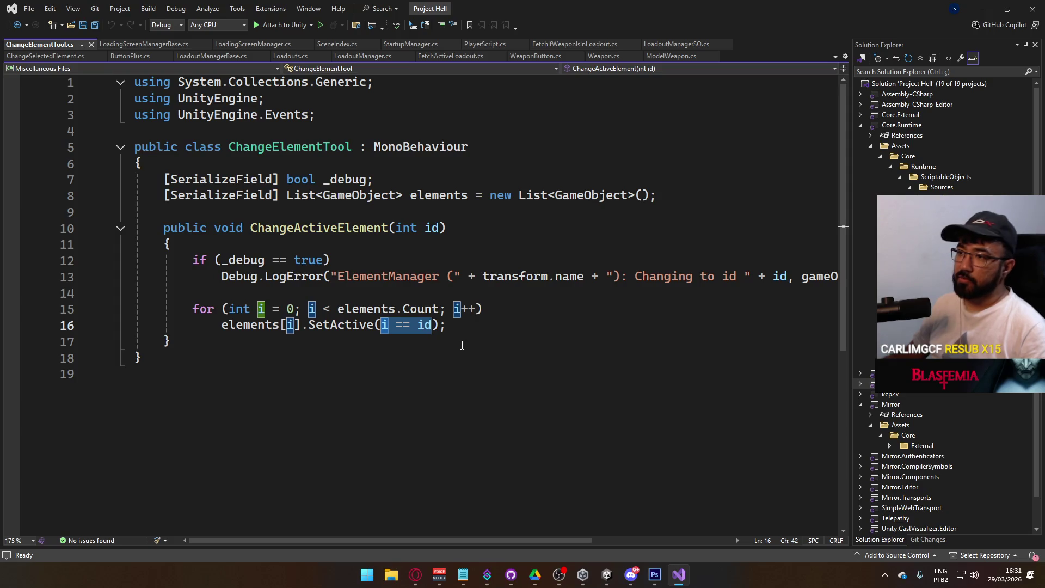
{"action": "left_click_drag", "start_coordinate": [468, 325], "coordinate": [193, 308]}
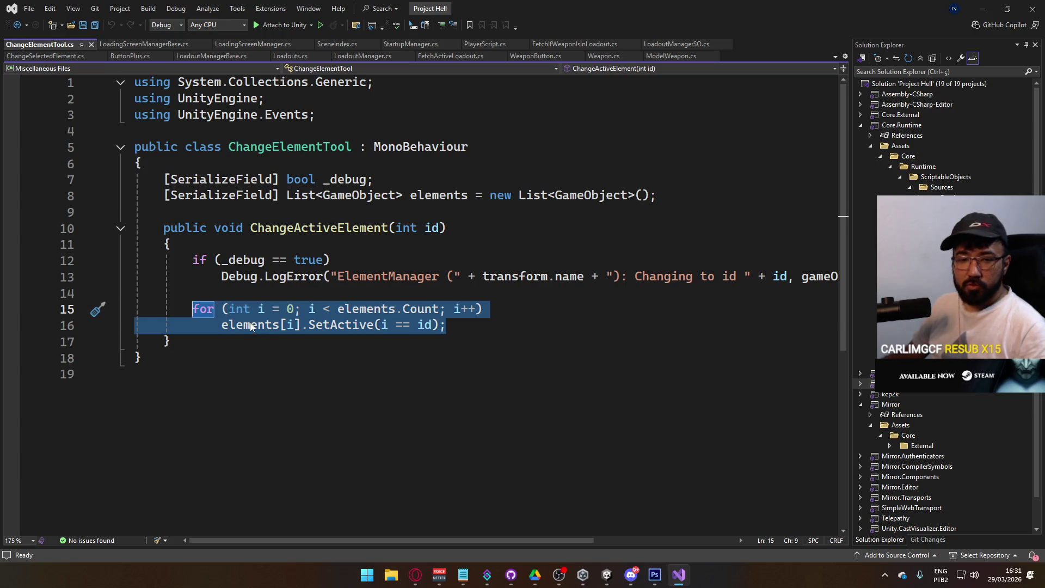
{"action": "left_click_drag", "start_coordinate": [381, 325], "coordinate": [432, 326]}
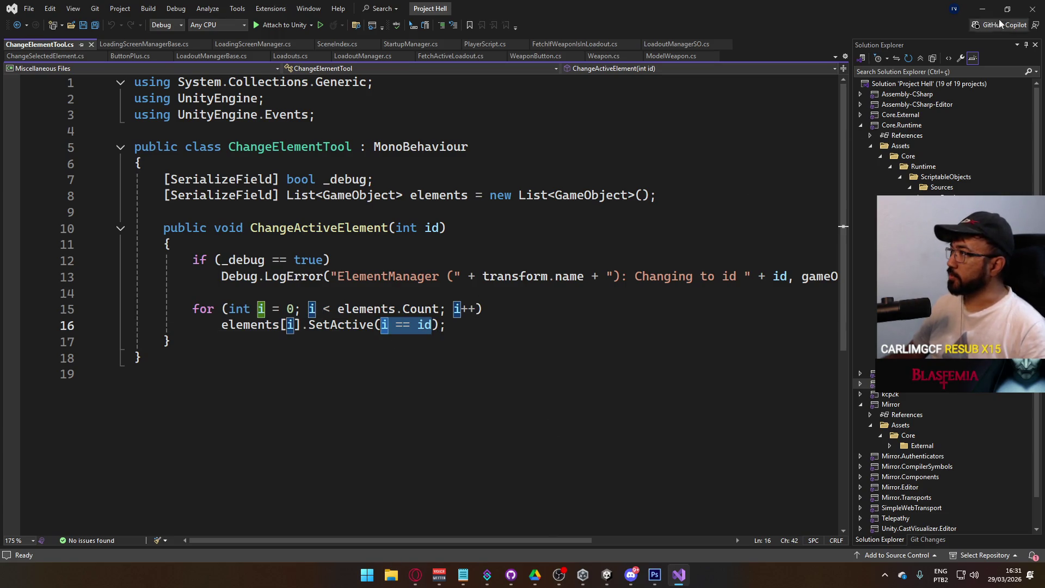
{"action": "left_click", "coordinate": [983, 8]}
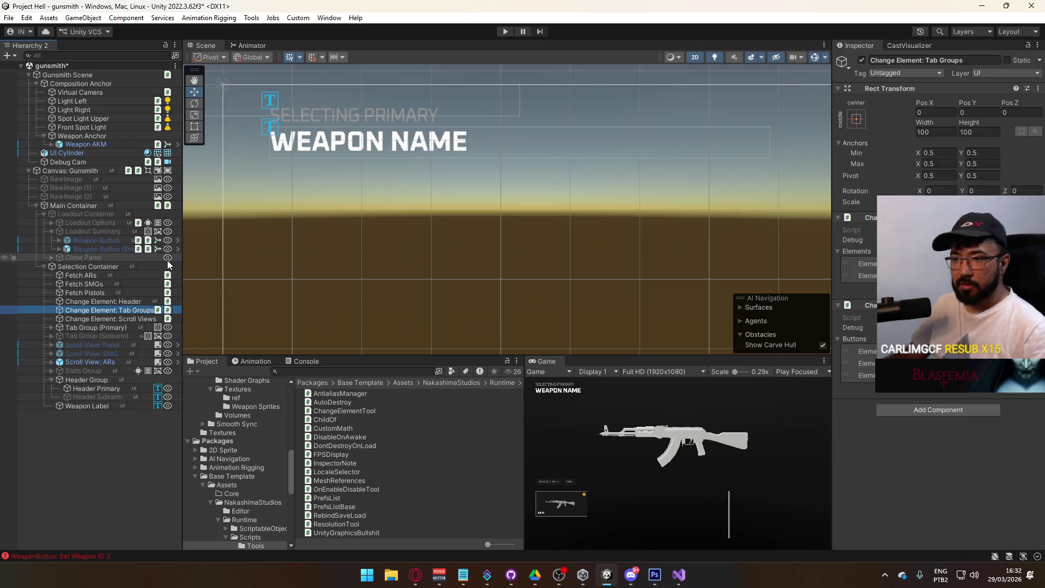
Glance at Change Element: Scroll Views, then fold the Header Group in the Hierarchy
{"action": "left_click", "coordinate": [113, 320]}
{"action": "left_click", "coordinate": [132, 309]}
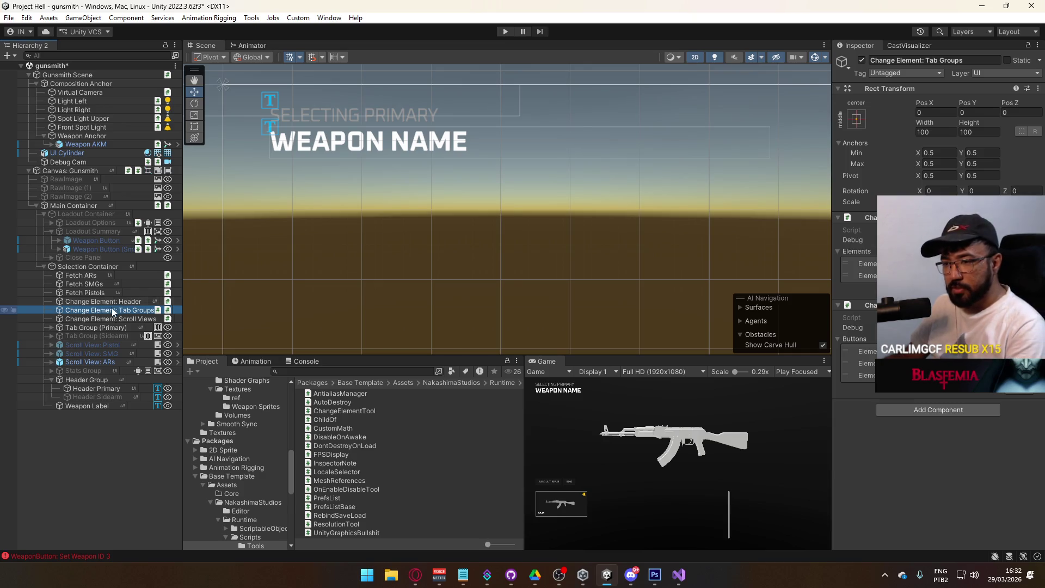
{"action": "left_click", "coordinate": [52, 379]}
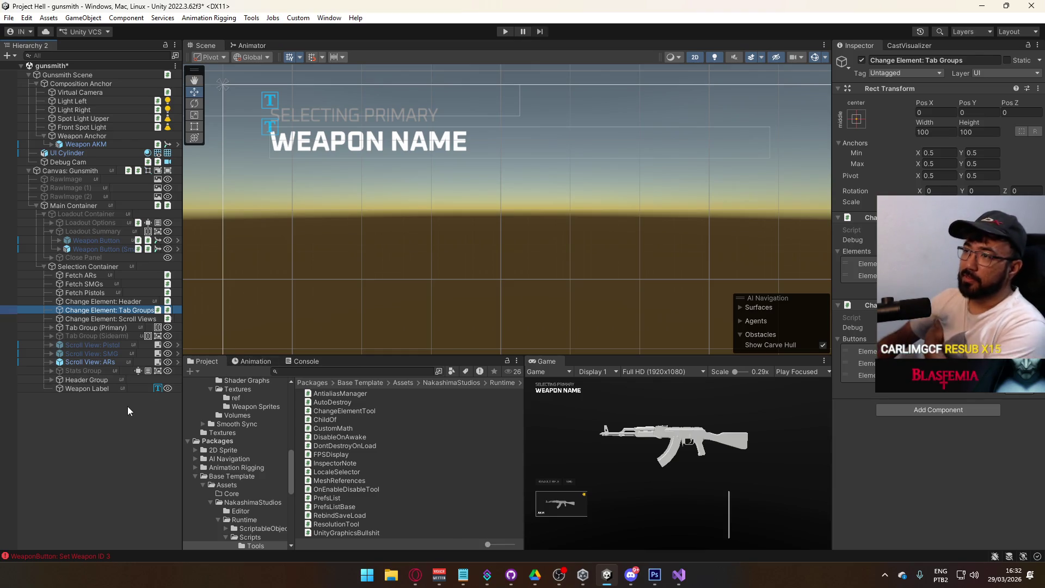
Point the Weapon Button's On Click entry at ChangeElementTool.ChangeActiveElement (int)
{"action": "left_click", "coordinate": [85, 380]}
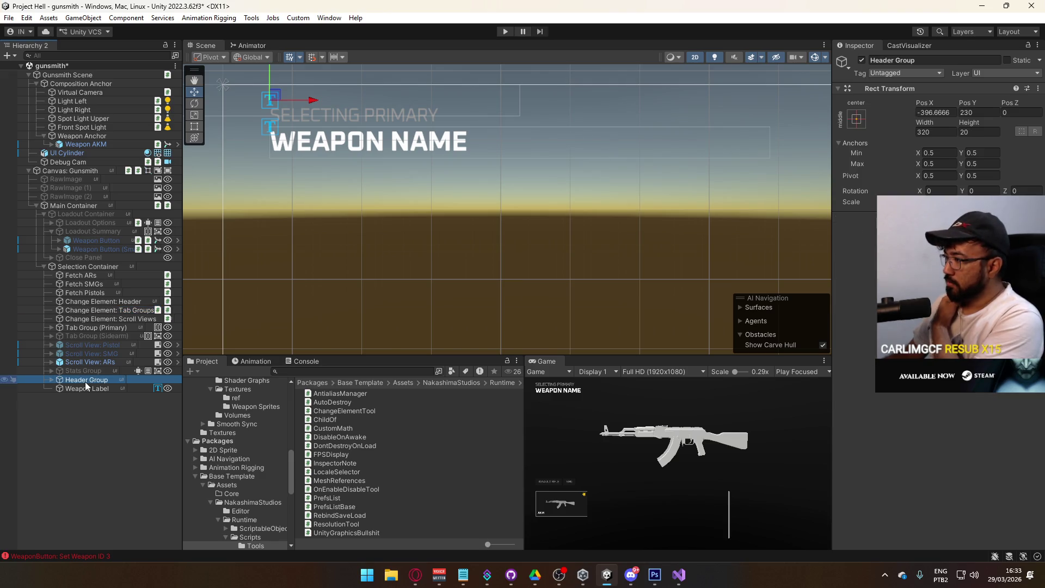
{"action": "left_click", "coordinate": [114, 240]}
{"action": "scroll", "coordinate": [937, 327], "scroll_direction": "down", "scroll_amount": 10}
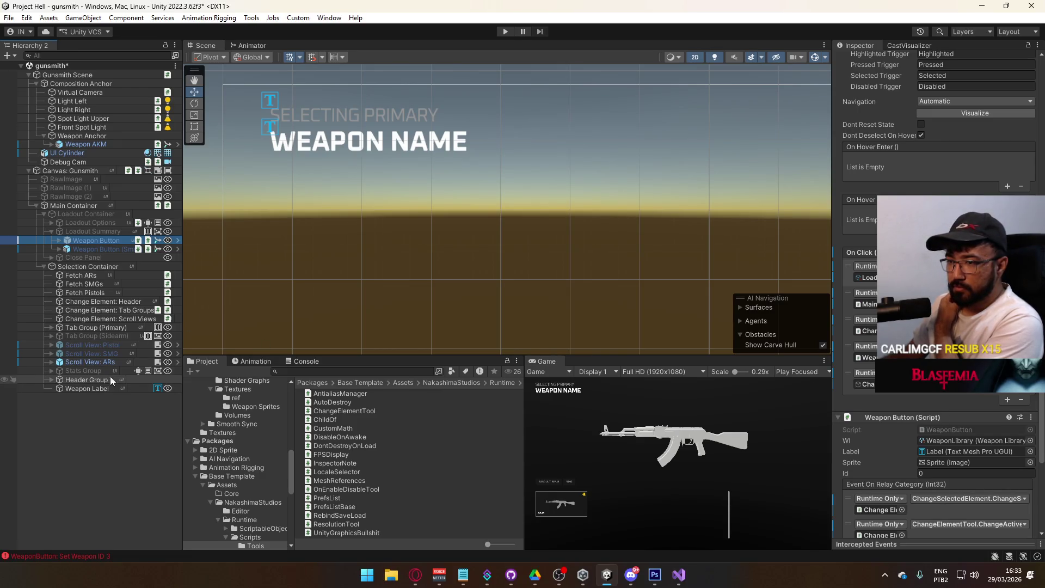
{"action": "left_click_drag", "start_coordinate": [104, 240], "coordinate": [873, 355]}
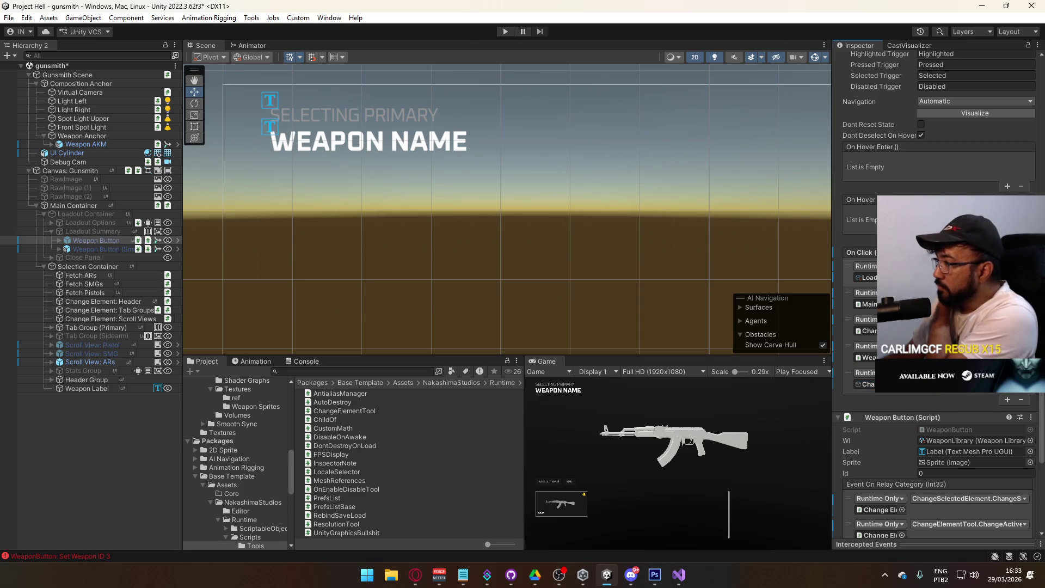
{"action": "left_click", "coordinate": [964, 374]}
{"action": "mouse_move", "coordinate": [925, 426]}
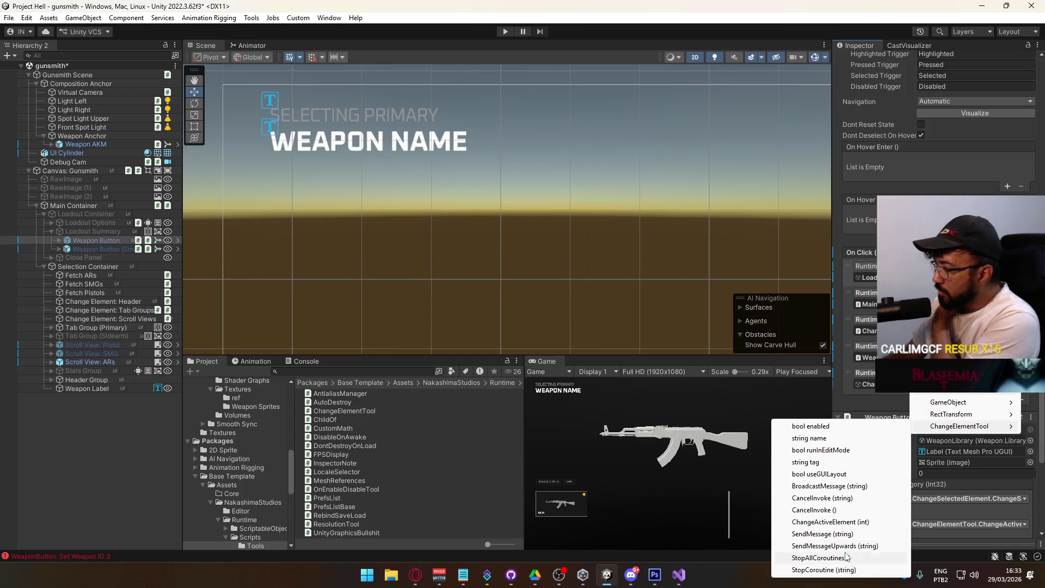
{"action": "left_click", "coordinate": [865, 522]}
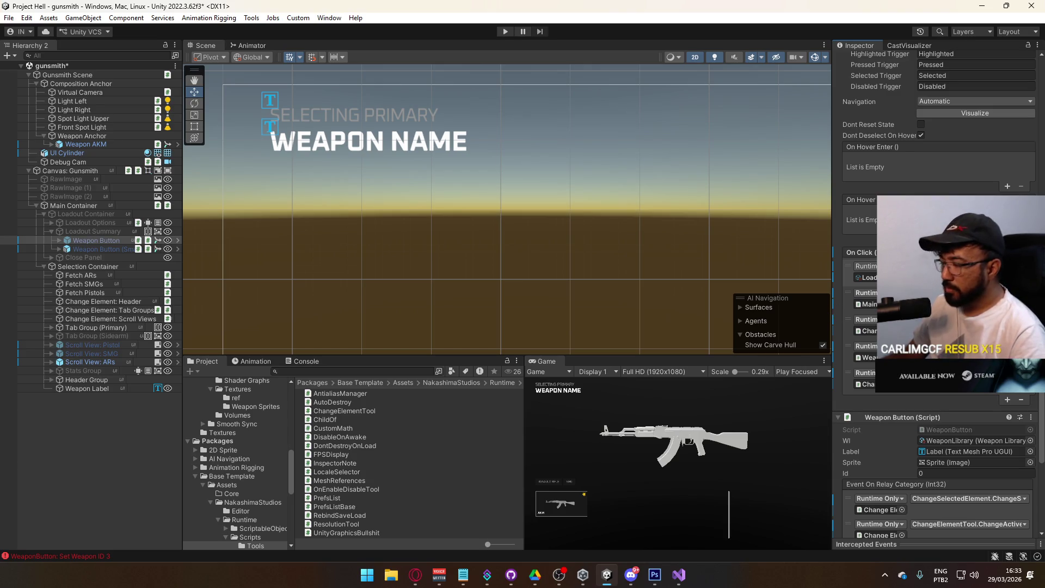
Make the second weapon button's On Click also call ChangeActiveElement (int)
{"action": "left_click", "coordinate": [110, 250]}
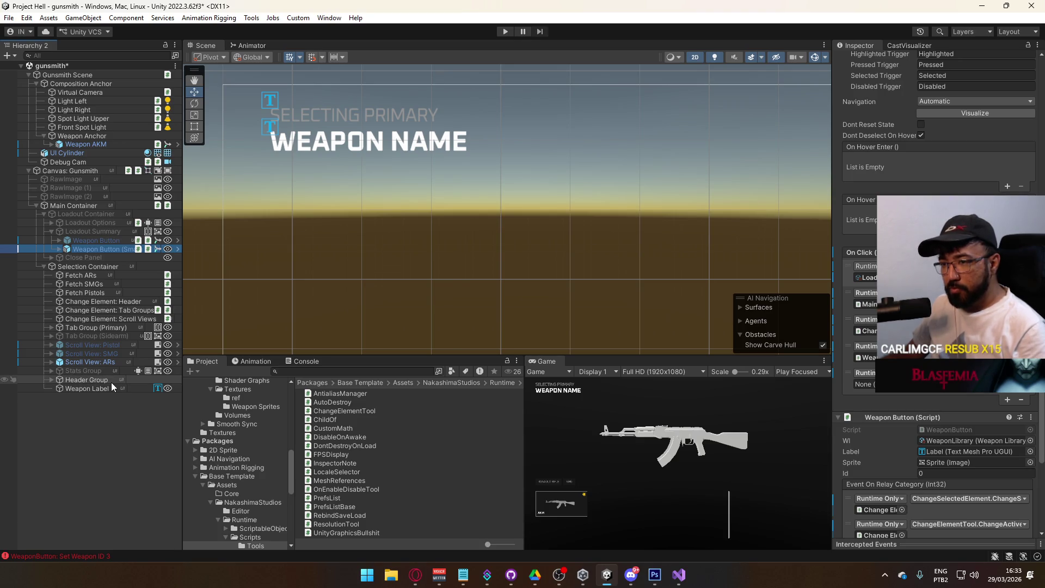
{"action": "left_click_drag", "start_coordinate": [101, 249], "coordinate": [895, 395]}
{"action": "left_click", "coordinate": [959, 374]}
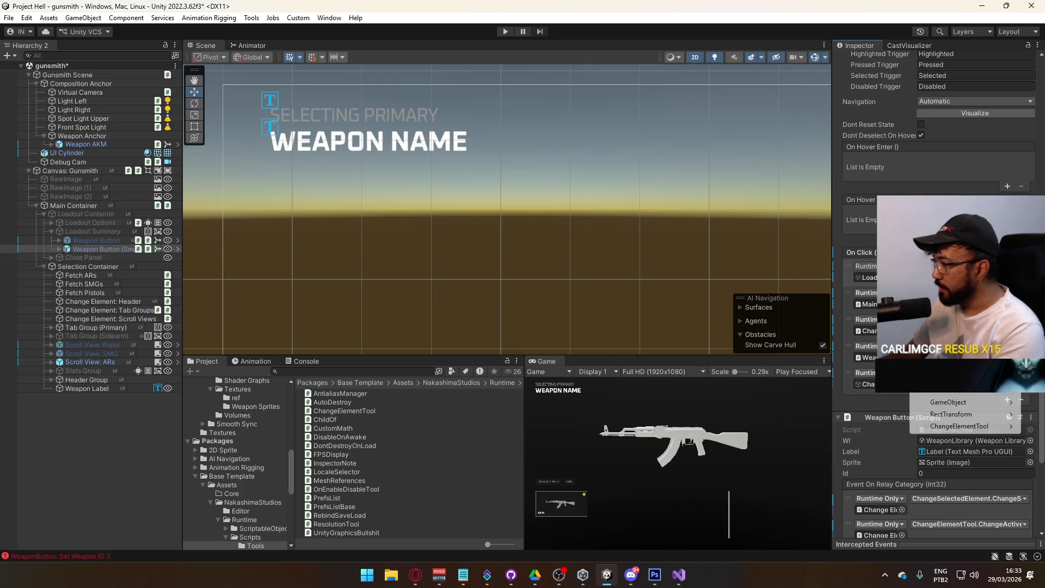
{"action": "mouse_move", "coordinate": [960, 432]}
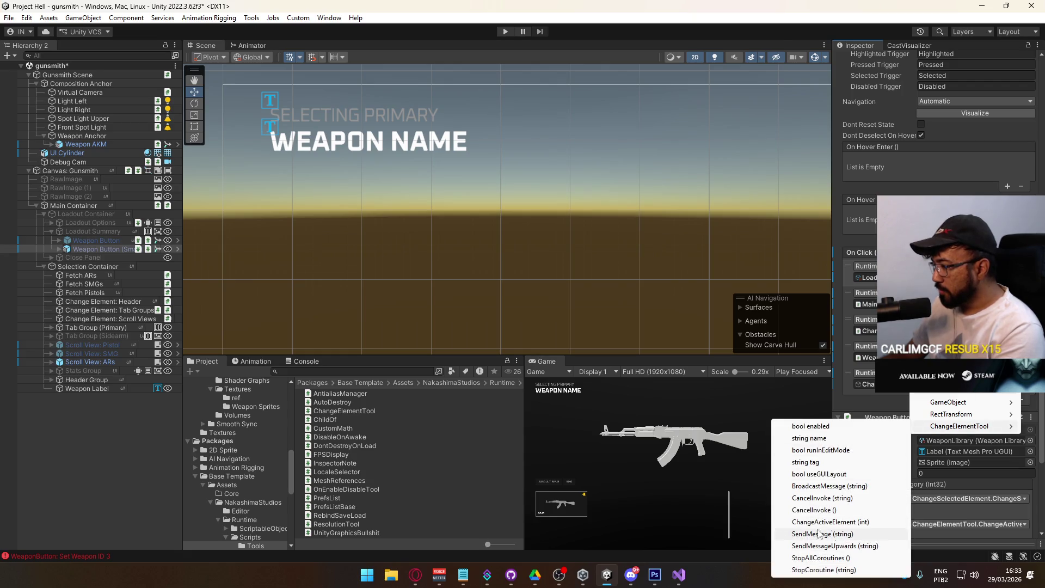
{"action": "left_click", "coordinate": [851, 523]}
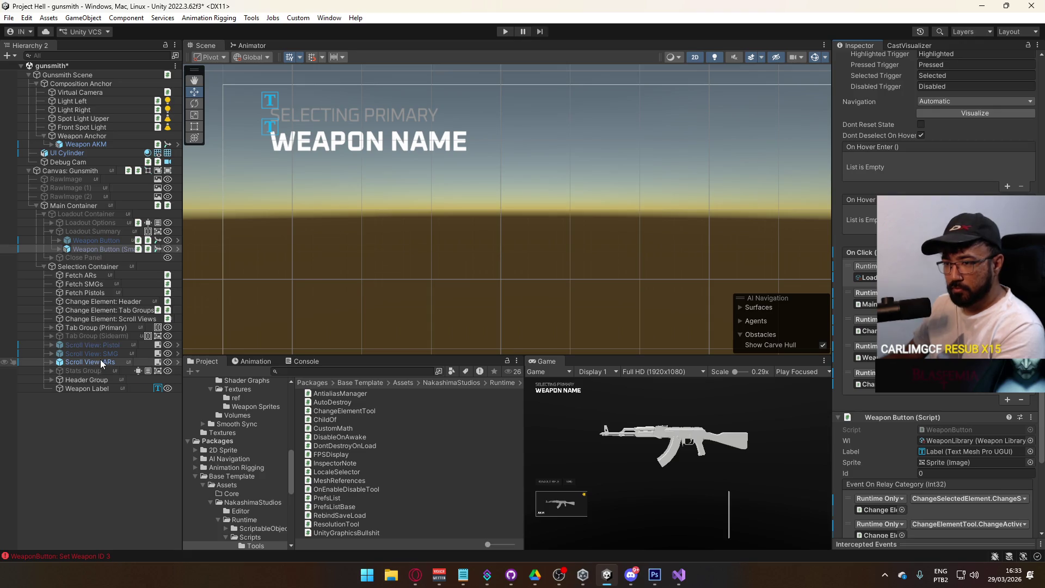
{"action": "left_click", "coordinate": [50, 380]}
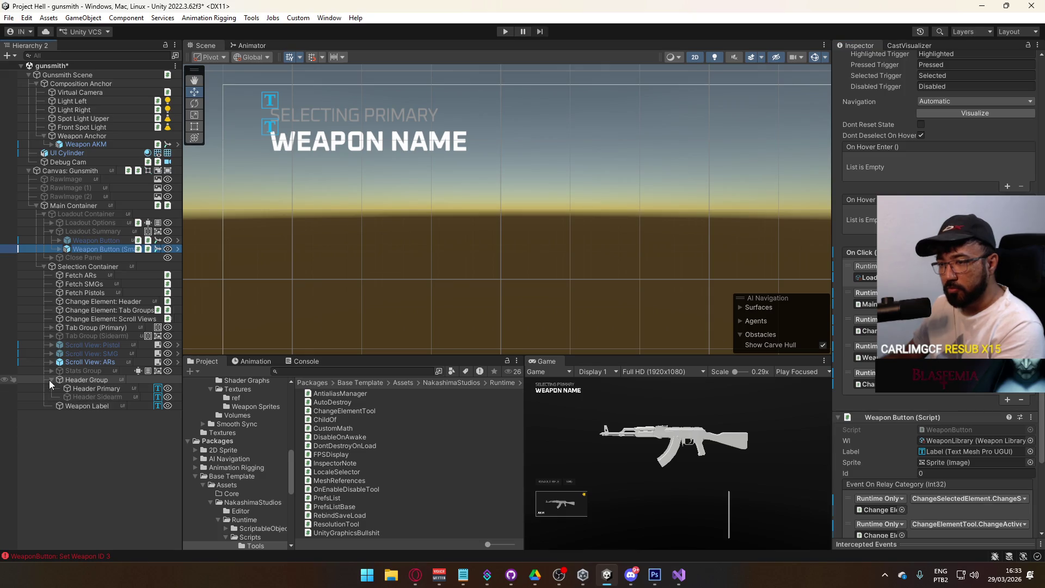
{"action": "left_click", "coordinate": [50, 380]}
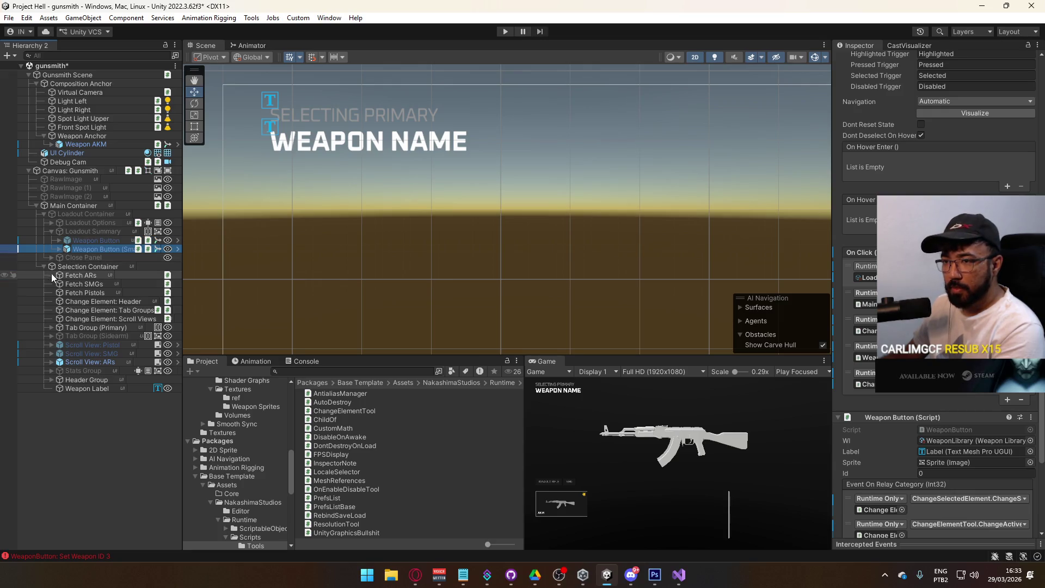
Save the gunsmith scene with Ctrl+S, then select the Weapon Label in the Scene view
{"action": "left_click", "coordinate": [99, 381]}
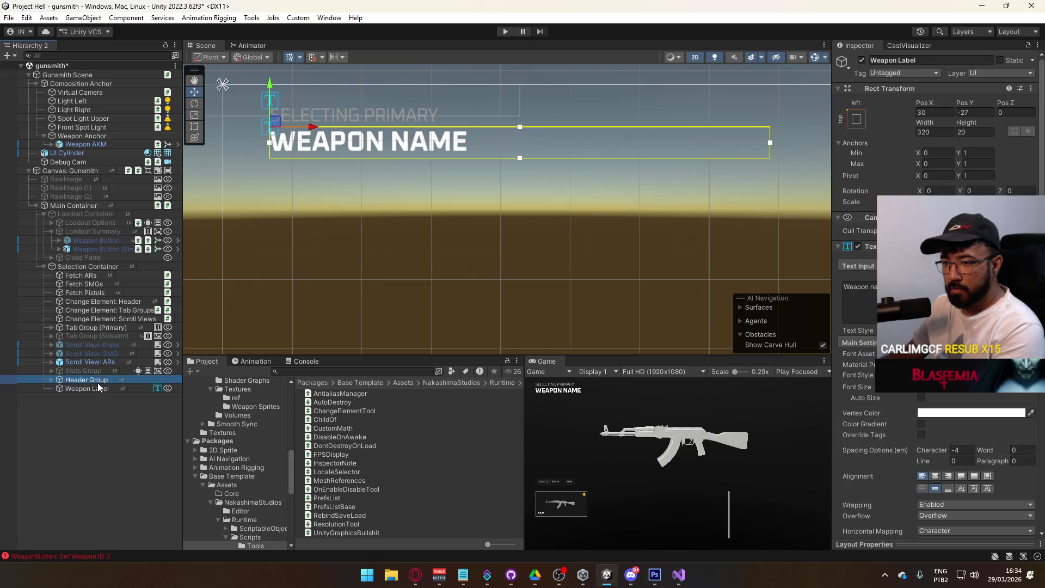
{"action": "left_click", "coordinate": [106, 364]}
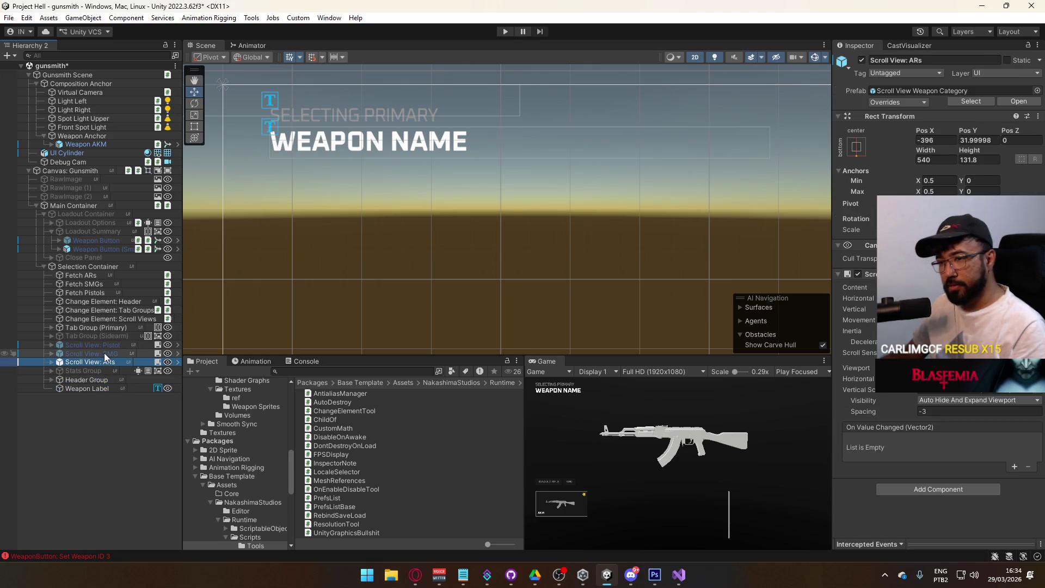
{"action": "key", "text": "ctrl+s"}
{"action": "left_click_drag", "start_coordinate": [306, 213], "coordinate": [414, 292]}
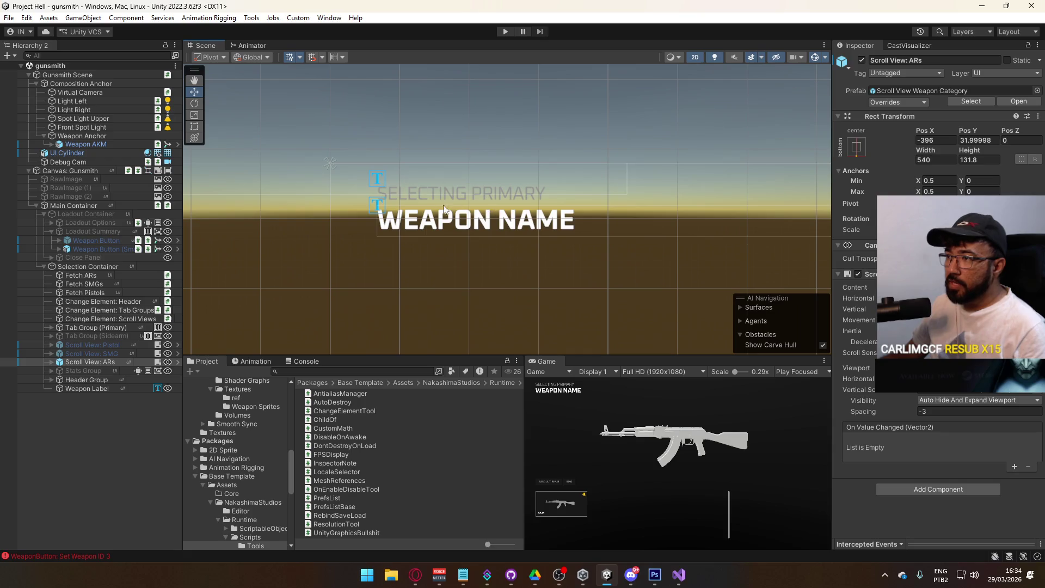
{"action": "left_click", "coordinate": [378, 208]}
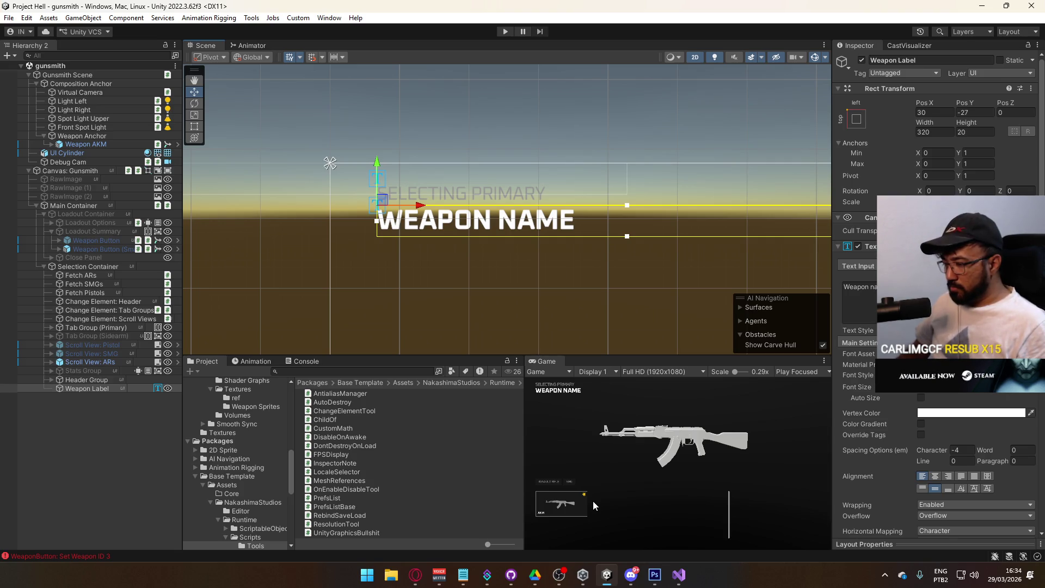
{"action": "left_click", "coordinate": [885, 574]}
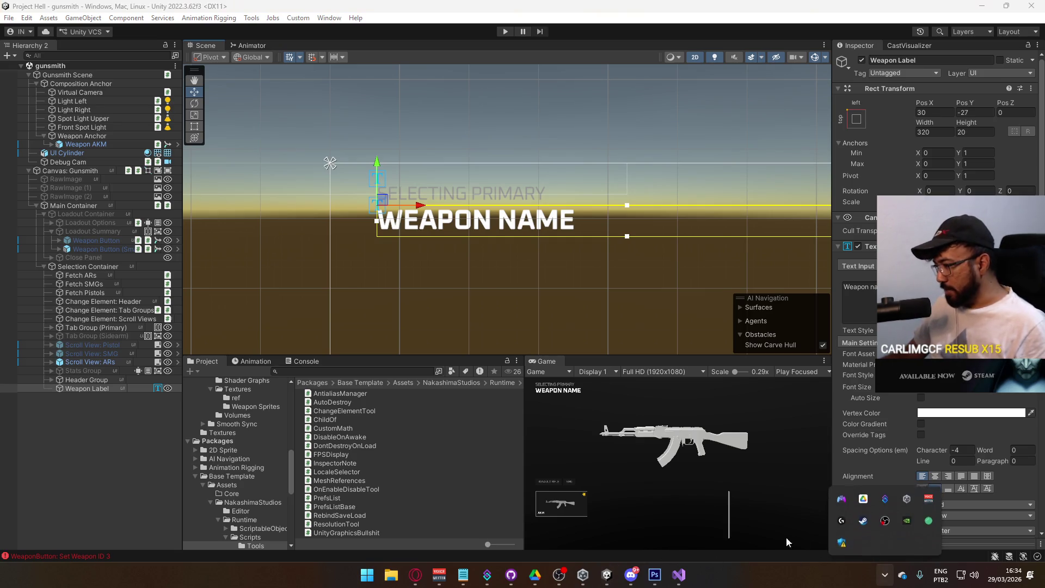
Open Battlefield 6 in Steam, cancel its launch at the session warning, and close Steam
{"action": "left_click", "coordinate": [863, 521]}
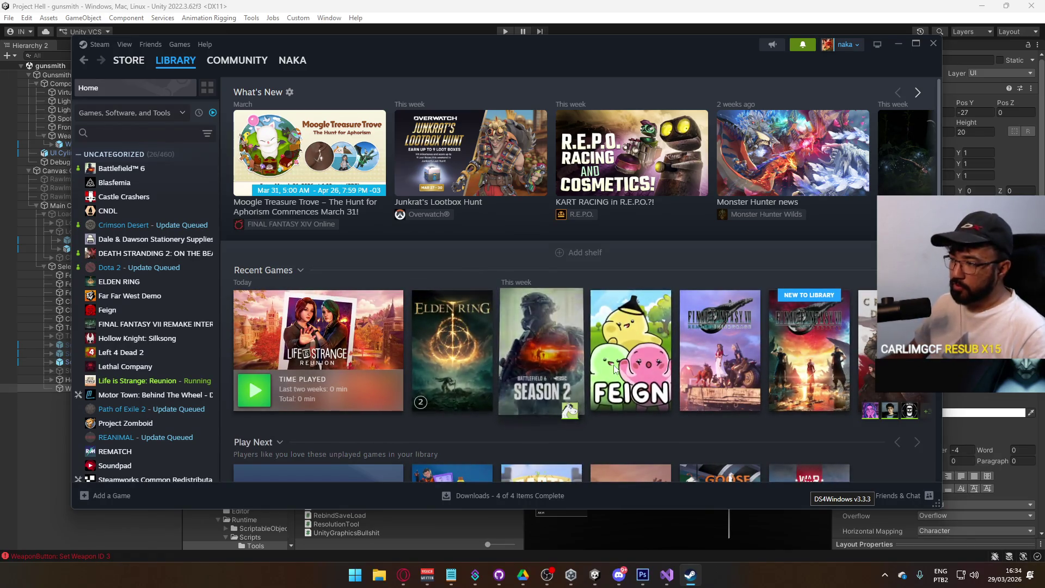
{"action": "left_click", "coordinate": [586, 355]}
{"action": "left_click", "coordinate": [279, 266]}
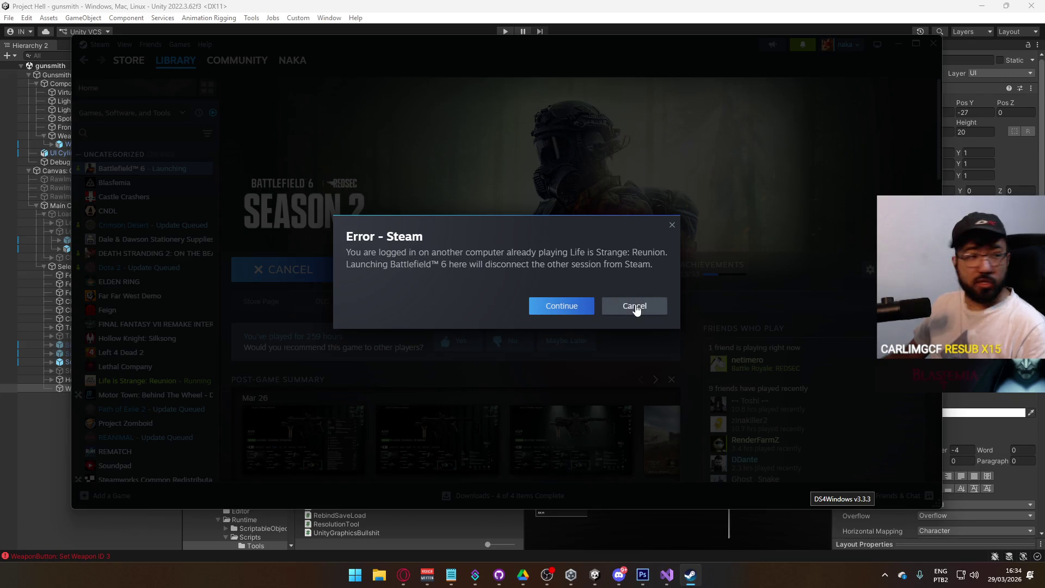
{"action": "left_click", "coordinate": [636, 308]}
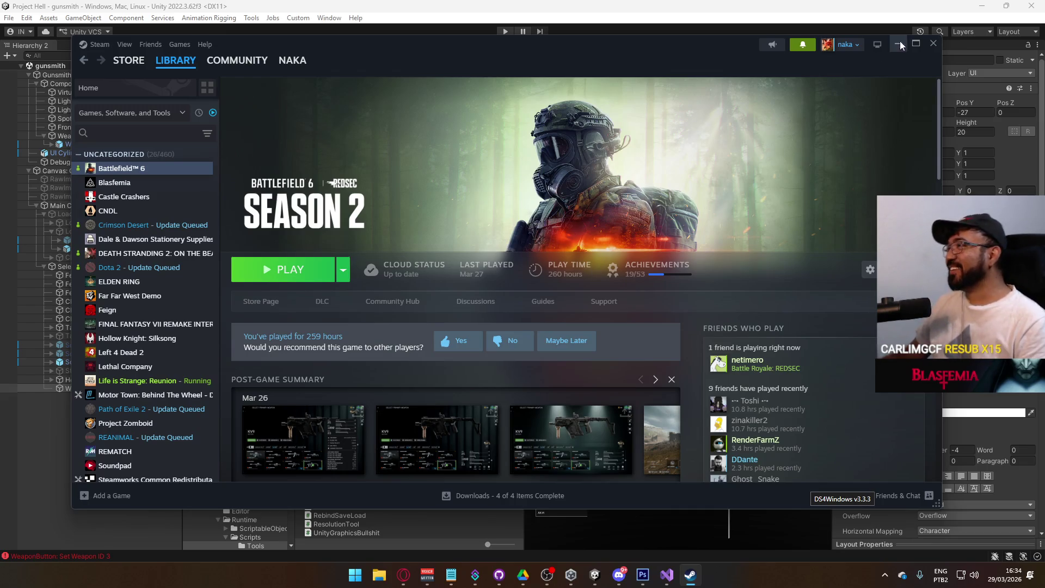
{"action": "left_click", "coordinate": [929, 50]}
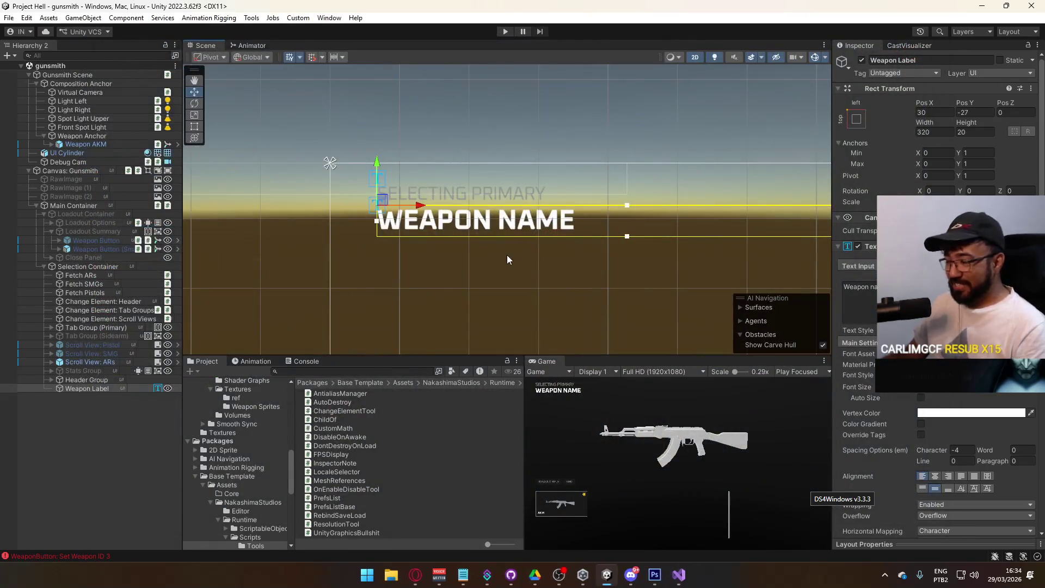
Zoom out and pan the Scene view to the weapon button with its rifle thumbnail
{"action": "scroll", "coordinate": [528, 273], "scroll_direction": "down", "scroll_amount": 2}
{"action": "left_click_drag", "start_coordinate": [538, 285], "coordinate": [426, 271]}
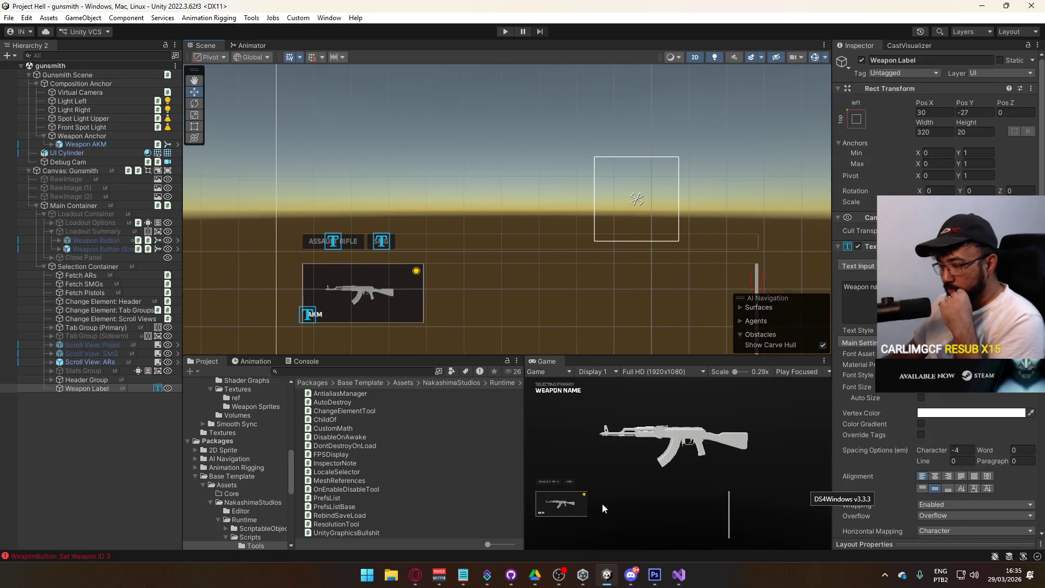
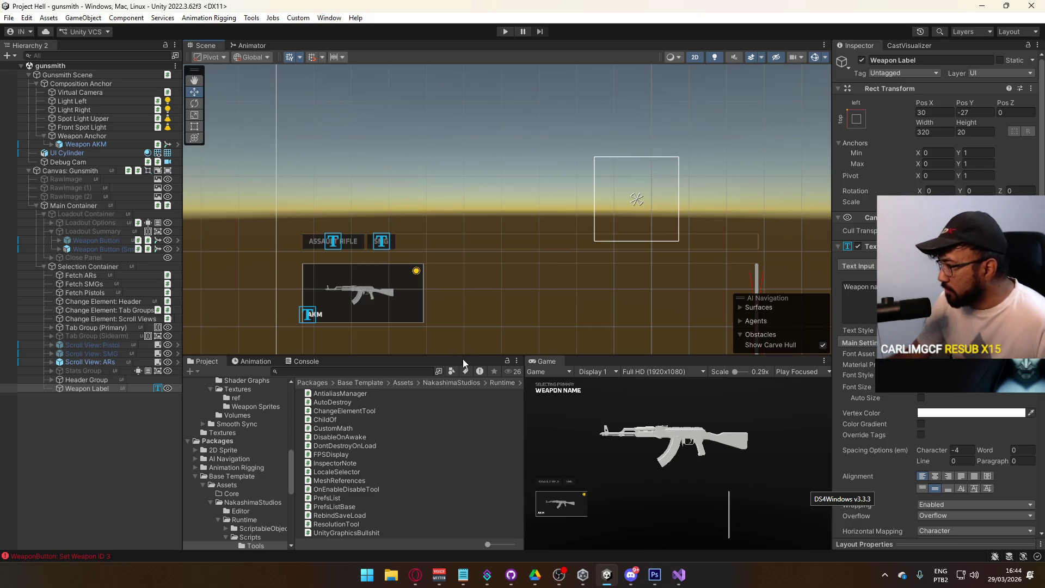
Expand Scroll View: ARs > Viewport > Selection Grid and inspect the spawned weapon button clone
{"action": "left_click", "coordinate": [47, 363]}
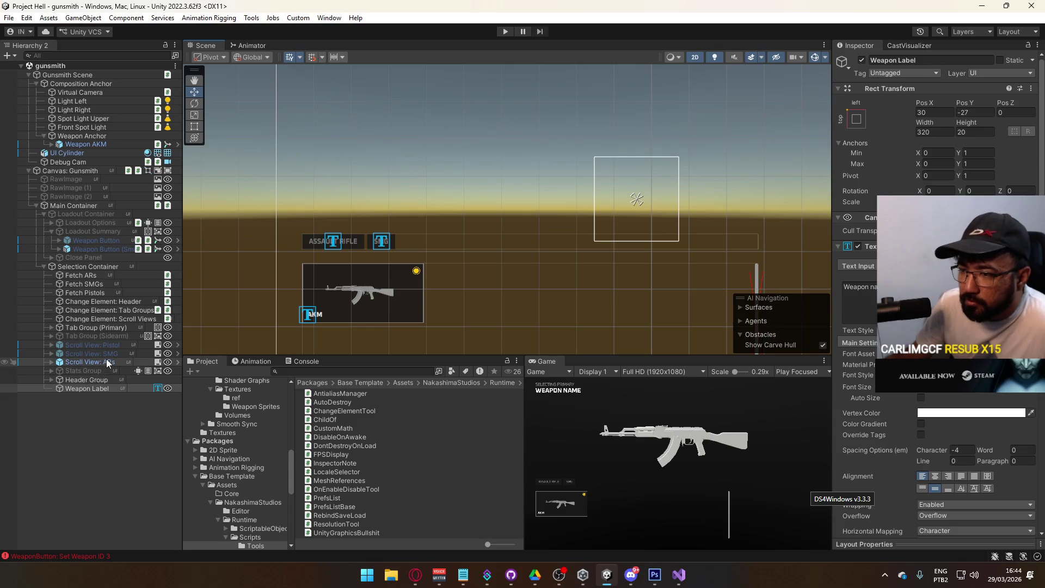
{"action": "left_click", "coordinate": [51, 363]}
{"action": "left_click", "coordinate": [62, 371]}
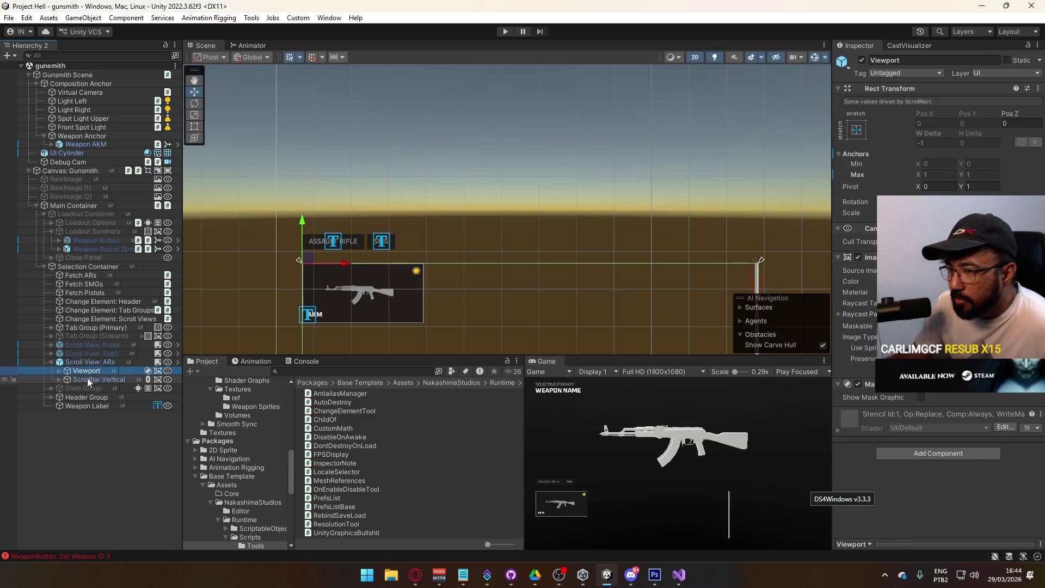
{"action": "left_click", "coordinate": [60, 371]}
{"action": "left_click", "coordinate": [67, 379]}
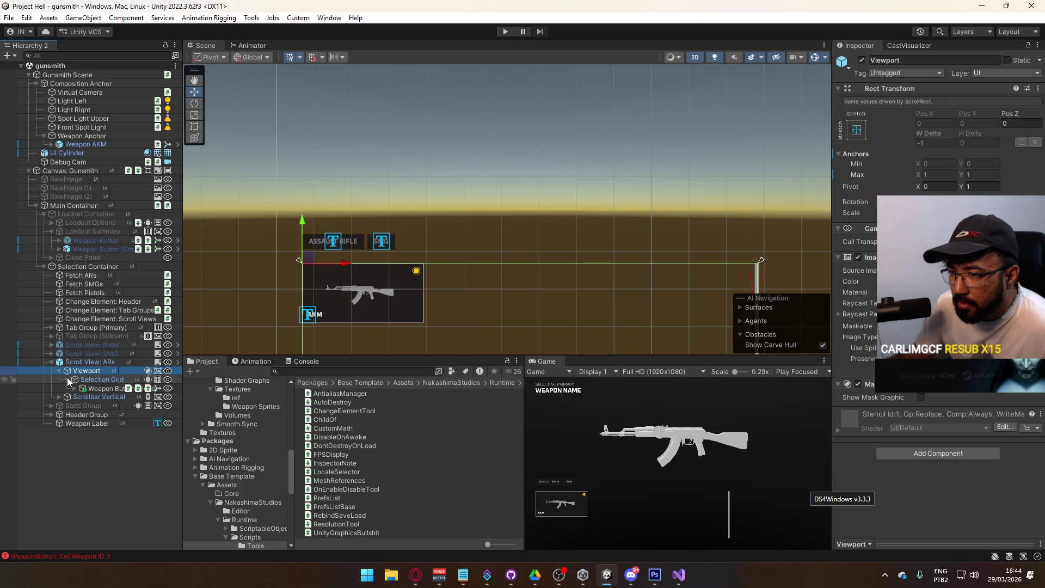
{"action": "left_click", "coordinate": [102, 388]}
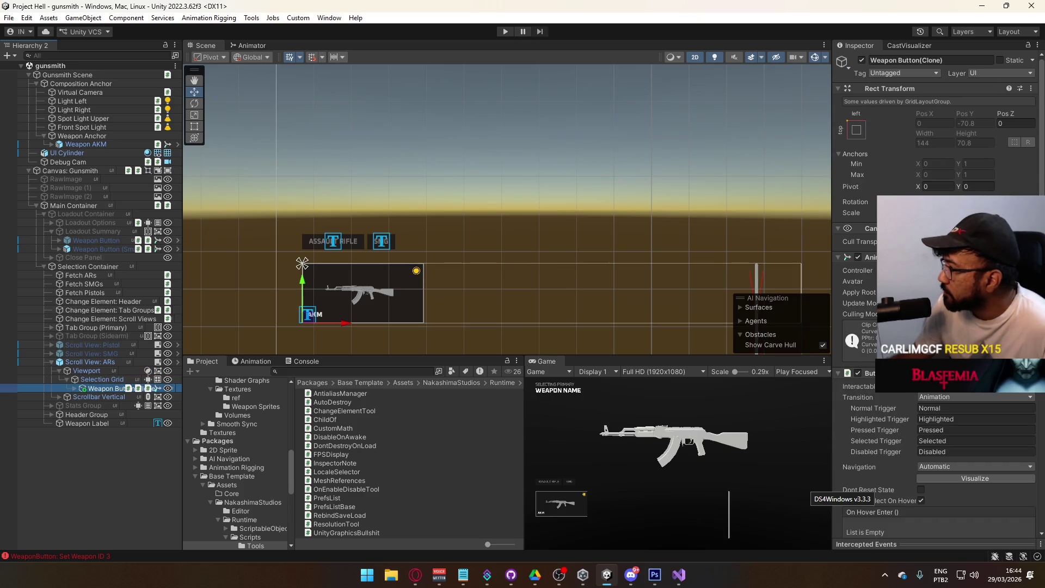
{"action": "scroll", "coordinate": [937, 299], "scroll_direction": "down", "scroll_amount": 5}
{"action": "scroll", "coordinate": [936, 300], "scroll_direction": "down", "scroll_amount": 15}
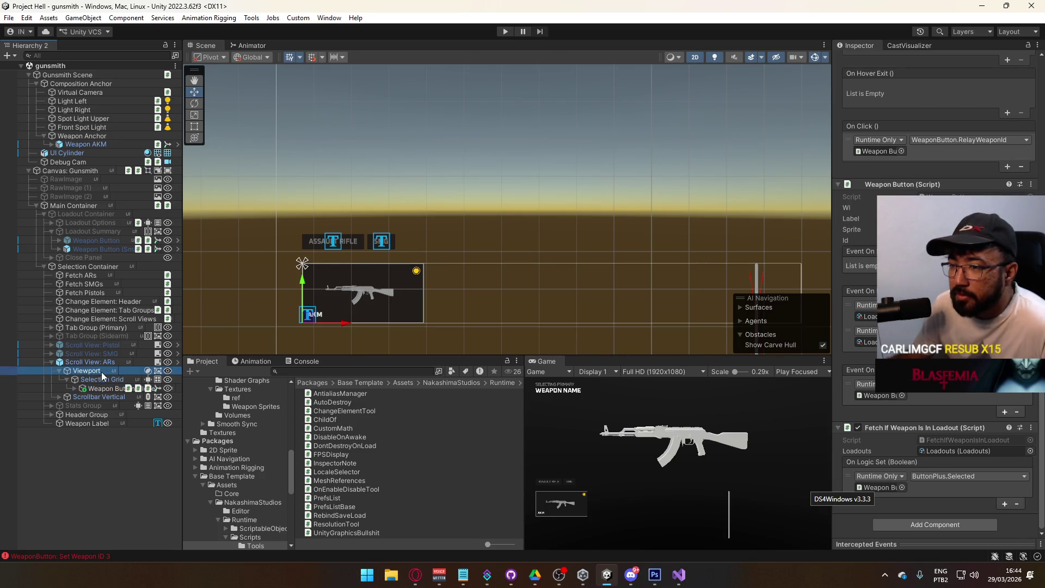
{"action": "left_click", "coordinate": [106, 388]}
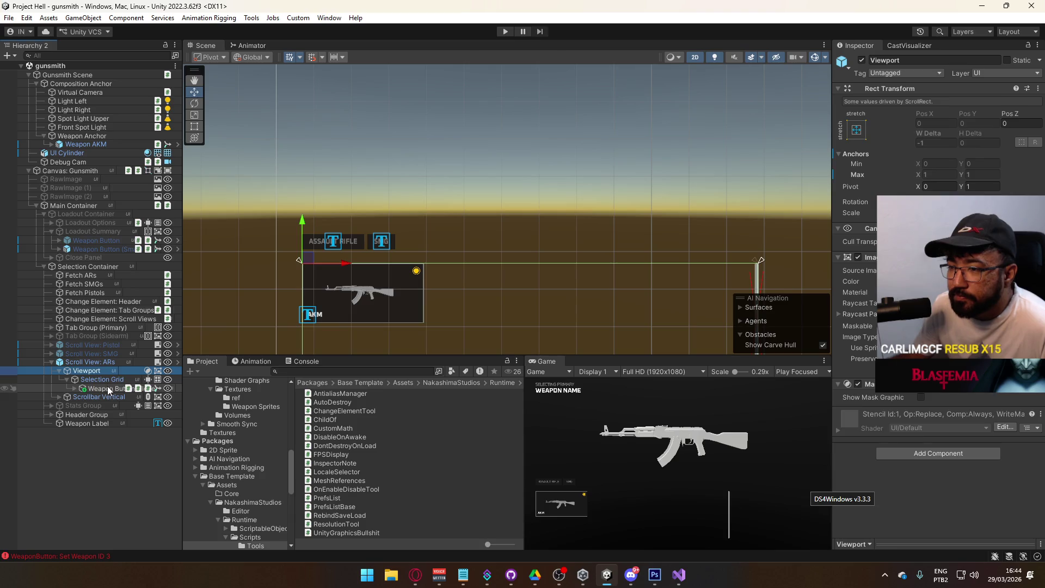
Compare the loadout Weapon Button prefab with the Fetch ARs, SMGs and Pistols objects and the clone
{"action": "left_click", "coordinate": [77, 241]}
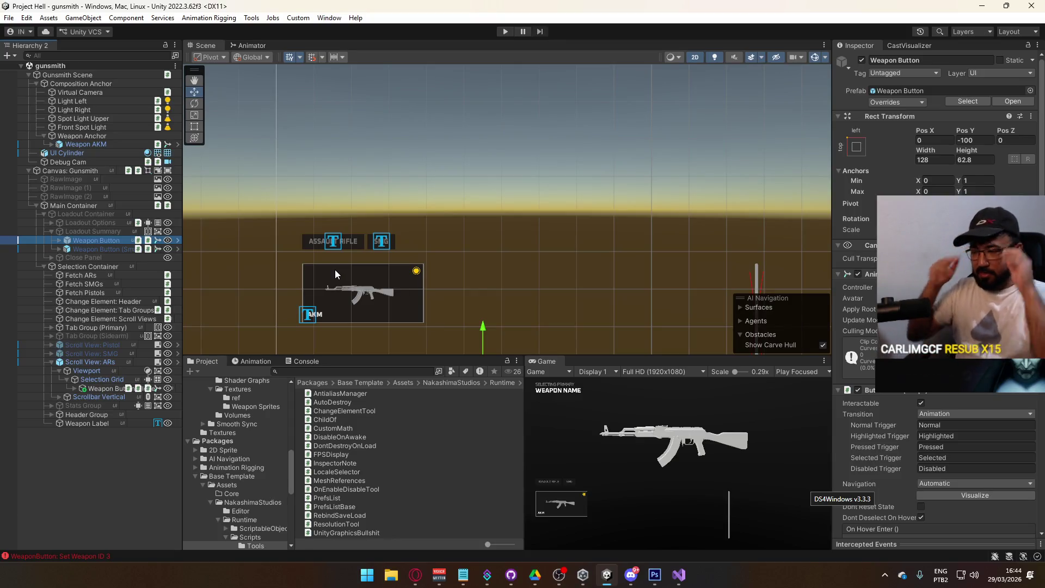
{"action": "scroll", "coordinate": [943, 393], "scroll_direction": "down", "scroll_amount": 5}
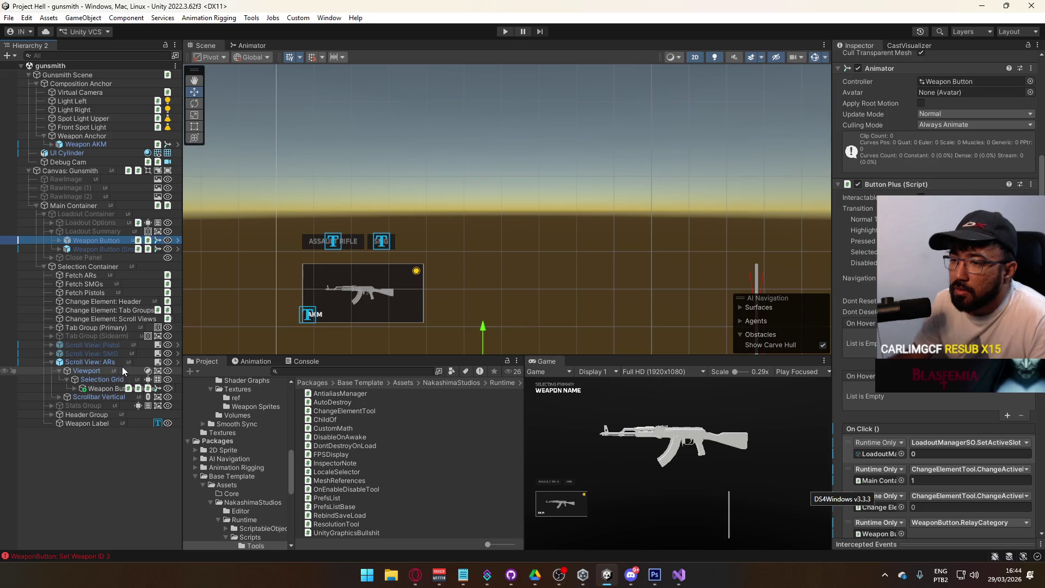
{"action": "left_click", "coordinate": [94, 276]}
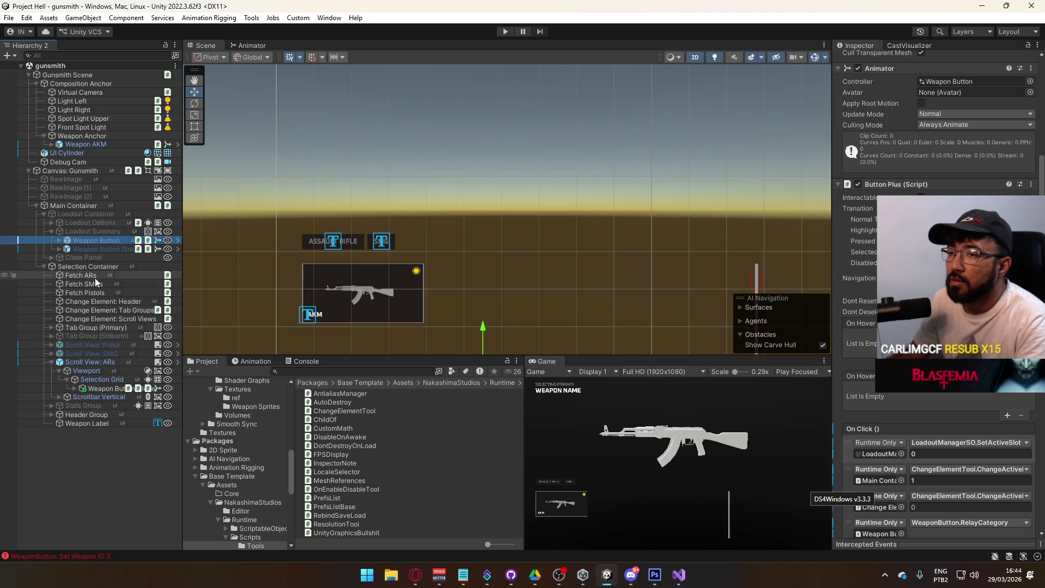
{"action": "left_click", "coordinate": [96, 294], "text": "shift"}
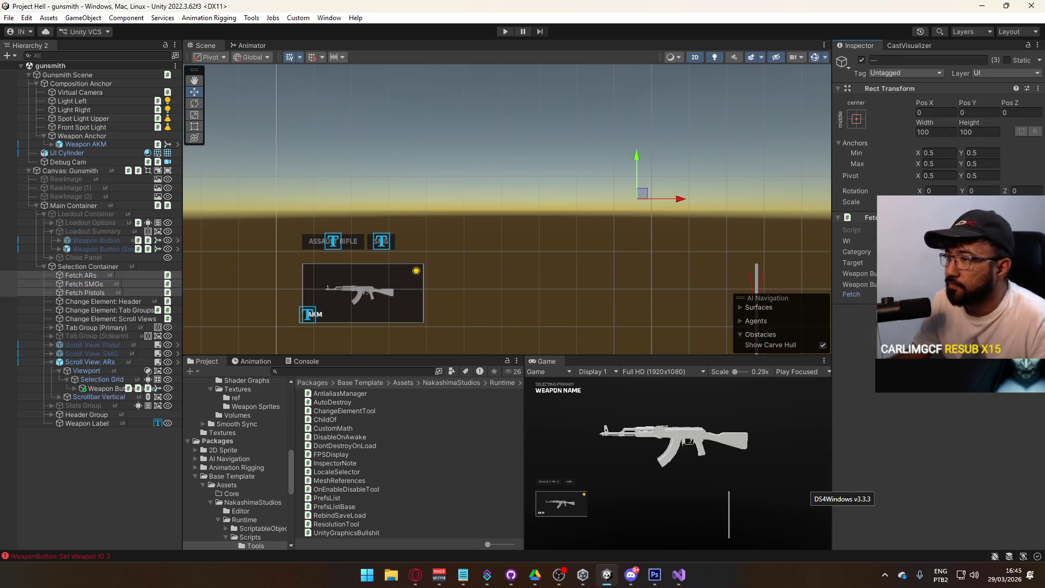
{"action": "left_click", "coordinate": [103, 388]}
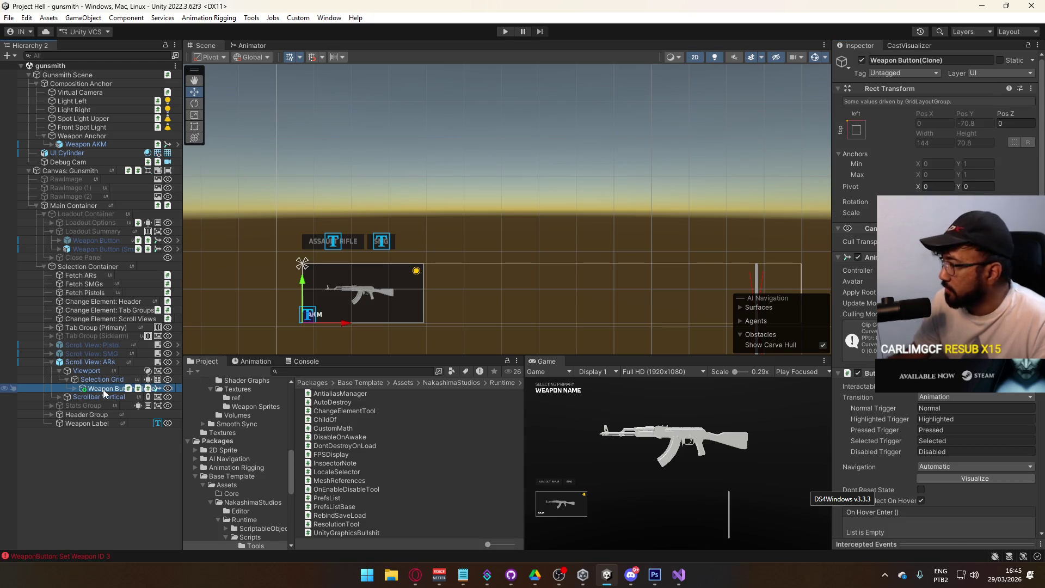
{"action": "left_click", "coordinate": [101, 241]}
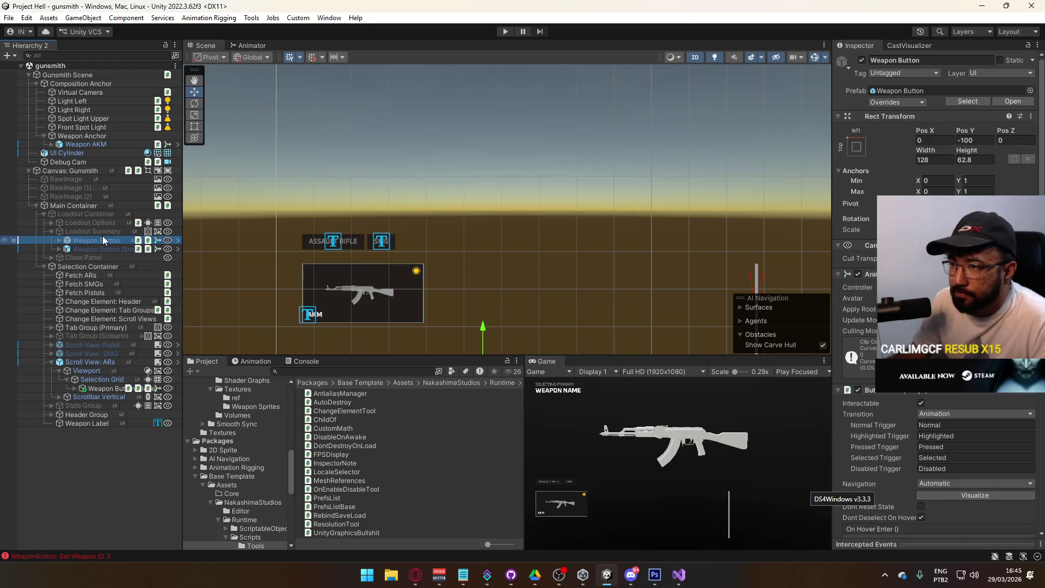
Expand the loadout Weapon Button's children and inspect its Graphic Element and the Loadout Container
{"action": "left_click", "coordinate": [59, 240]}
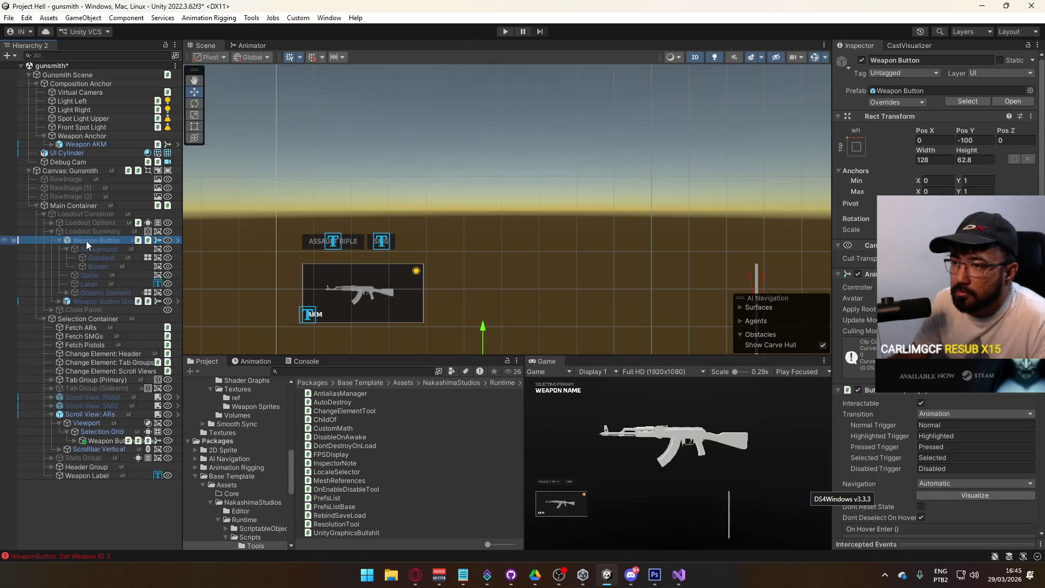
{"action": "left_click", "coordinate": [108, 293]}
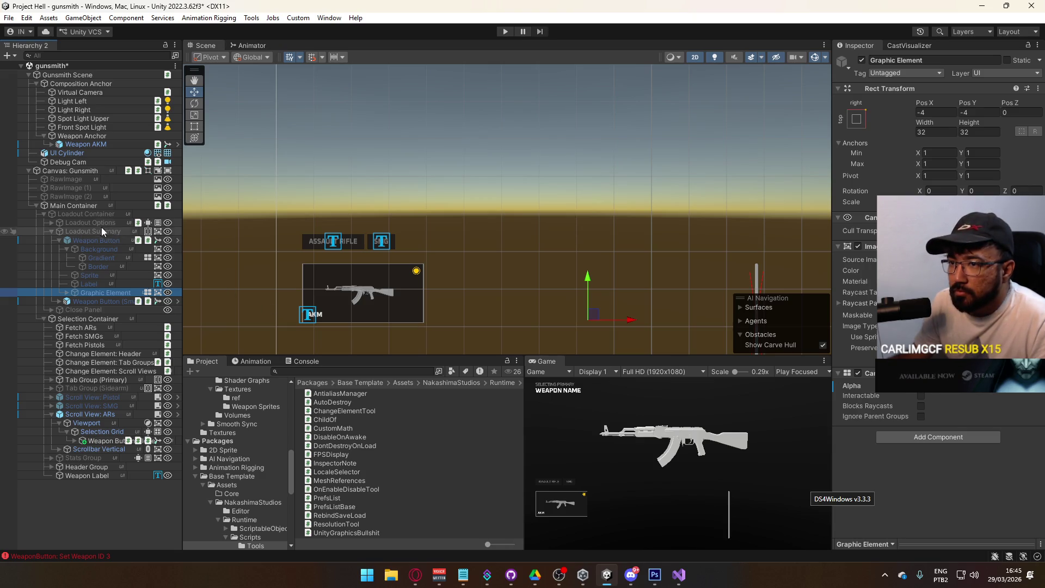
{"action": "left_click", "coordinate": [89, 215]}
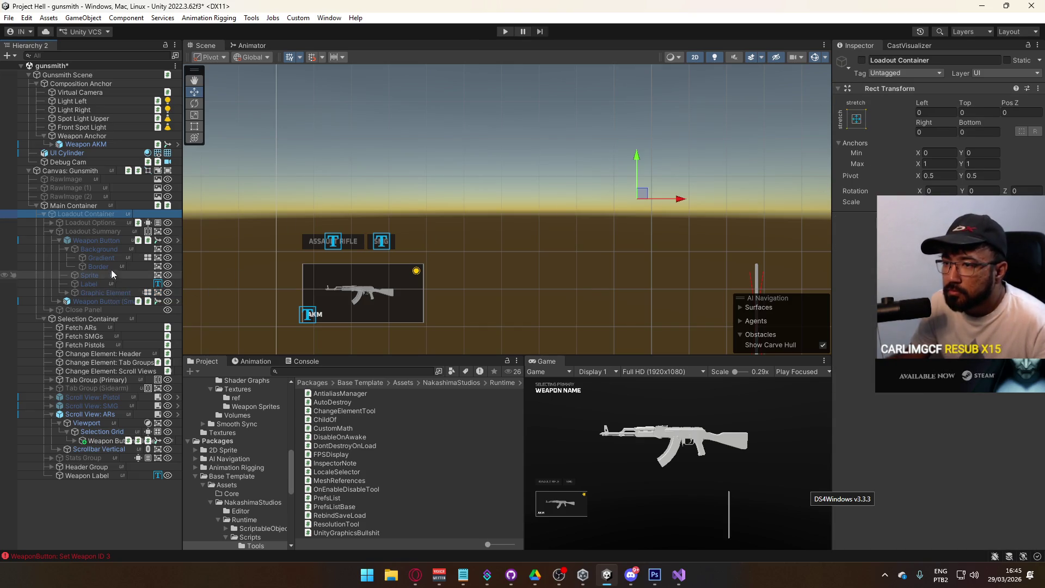
{"action": "left_click", "coordinate": [95, 243]}
{"action": "right_click", "coordinate": [95, 243]}
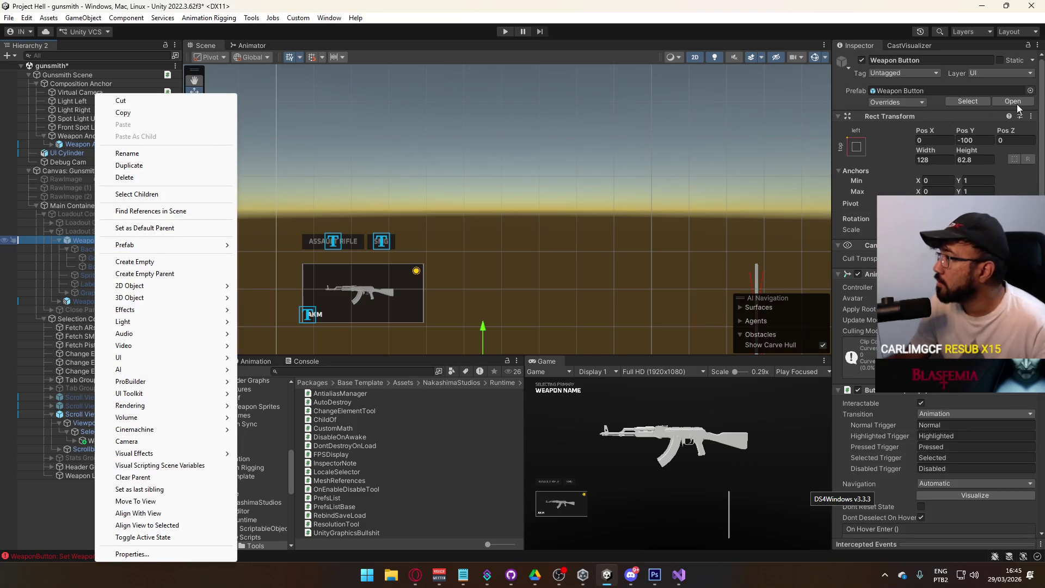
{"action": "left_click", "coordinate": [1013, 101]}
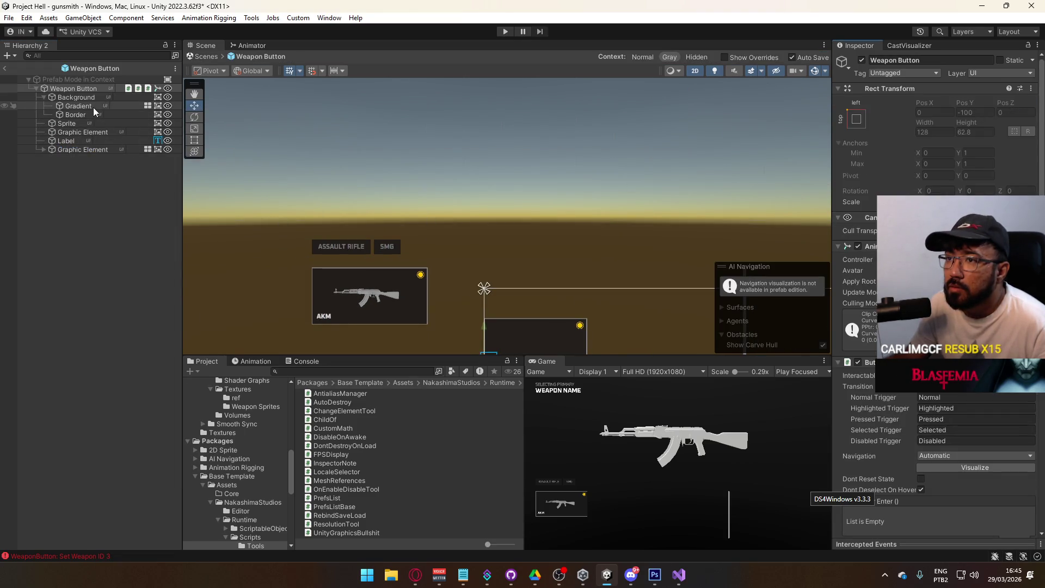
{"action": "left_click", "coordinate": [69, 150]}
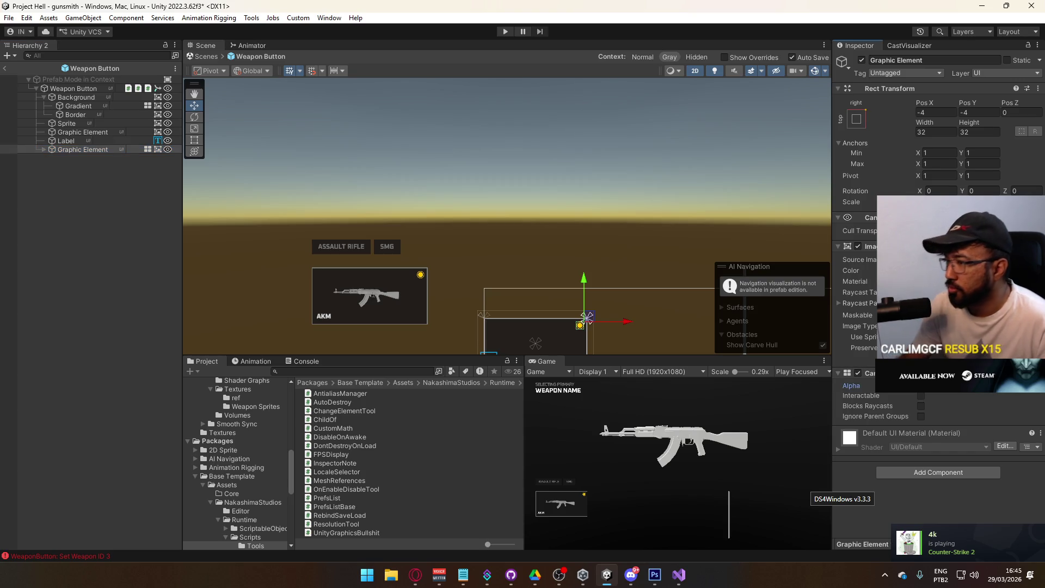
{"action": "left_click", "coordinate": [5, 68]}
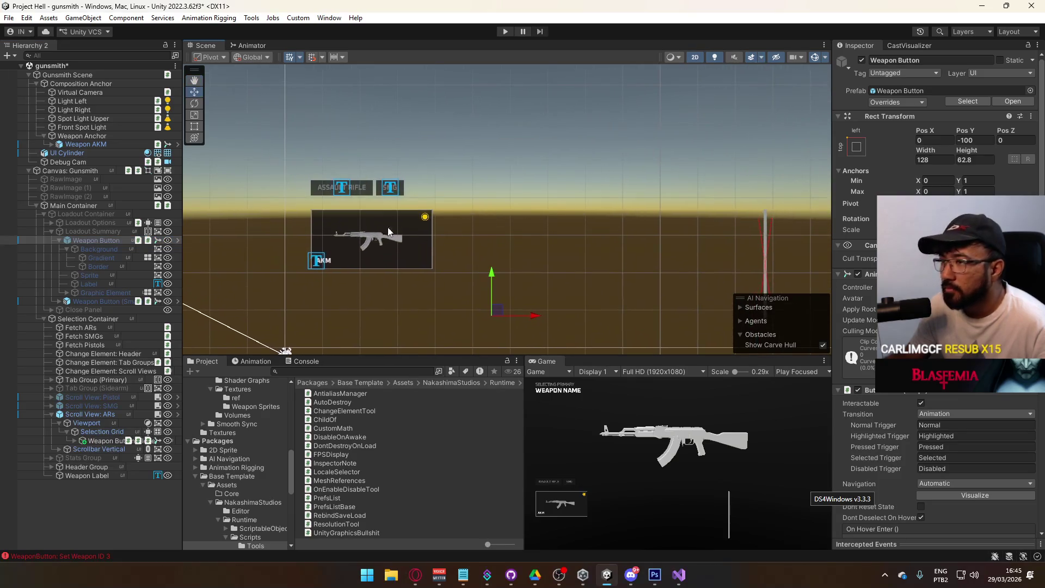
Collapse the Loadout Container and the Scroll View: ARs under the Main Container
{"action": "left_click", "coordinate": [35, 205]}
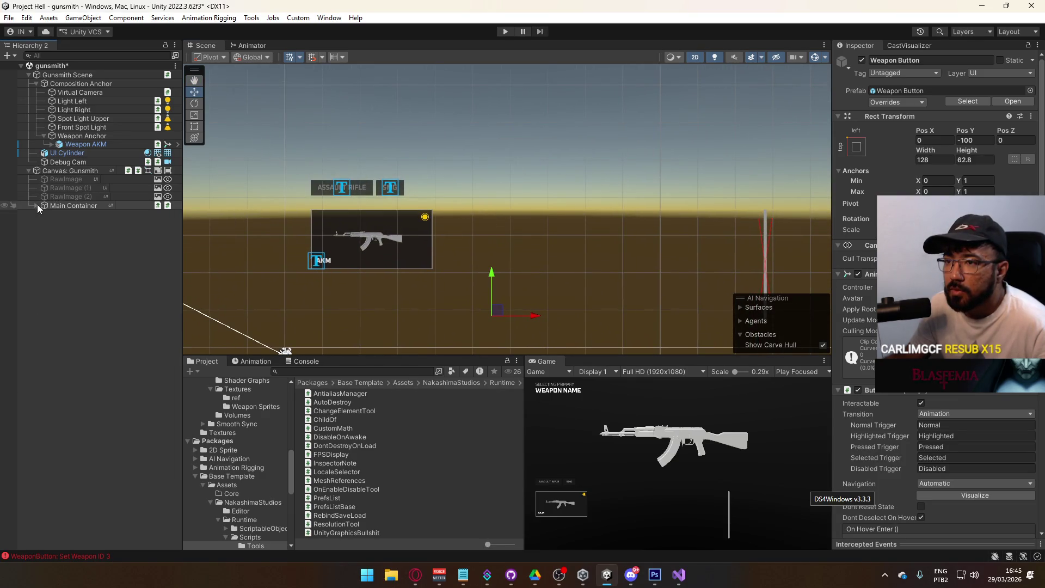
{"action": "left_click", "coordinate": [36, 205]}
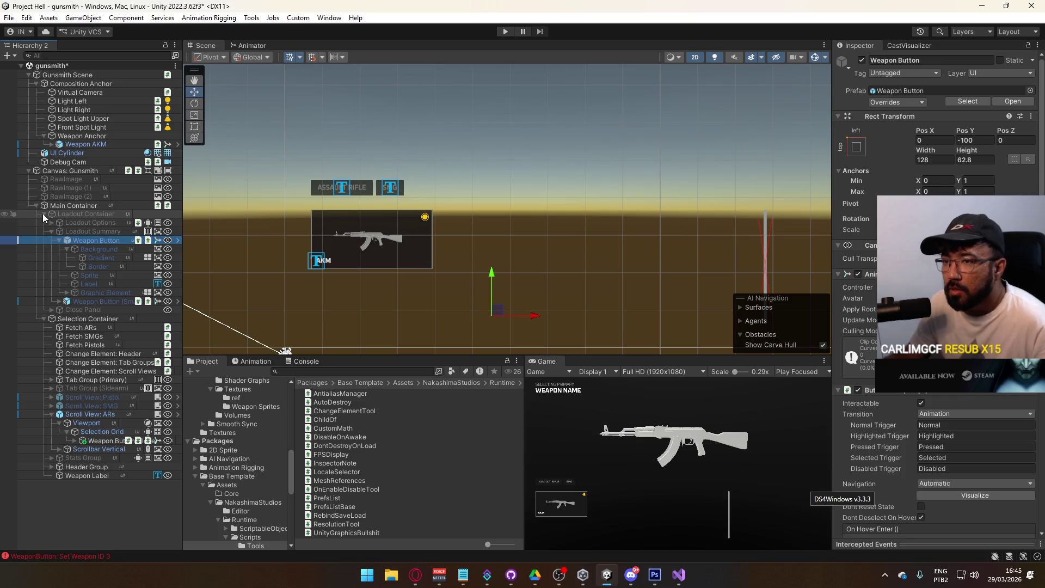
{"action": "left_click", "coordinate": [44, 214]}
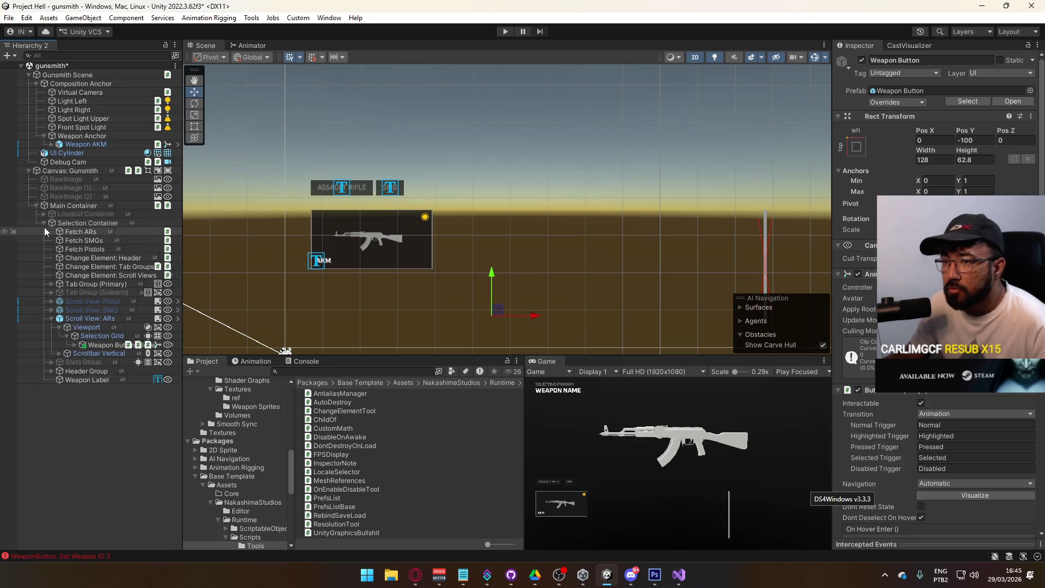
{"action": "left_click", "coordinate": [53, 318]}
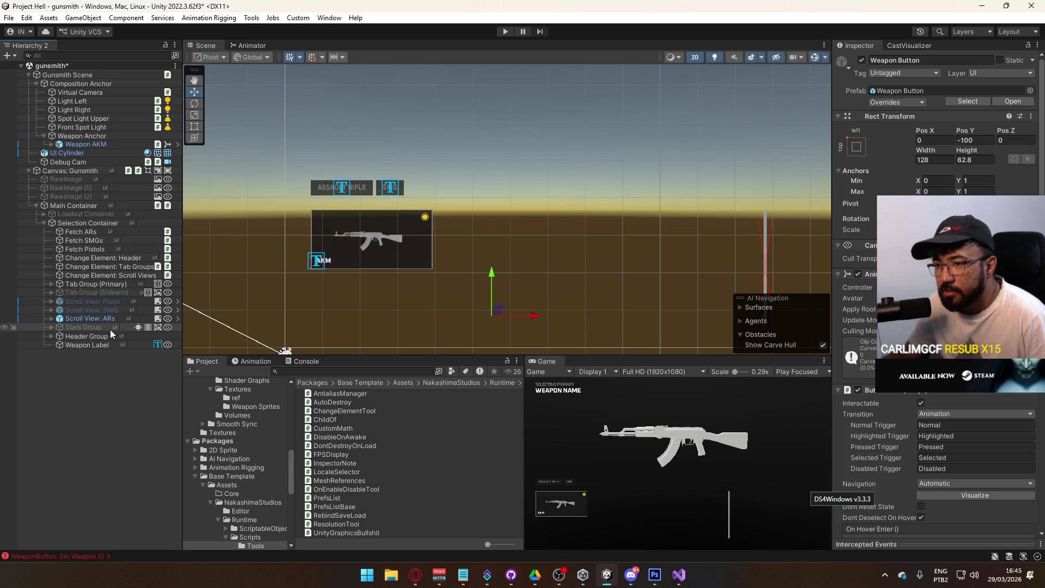
Inspect the Fetch event on Fetch ARs and the three Fetch objects together
{"action": "left_click", "coordinate": [87, 231]}
{"action": "left_click", "coordinate": [925, 294]}
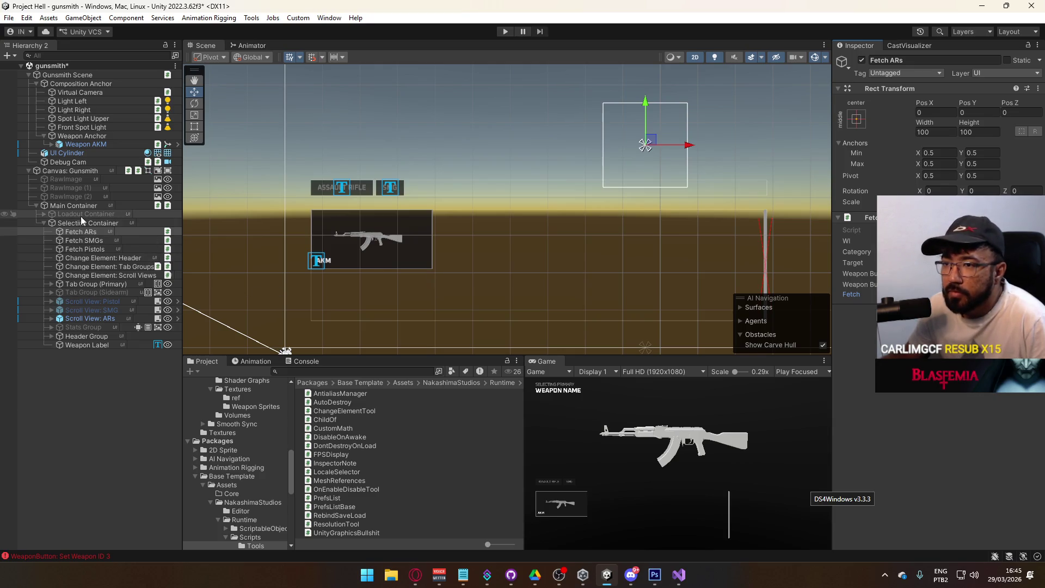
{"action": "left_click", "coordinate": [109, 249], "text": "shift"}
{"action": "left_click", "coordinate": [925, 294]}
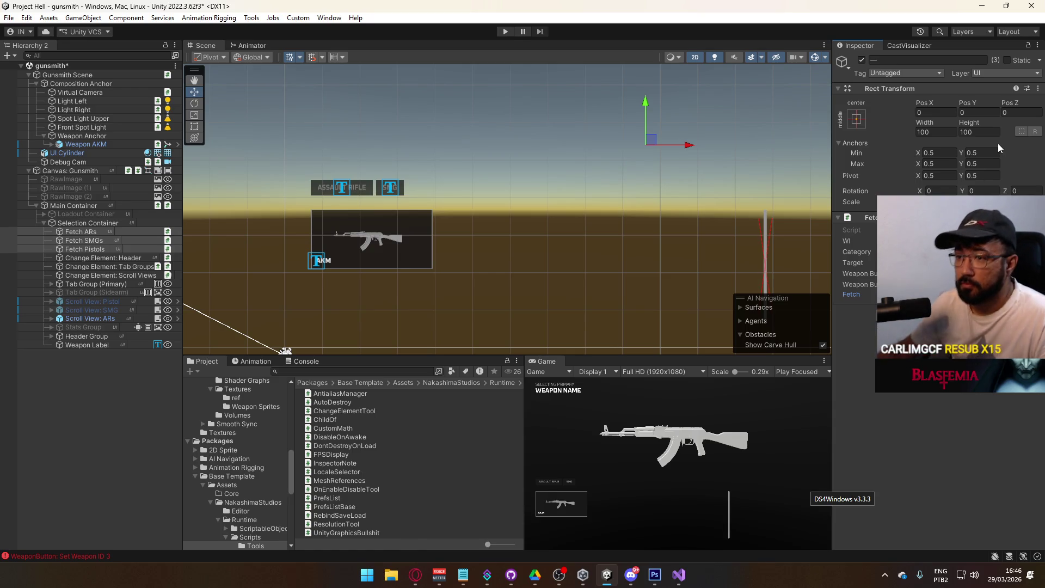
{"action": "left_click", "coordinate": [106, 319]}
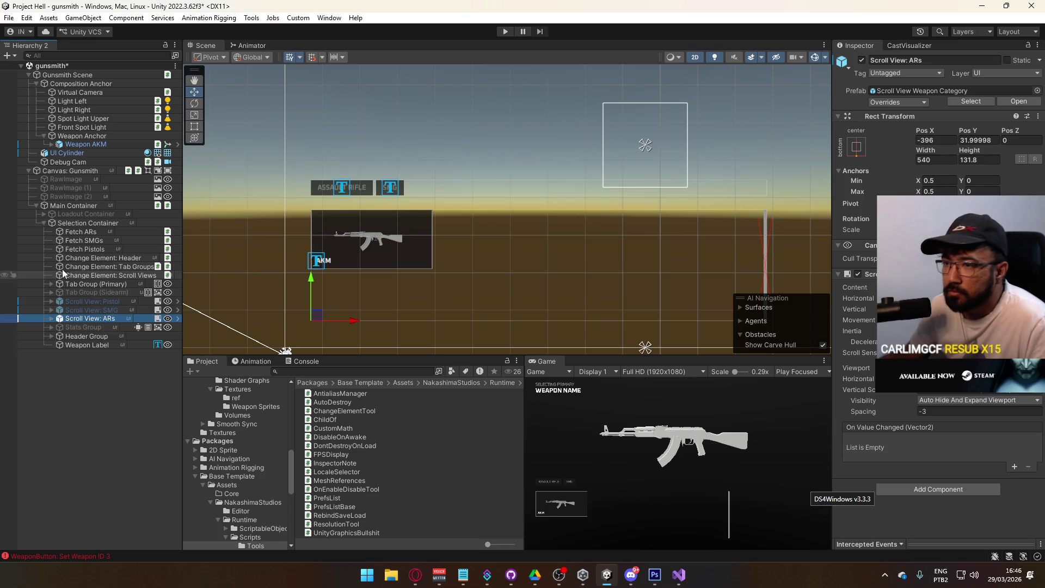
{"action": "left_click", "coordinate": [80, 232]}
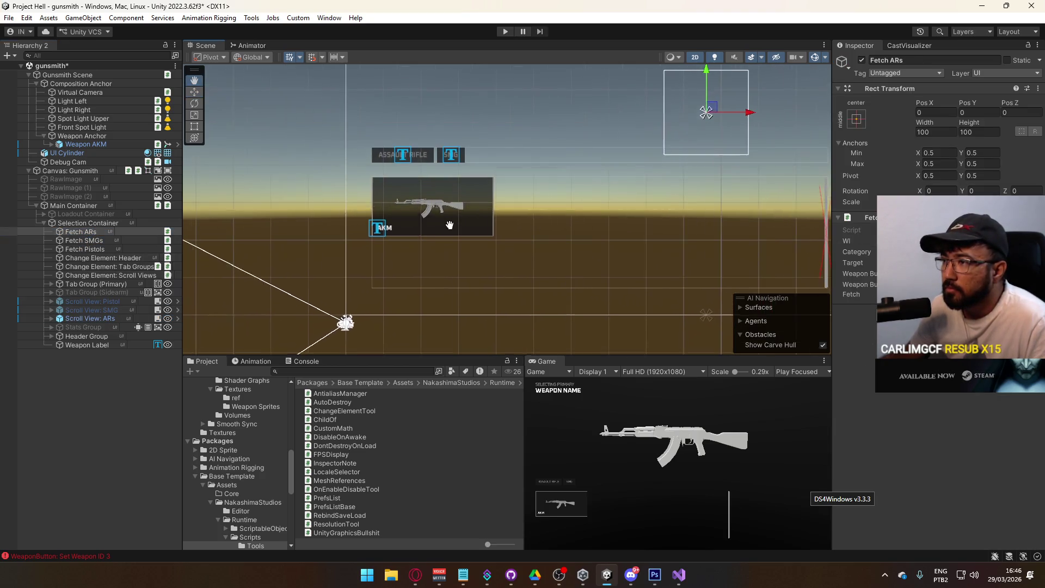
Collapse the Selection Container, Loadout Summary and Loadout Container branches
{"action": "left_click", "coordinate": [44, 222]}
{"action": "left_click", "coordinate": [67, 214]}
{"action": "left_click", "coordinate": [44, 214]}
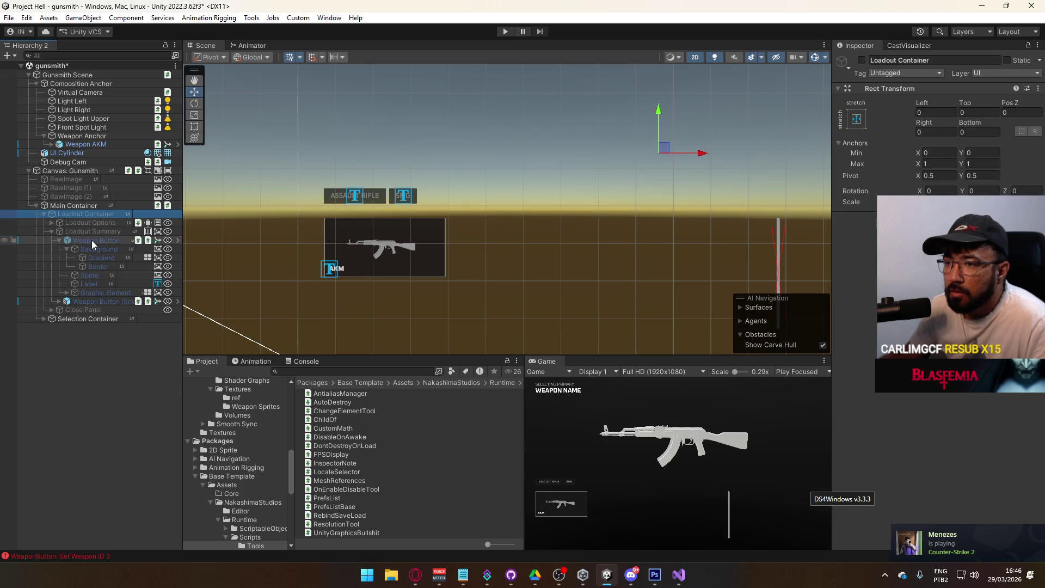
{"action": "left_click", "coordinate": [51, 232]}
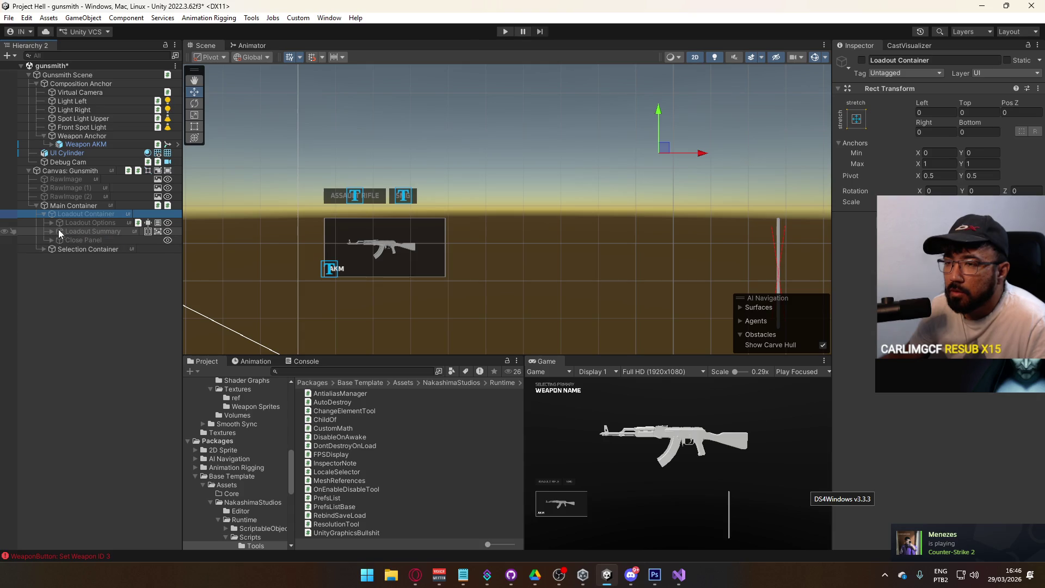
{"action": "left_click", "coordinate": [44, 214]}
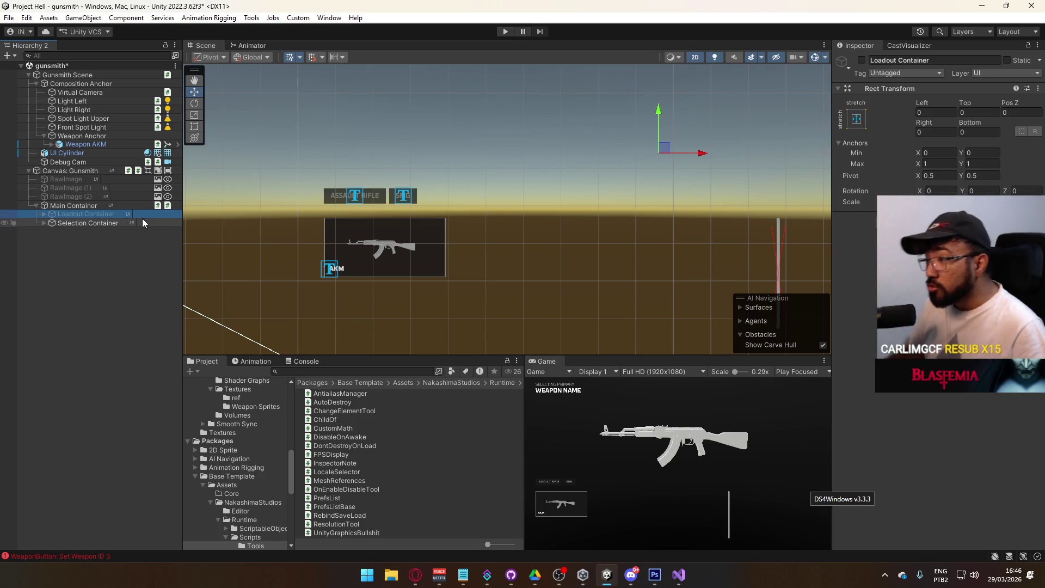
Deactivate the Selection Container and activate the Loadout Container
{"action": "left_click", "coordinate": [47, 214]}
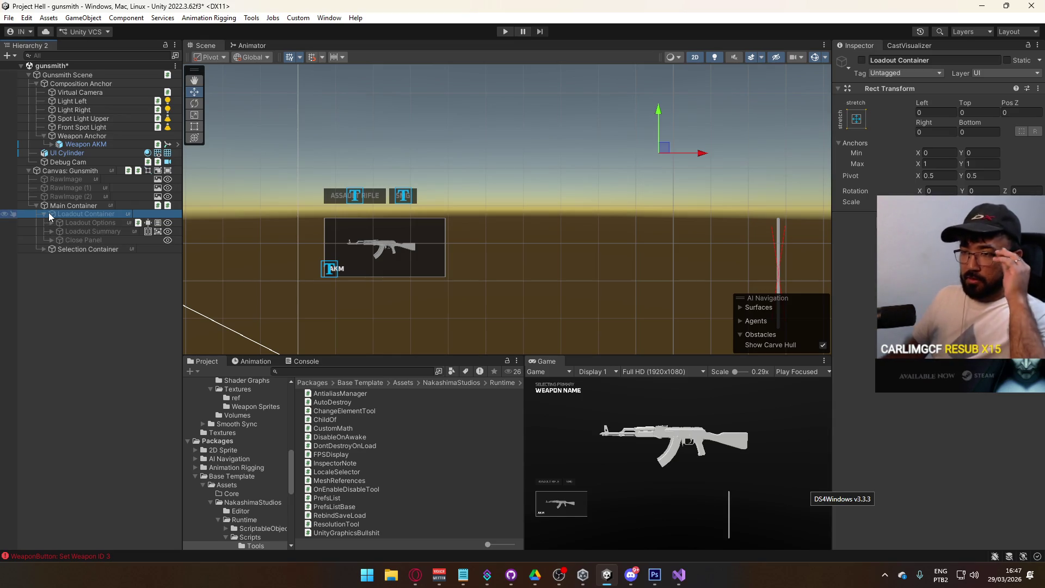
{"action": "left_click", "coordinate": [98, 247]}
{"action": "left_click", "coordinate": [862, 60]}
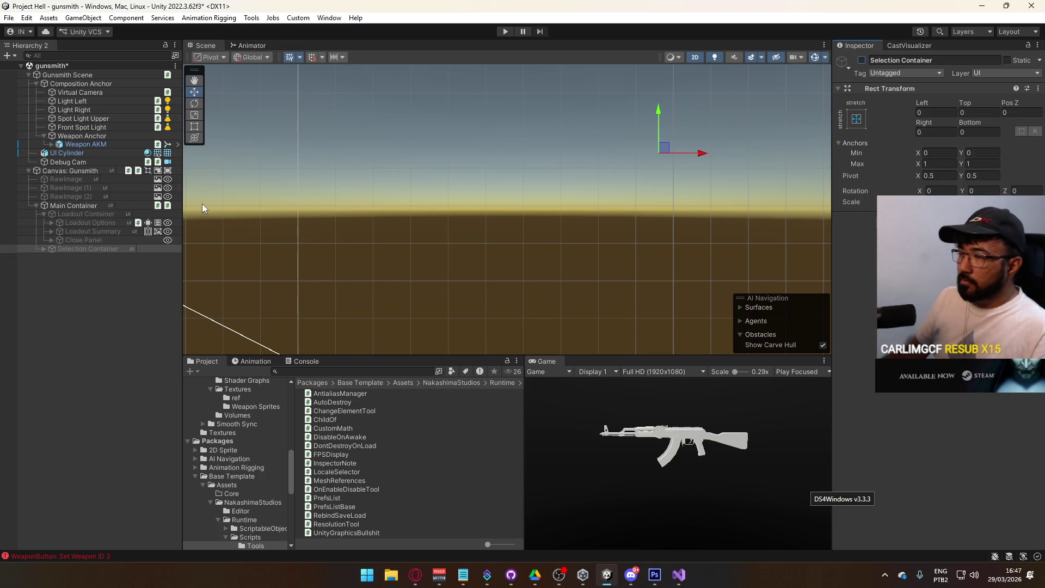
{"action": "left_click", "coordinate": [80, 215]}
{"action": "left_click", "coordinate": [862, 60]}
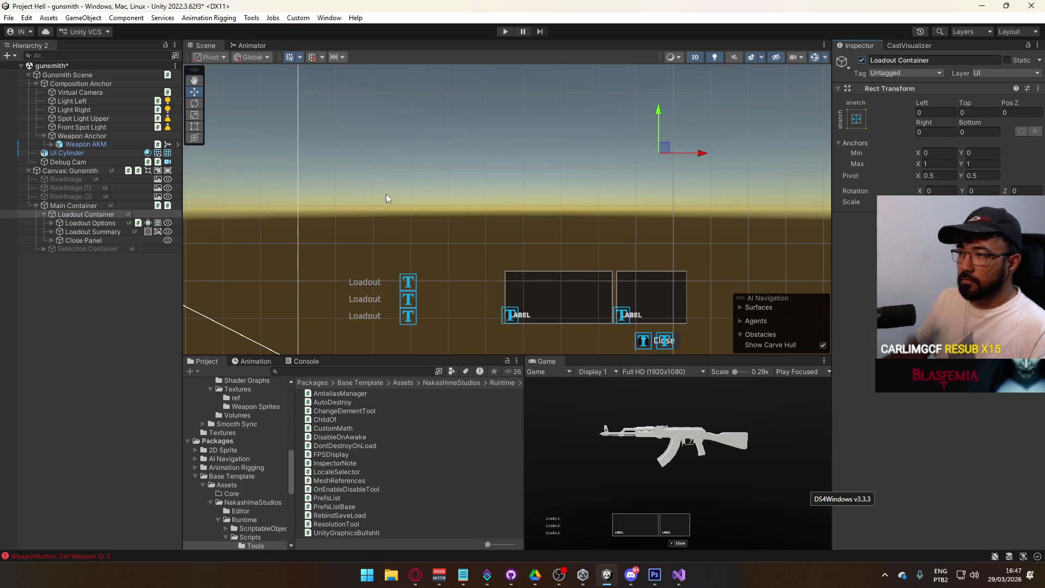
Inspect Canvas: Gunsmith, Weapon AKM and the Loadout Button children, then save the scene
{"action": "left_click", "coordinate": [83, 173]}
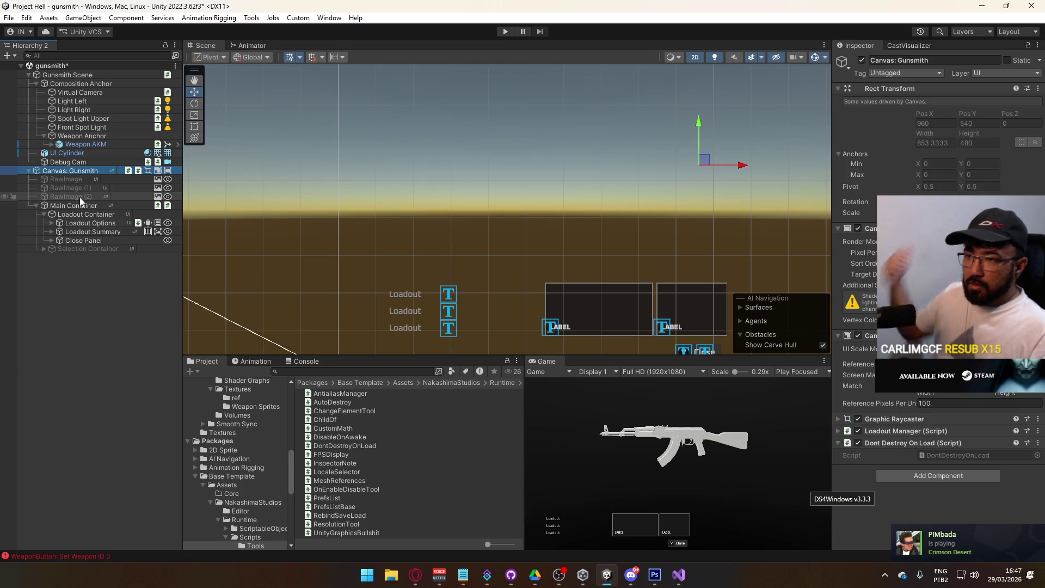
{"action": "left_click", "coordinate": [87, 145]}
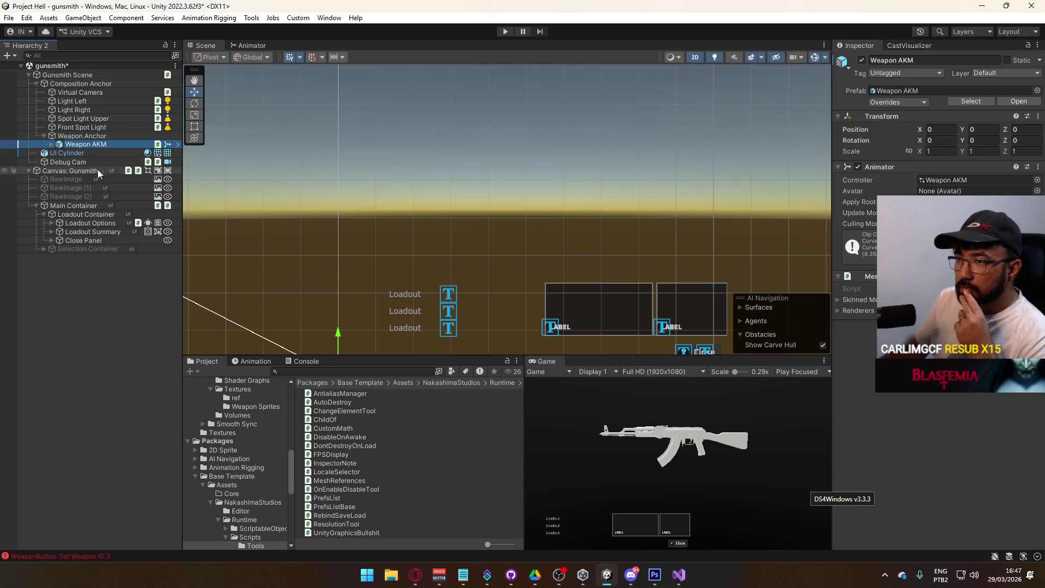
{"action": "left_click", "coordinate": [52, 223]}
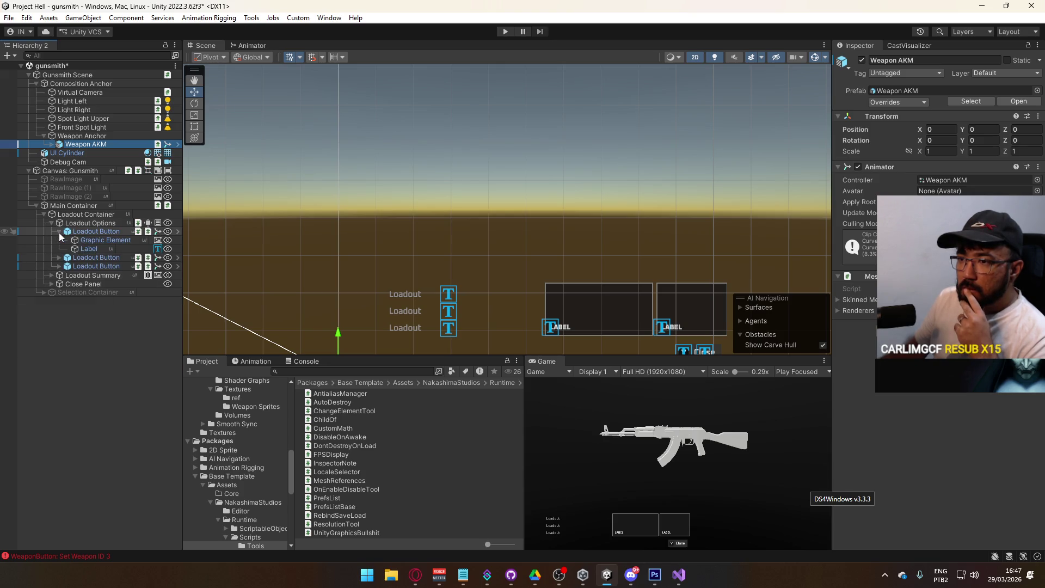
{"action": "left_click", "coordinate": [86, 75]}
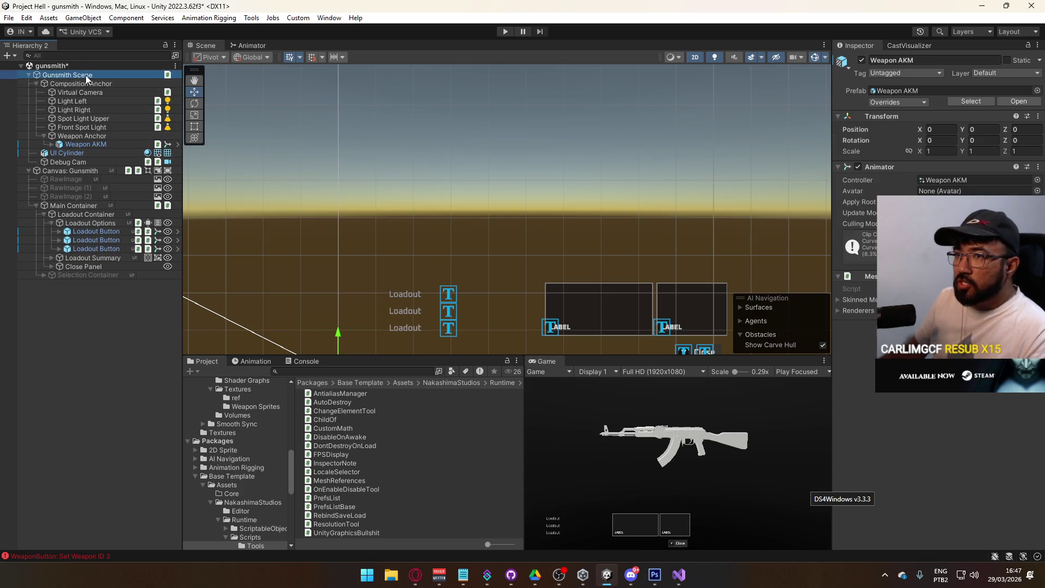
{"action": "key", "text": "ctrl+s"}
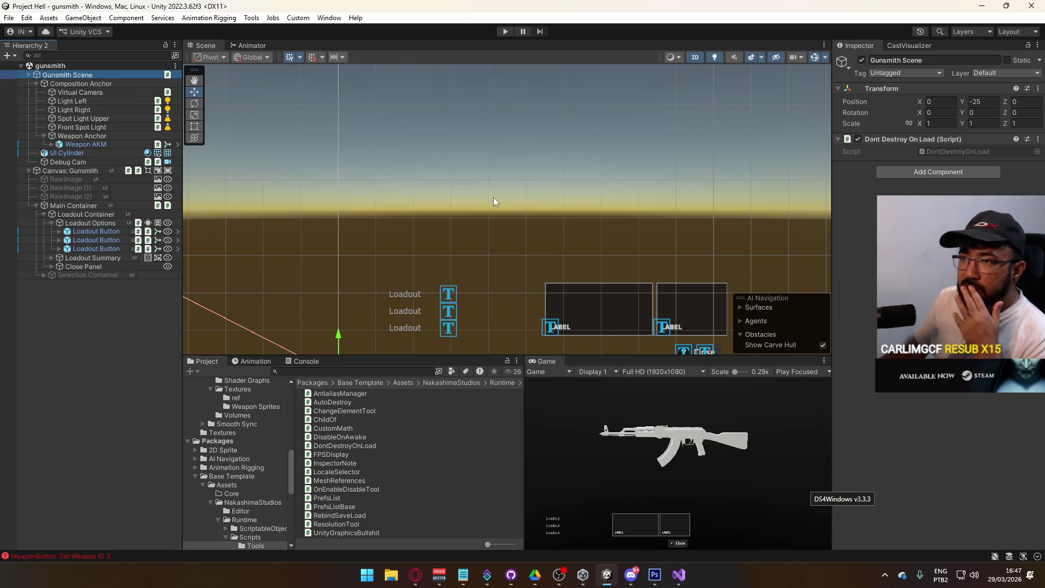
Check the Console, then close all Visual Studio documents except ChangeElementTool.cs
{"action": "left_click", "coordinate": [299, 362]}
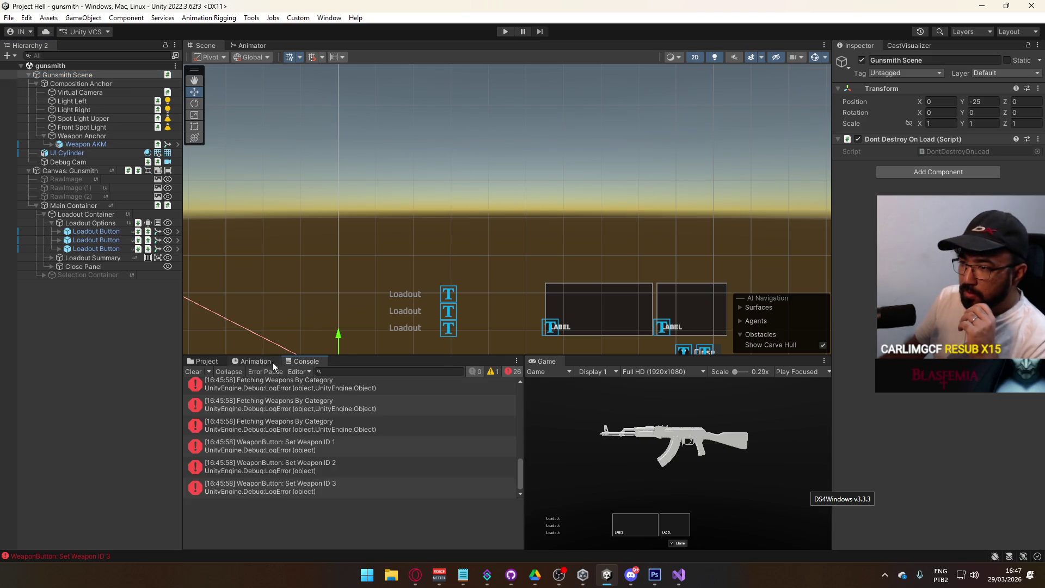
{"action": "left_click", "coordinate": [208, 361]}
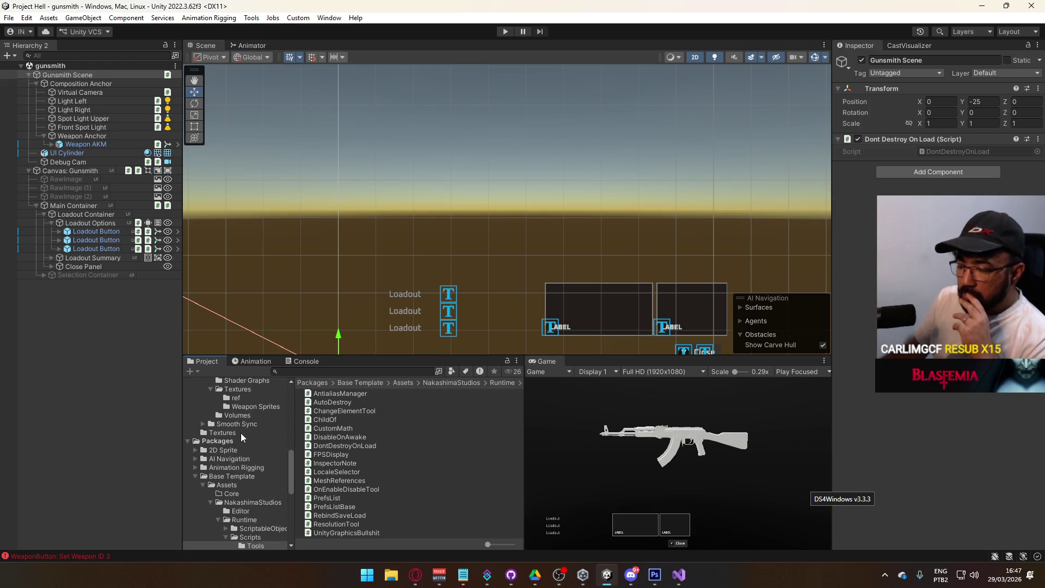
{"action": "left_click", "coordinate": [678, 575]}
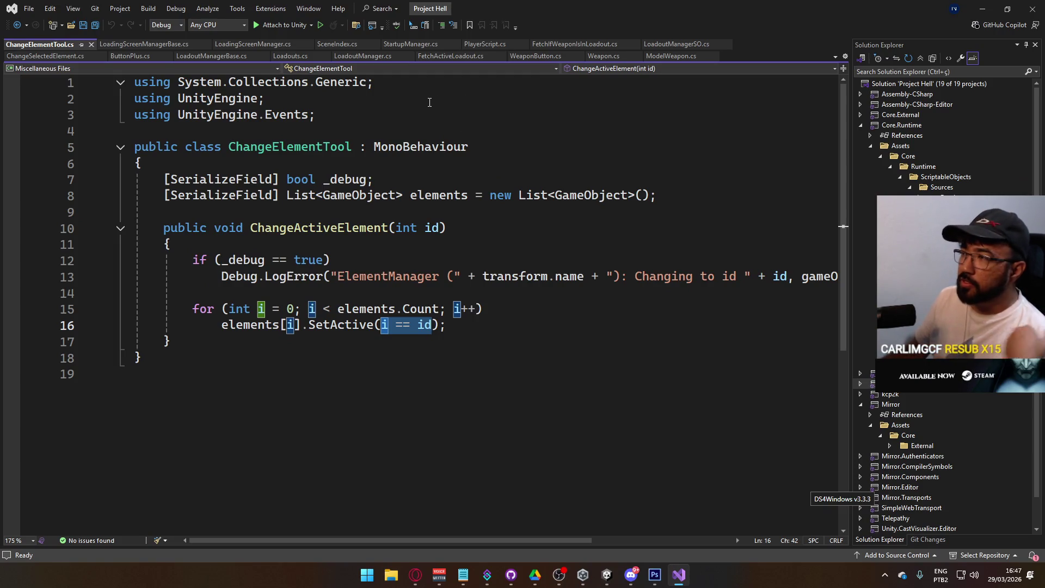
{"action": "right_click", "coordinate": [67, 51]}
{"action": "left_click", "coordinate": [95, 96]}
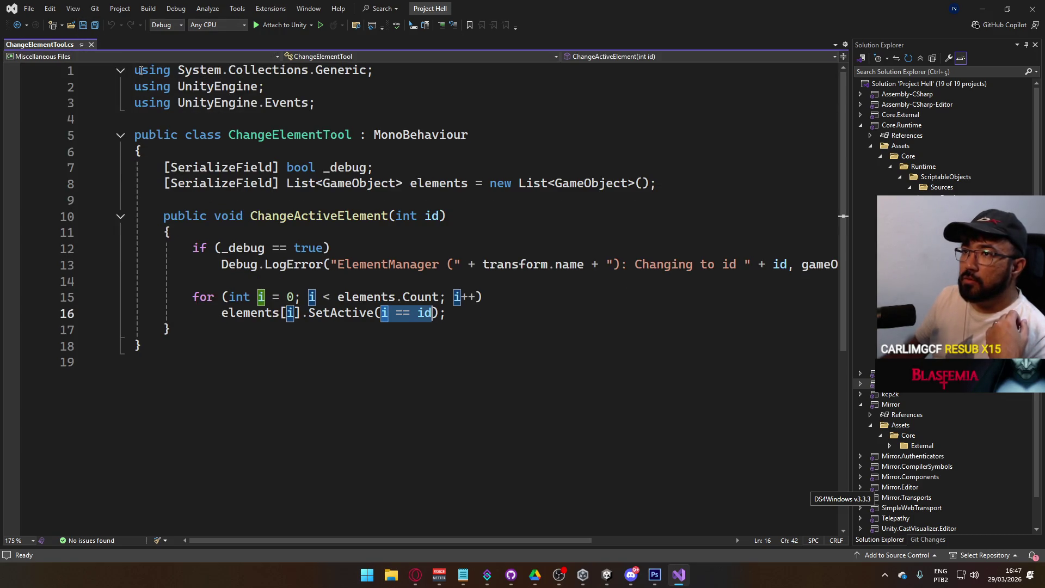
{"action": "key", "text": "alt+Tab"}
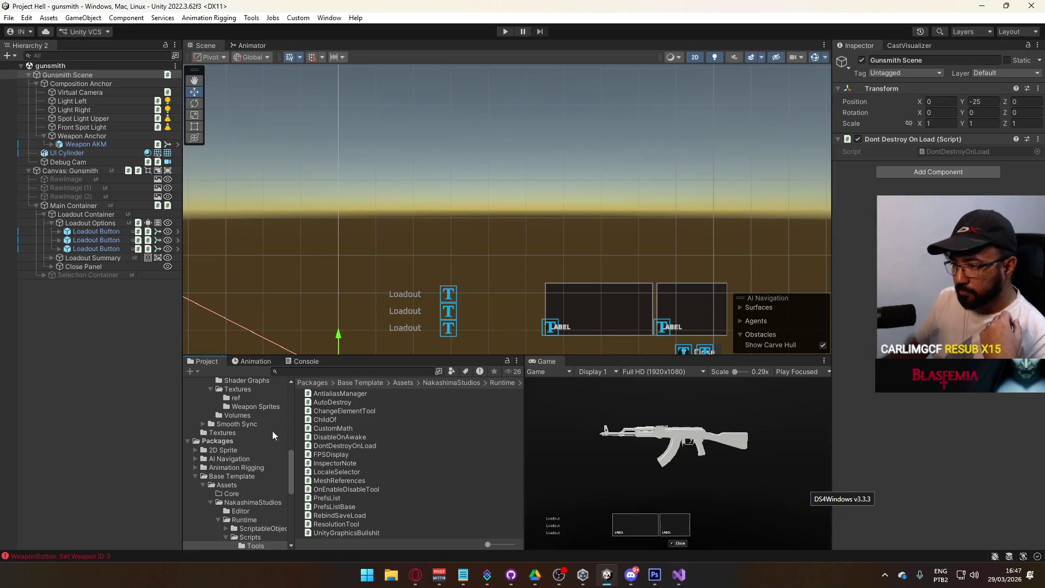
Go to Assets/Core/Runtime/ScriptableObjects and open HUDSO.cs in Visual Studio
{"action": "scroll", "coordinate": [244, 449], "scroll_direction": "down", "scroll_amount": 5}
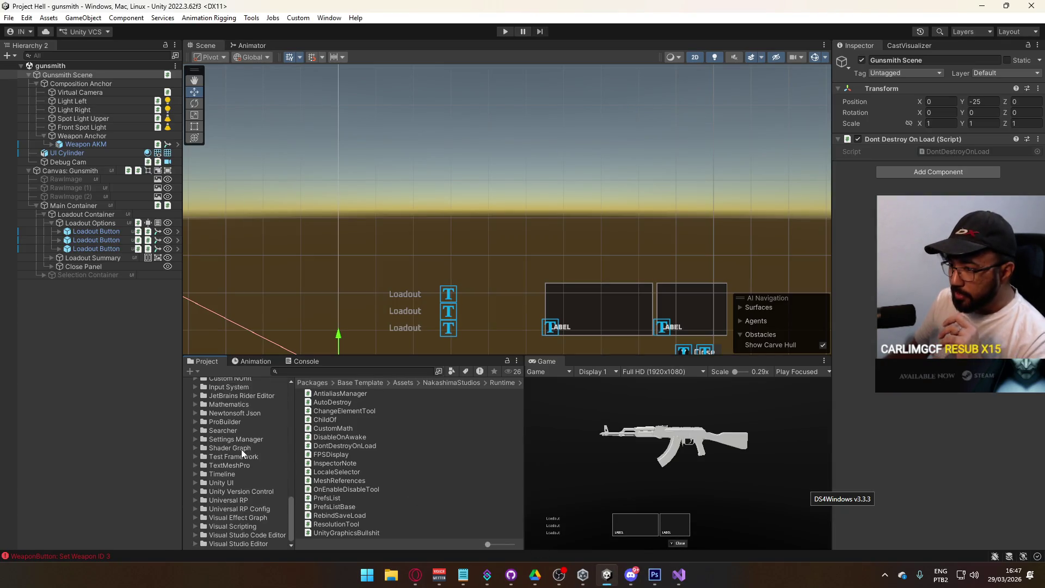
{"action": "scroll", "coordinate": [231, 458], "scroll_direction": "up", "scroll_amount": 3}
{"action": "left_click", "coordinate": [224, 471]}
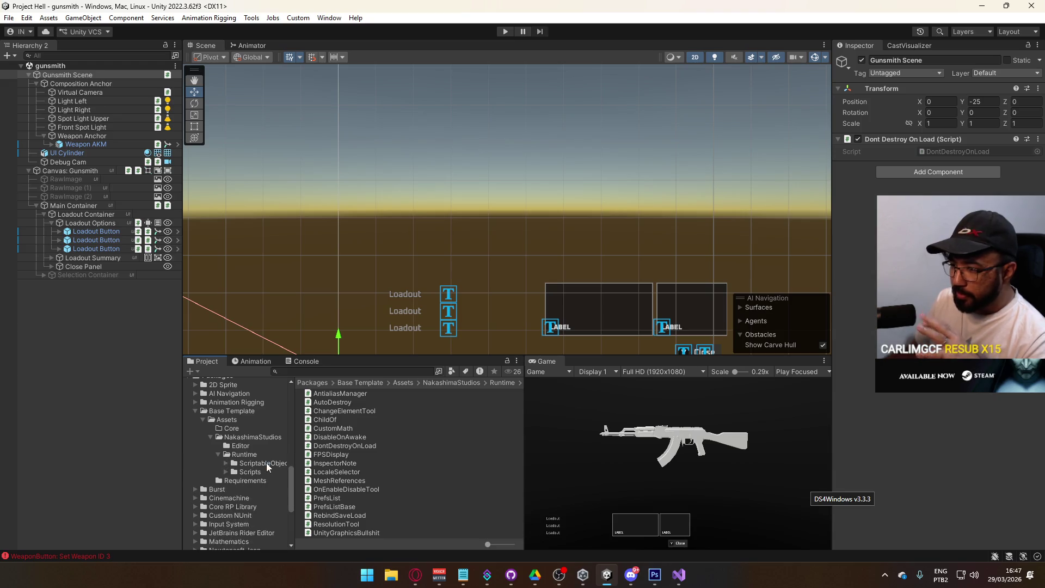
{"action": "left_click", "coordinate": [266, 463]}
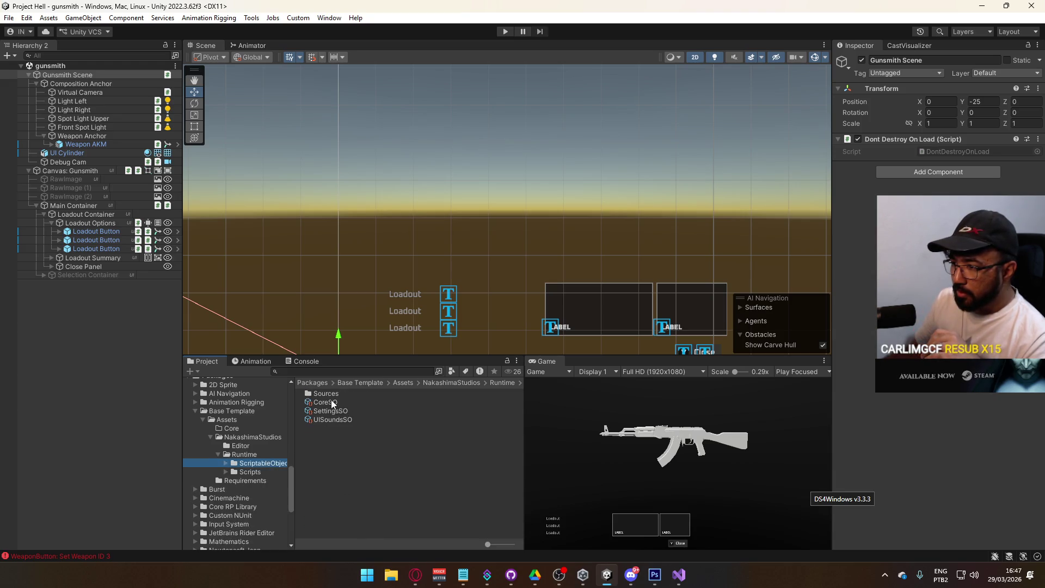
{"action": "scroll", "coordinate": [192, 412], "scroll_direction": "up", "scroll_amount": 5}
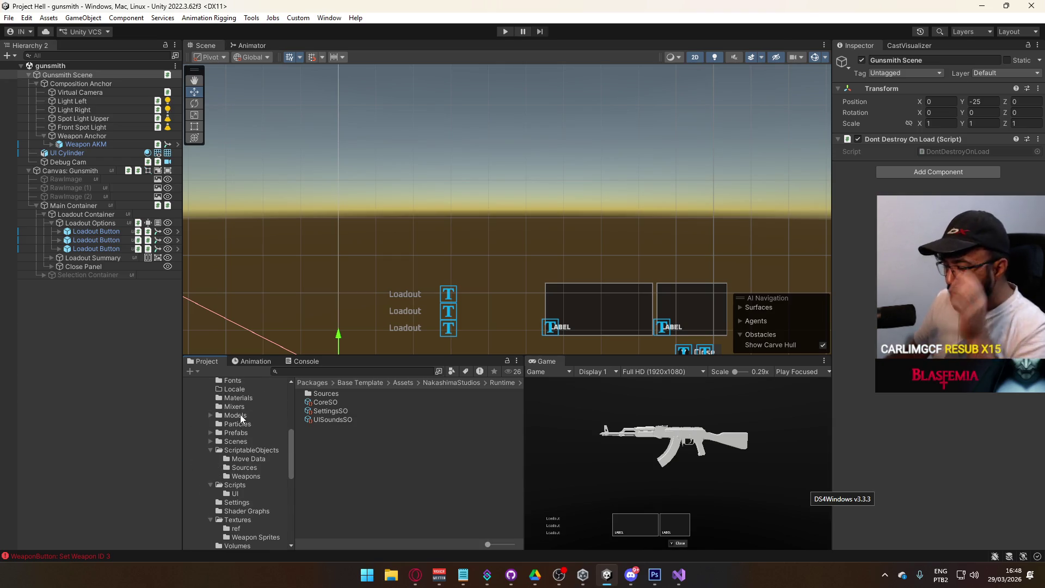
{"action": "left_click", "coordinate": [253, 451]}
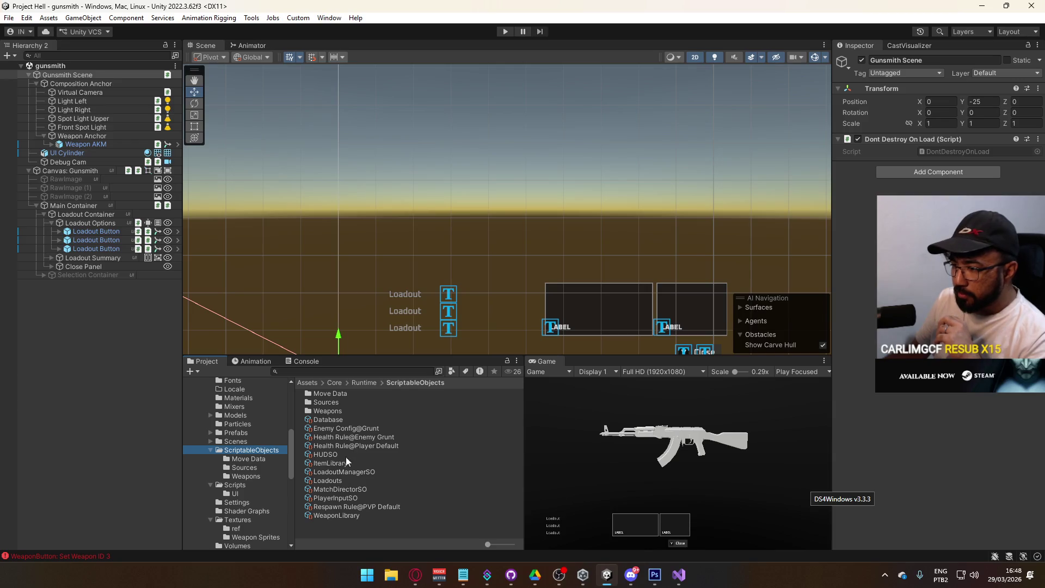
{"action": "left_click", "coordinate": [327, 456]}
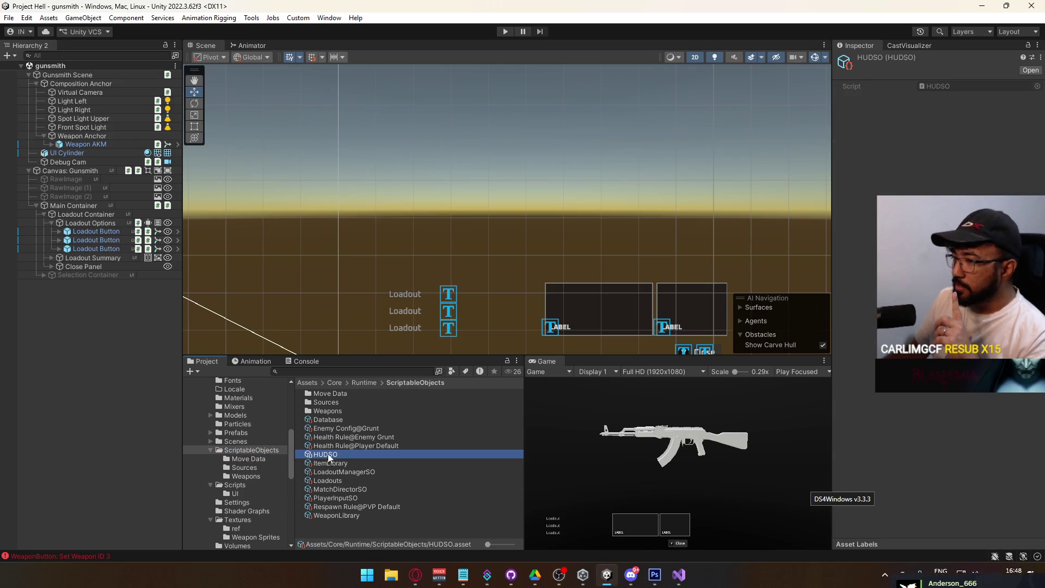
{"action": "double_click", "coordinate": [936, 88]}
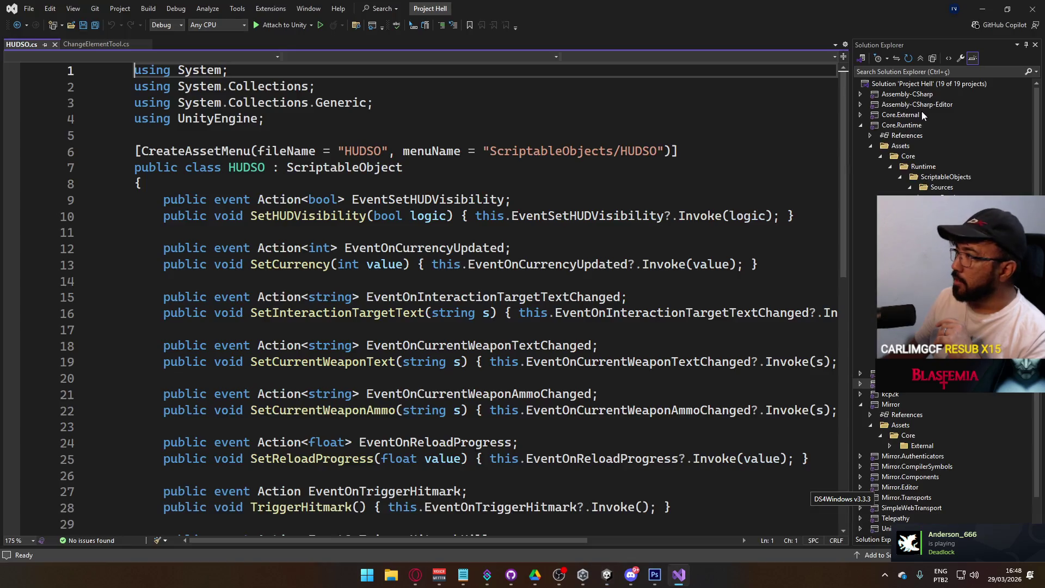
Declare 'public event Action<int> EventOnPreviewWeaponChanged;' at the end of the HUDSO class
{"action": "scroll", "coordinate": [540, 284], "scroll_direction": "down", "scroll_amount": 5}
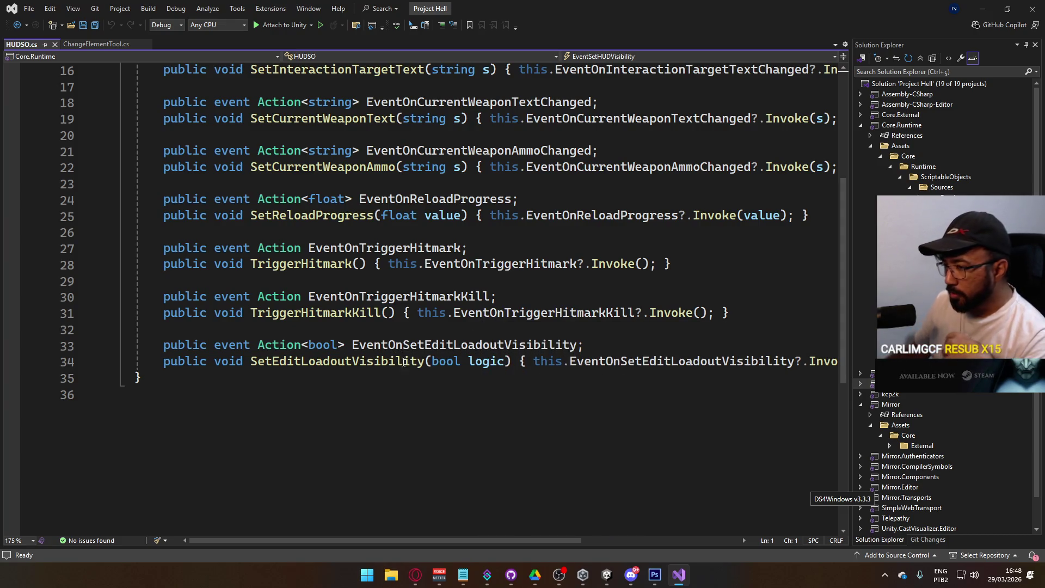
{"action": "left_click", "coordinate": [160, 378]}
{"action": "key", "text": "Left"}
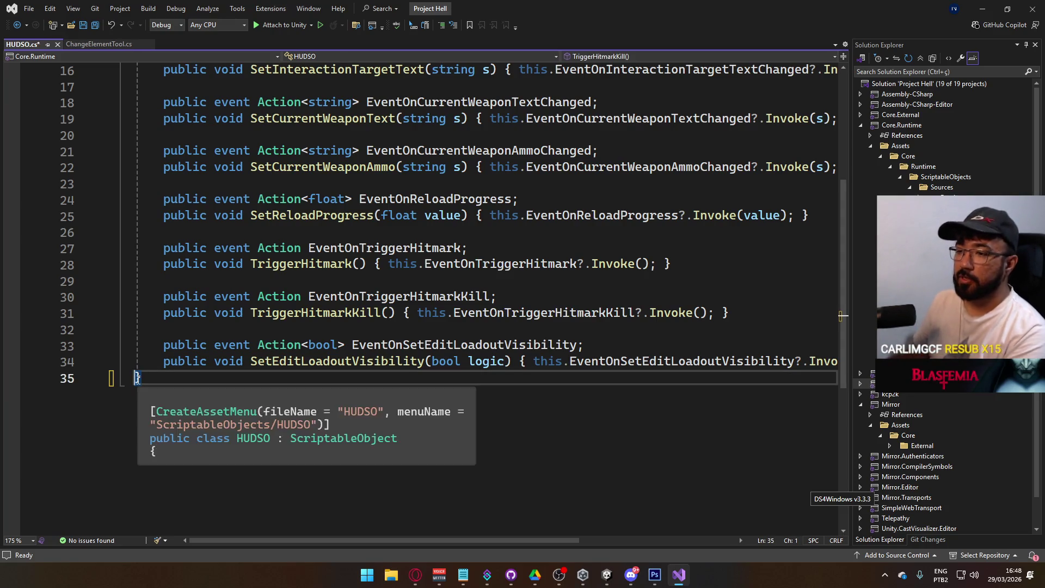
{"action": "key", "text": "Return"}
{"action": "scroll", "coordinate": [301, 373], "scroll_direction": "up", "scroll_amount": 4}
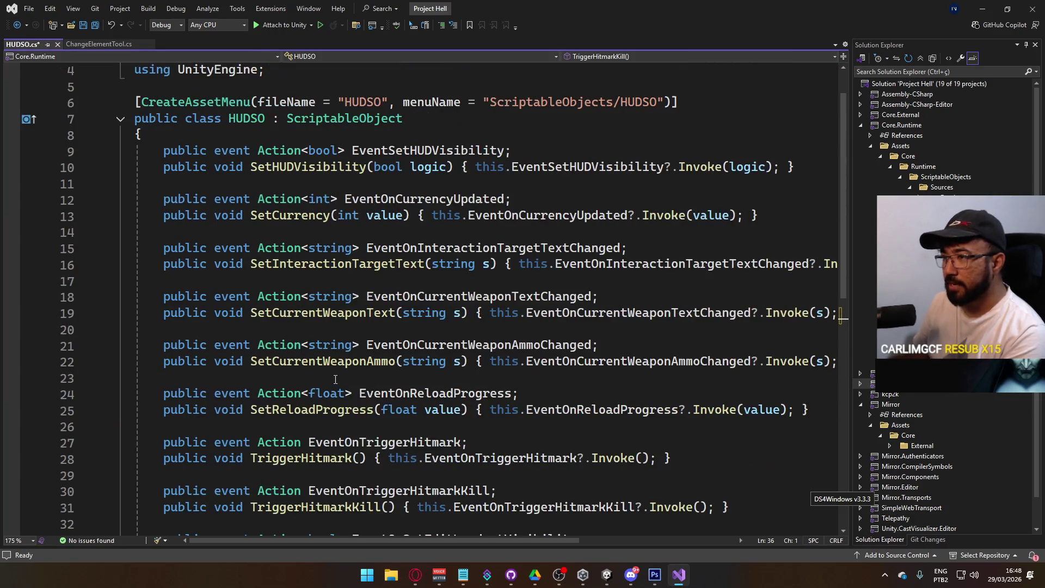
{"action": "scroll", "coordinate": [344, 380], "scroll_direction": "down", "scroll_amount": 4}
{"action": "key", "text": "Up"}
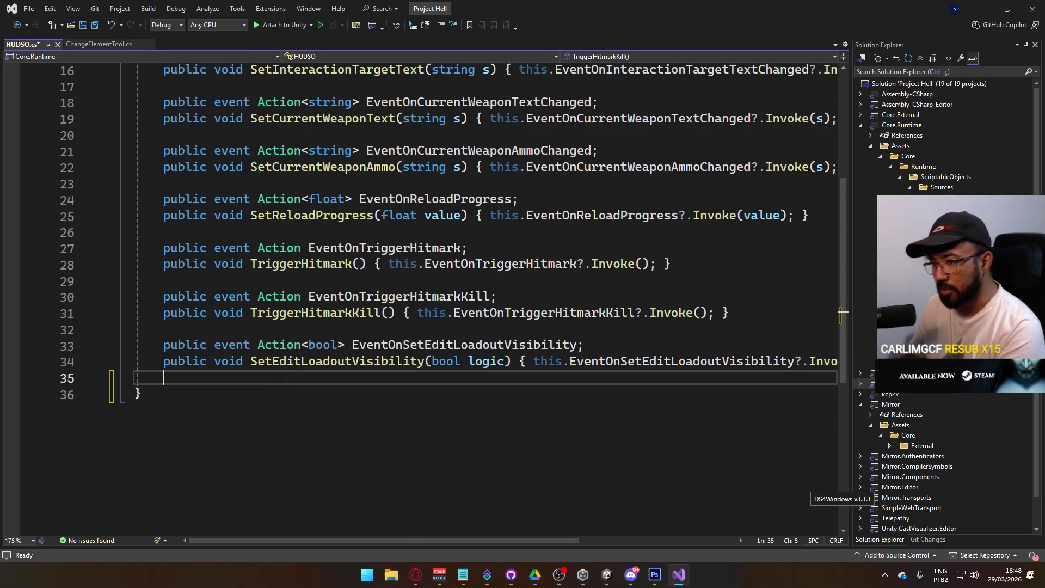
{"action": "key", "text": "Down"}
{"action": "scroll", "coordinate": [324, 359], "scroll_direction": "up", "scroll_amount": 3}
{"action": "scroll", "coordinate": [323, 359], "scroll_direction": "down", "scroll_amount": 2}
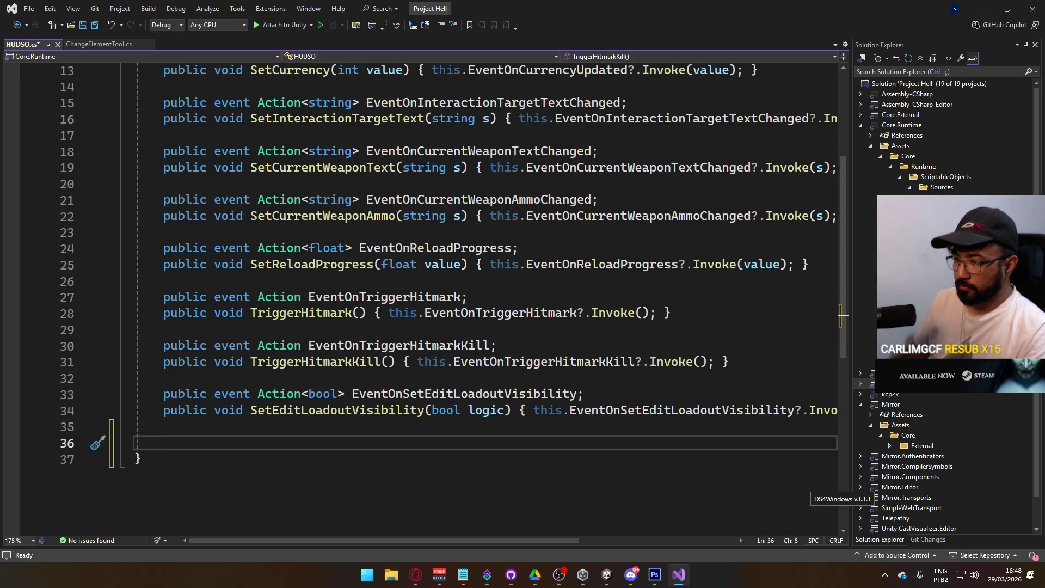
{"action": "type", "text": "public e"}
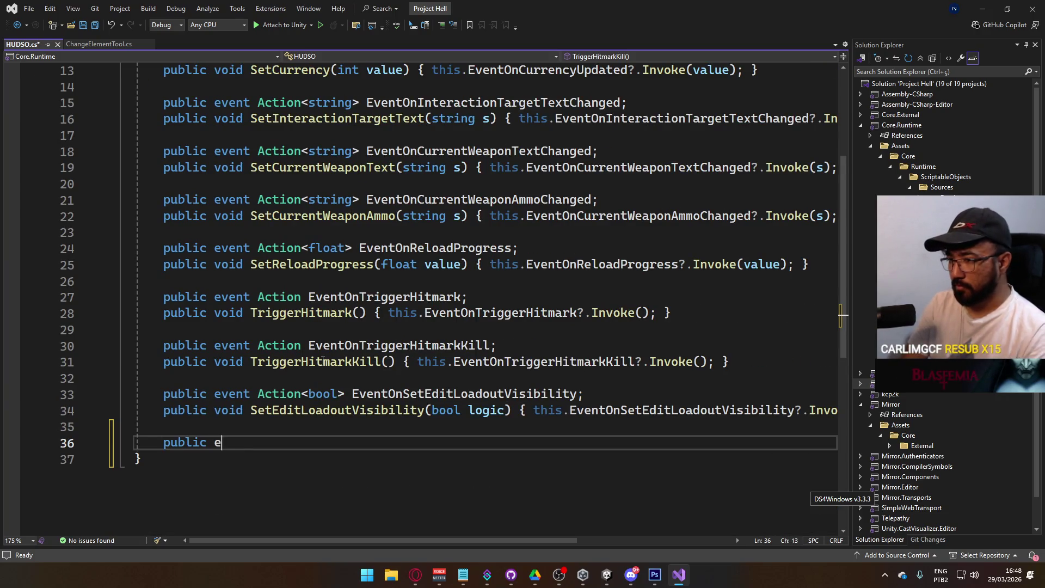
{"action": "type", "text": "vent Ac"}
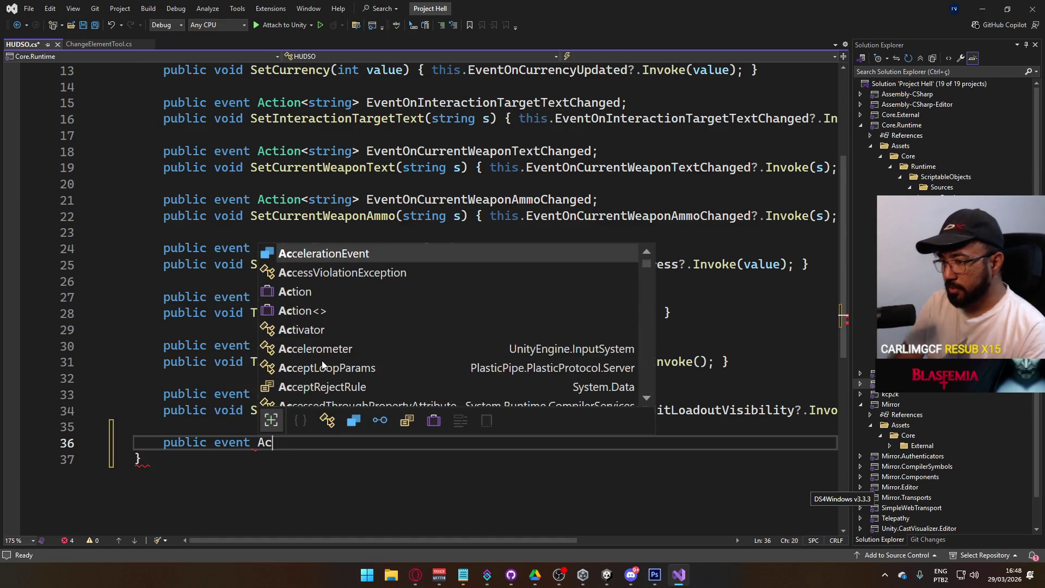
{"action": "type", "text": "tion<"}
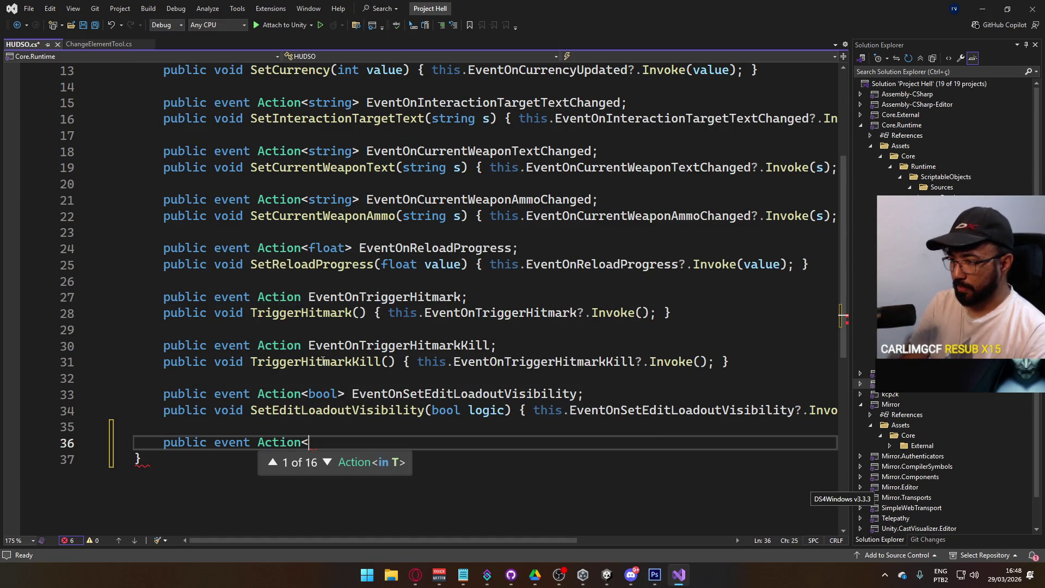
{"action": "type", "text": "int"}
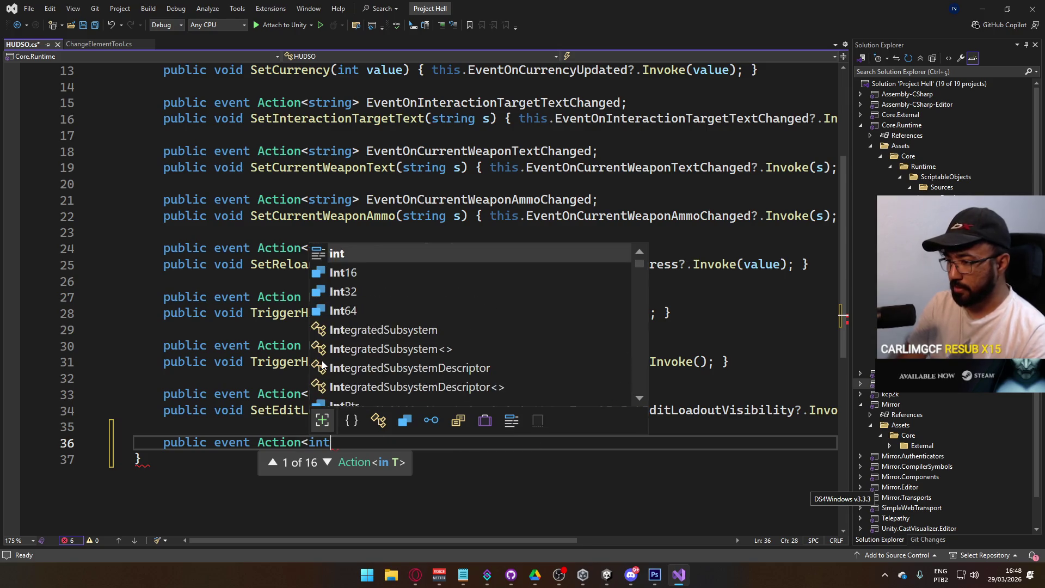
{"action": "type", "text": ">"}
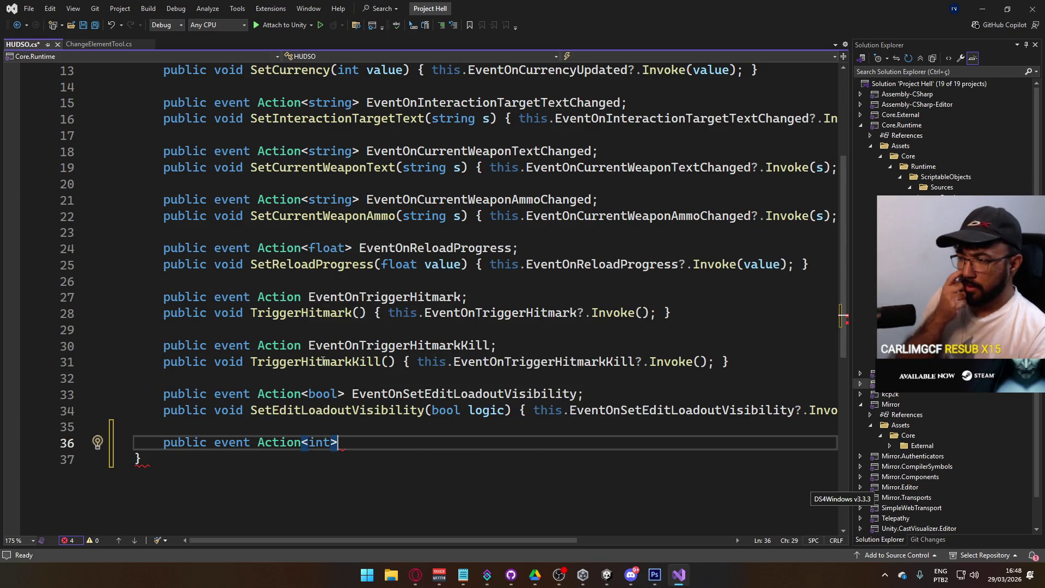
{"action": "type", "text": " Even"}
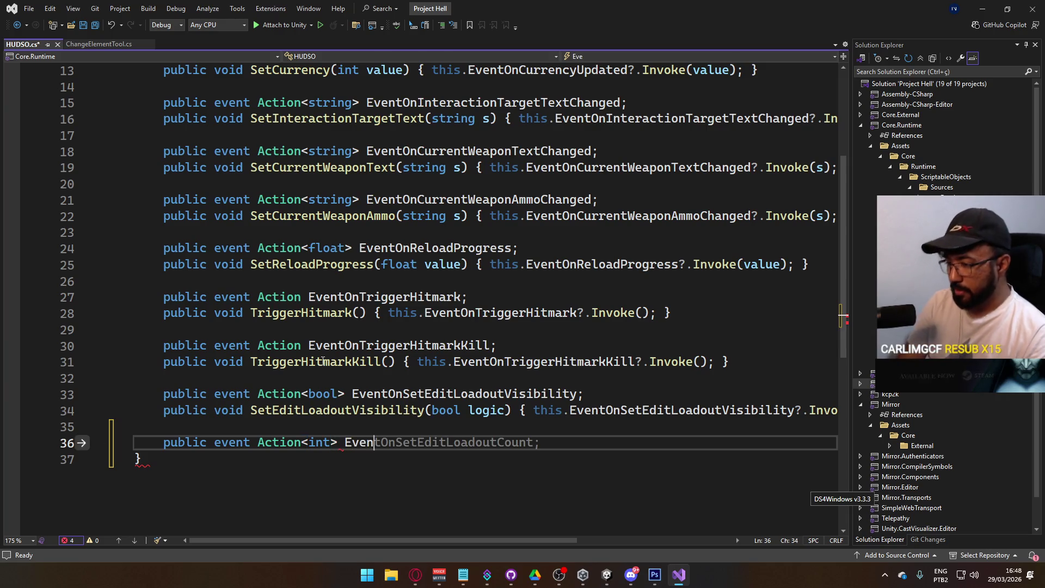
{"action": "type", "text": "tOnPre"}
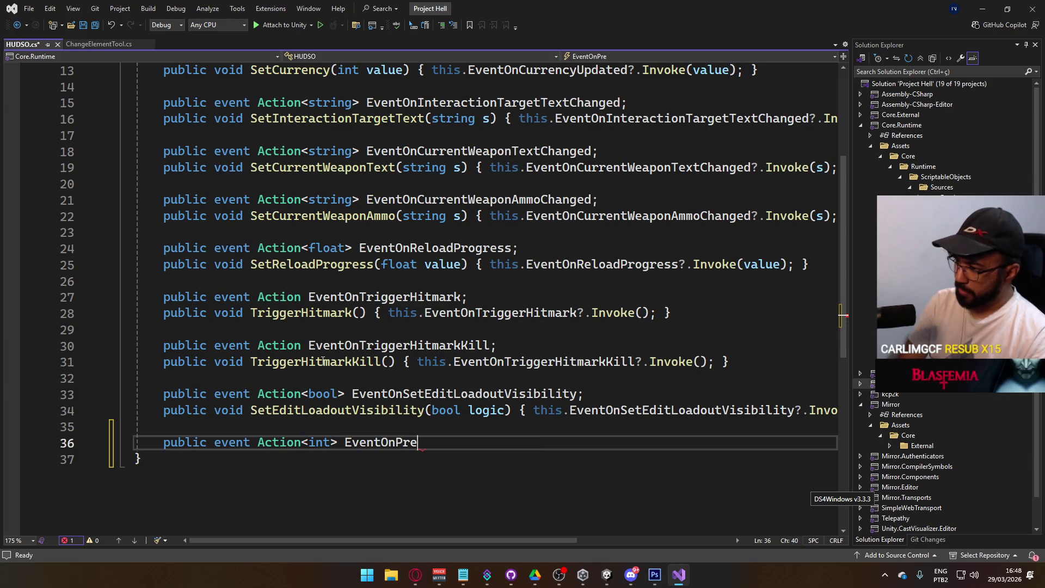
{"action": "type", "text": "viewWeaponChanged"}
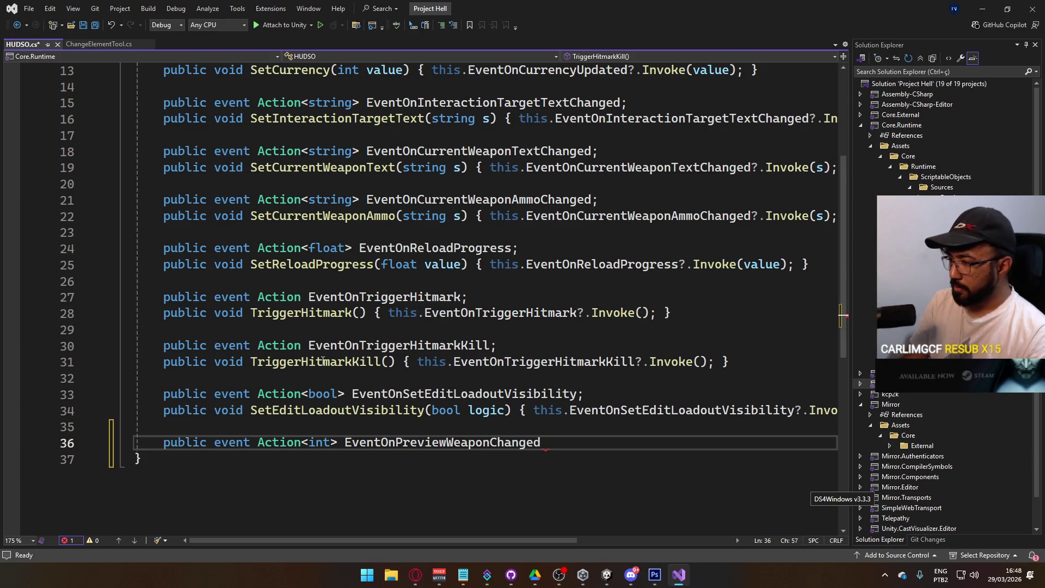
{"action": "type", "text": "(;"}
{"action": "key", "text": "Return"}
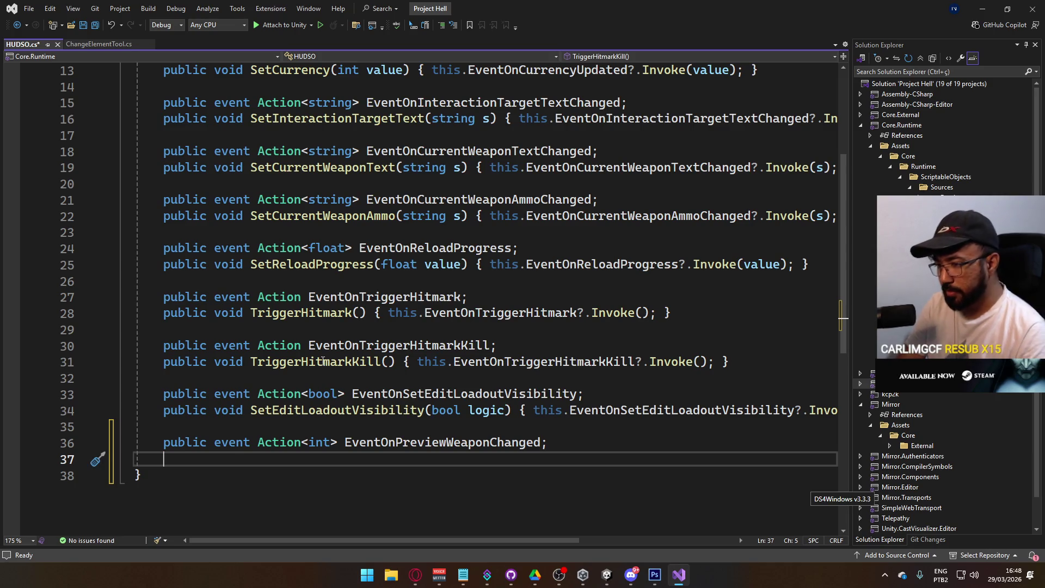
Add SetPreviewWeapon(int id) calling EventOnPreviewWeaponChanged?.Invoke(id), and save HUDSO.cs
{"action": "type", "text": "public "}
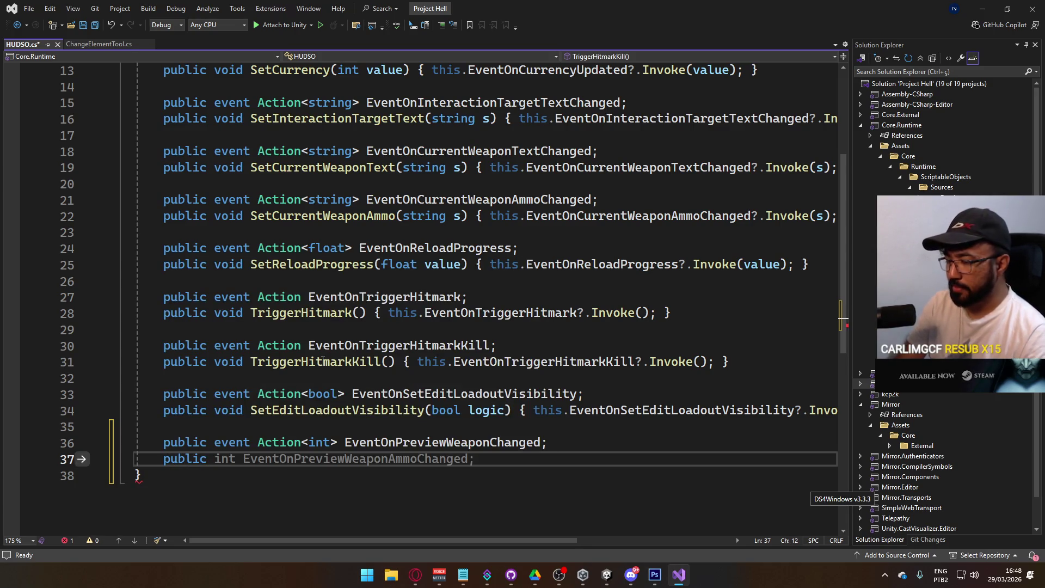
{"action": "type", "text": "void "}
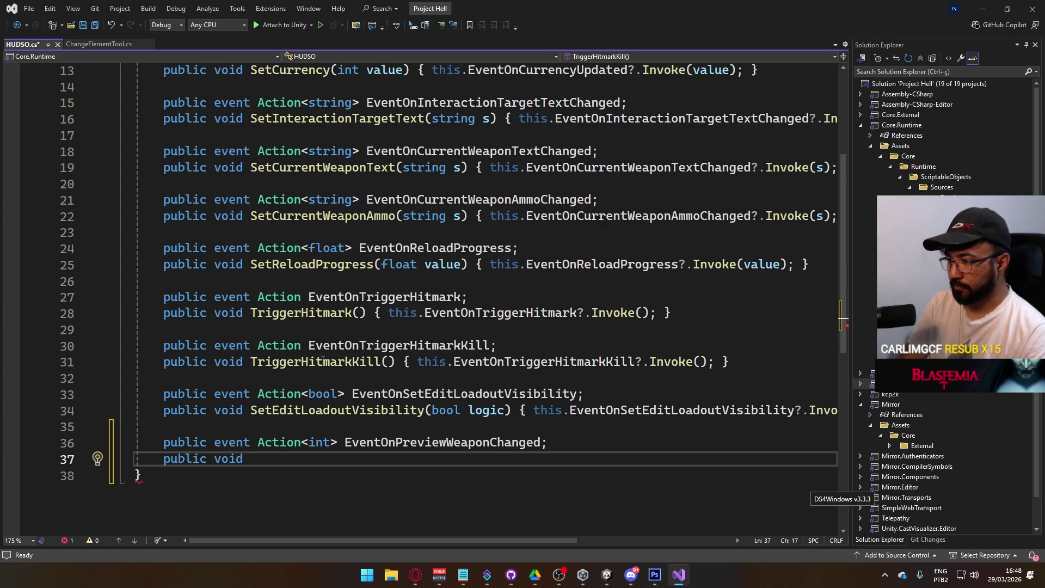
{"action": "type", "text": "SetPreview"}
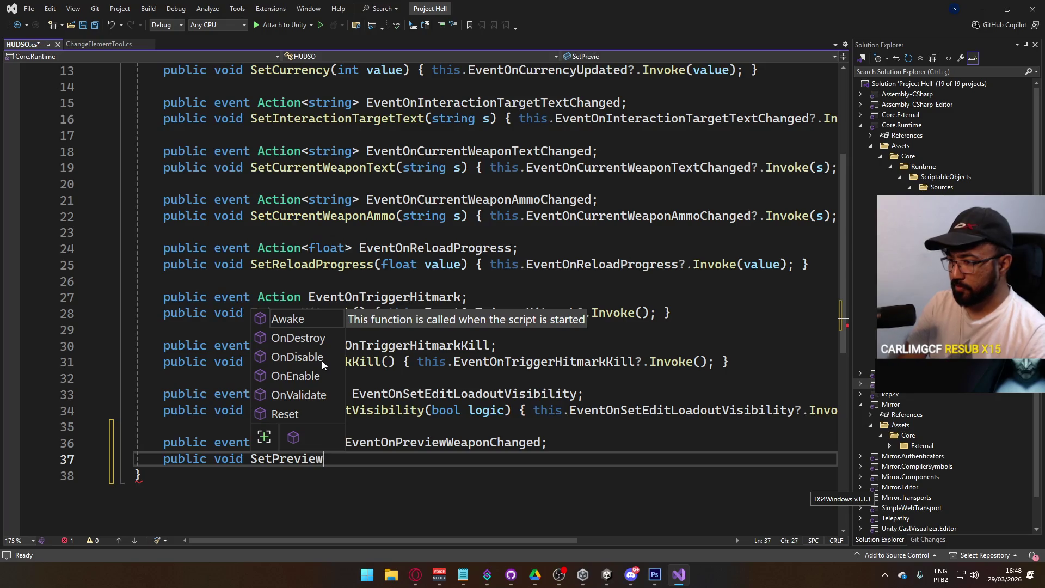
{"action": "type", "text": "Weapon"}
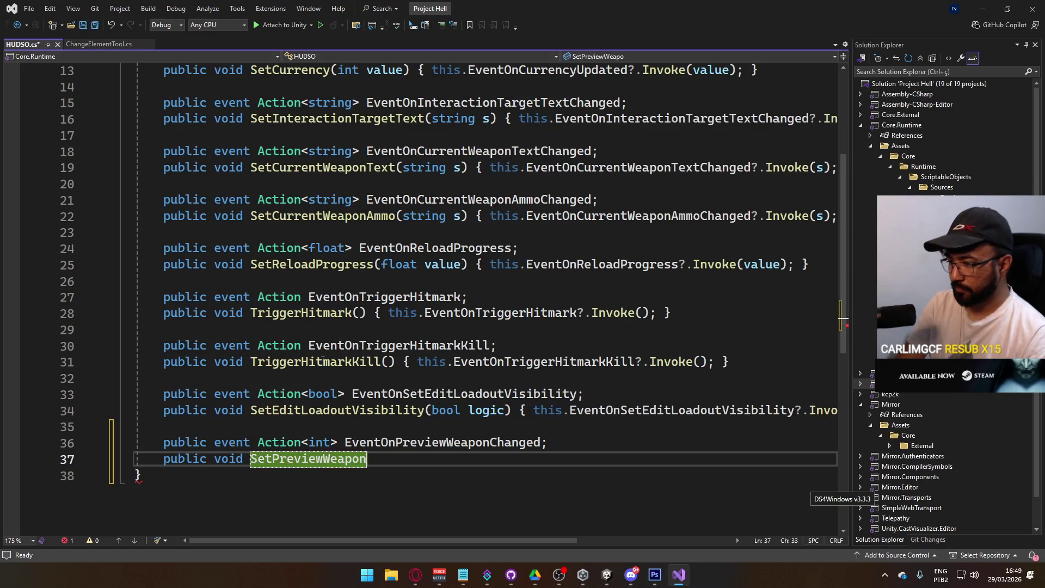
{"action": "type", "text": "(int id) { "}
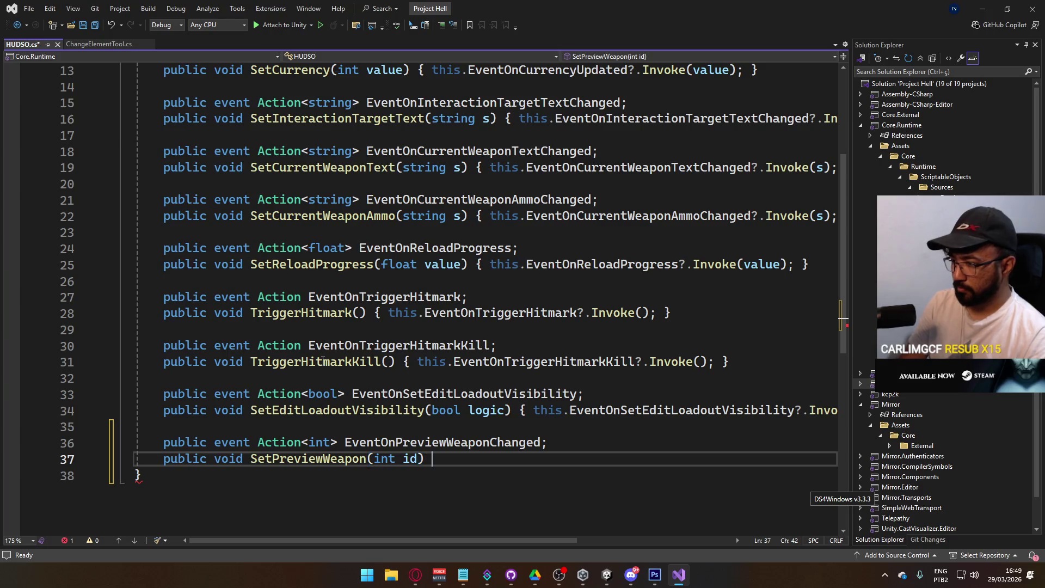
{"action": "type", "text": "this.EventOn"}
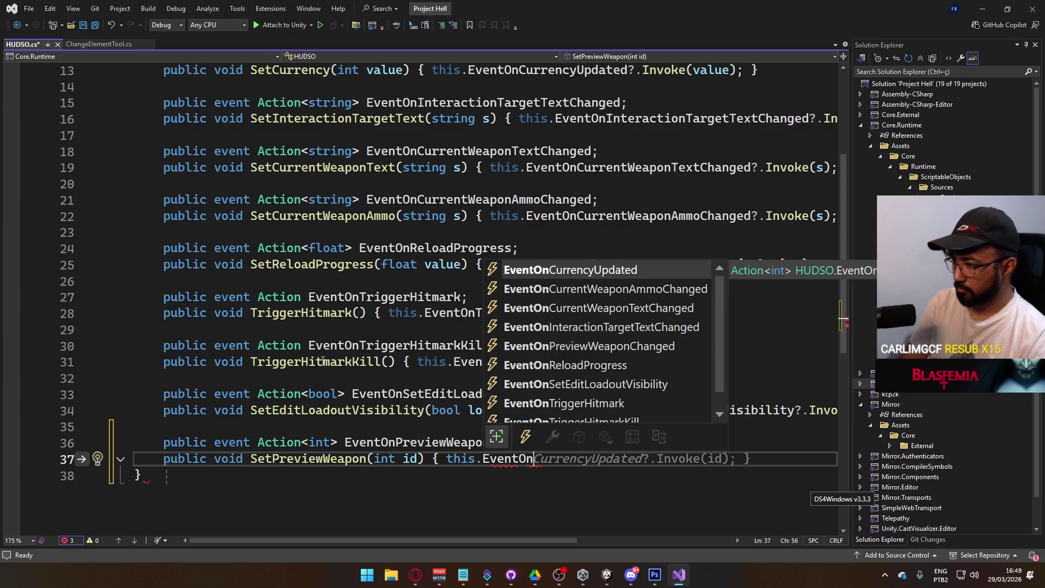
{"action": "type", "text": "Pre"}
{"action": "key", "text": "Tab"}
{"action": "type", "text": "?."}
{"action": "key", "text": "Escape"}
{"action": "key", "text": "Tab"}
{"action": "key", "text": "ctrl+s"}
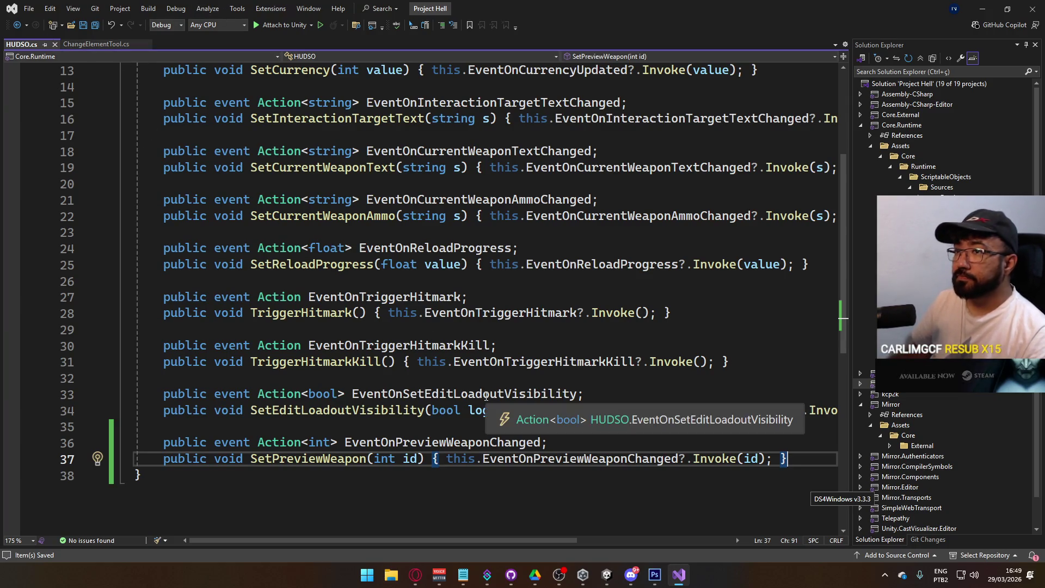
{"action": "left_click", "coordinate": [612, 580]}
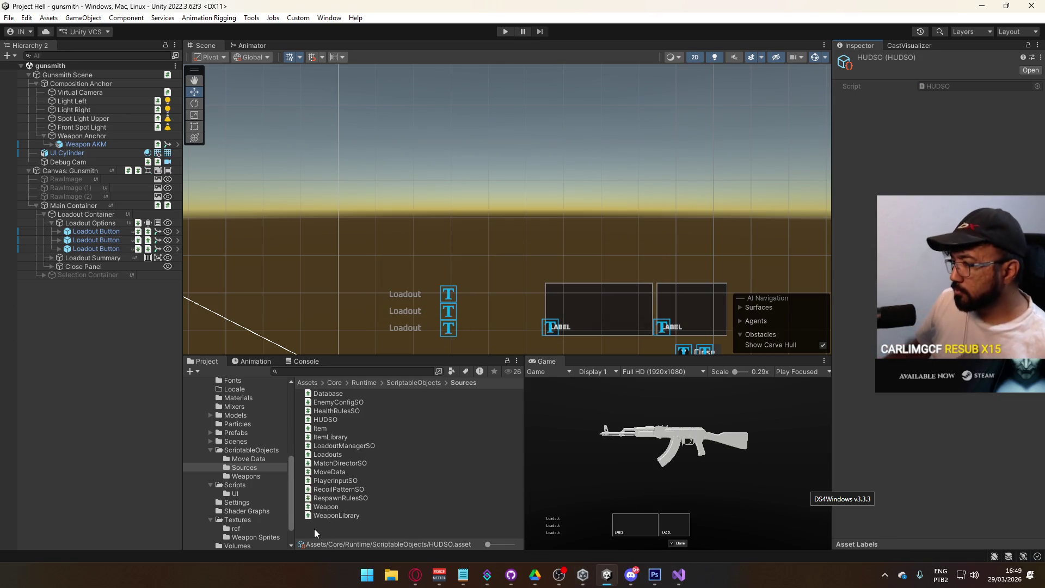
Browse the Weapons folder, then open the Prefabs > UI folder in the Project window
{"action": "scroll", "coordinate": [272, 479], "scroll_direction": "down", "scroll_amount": 2}
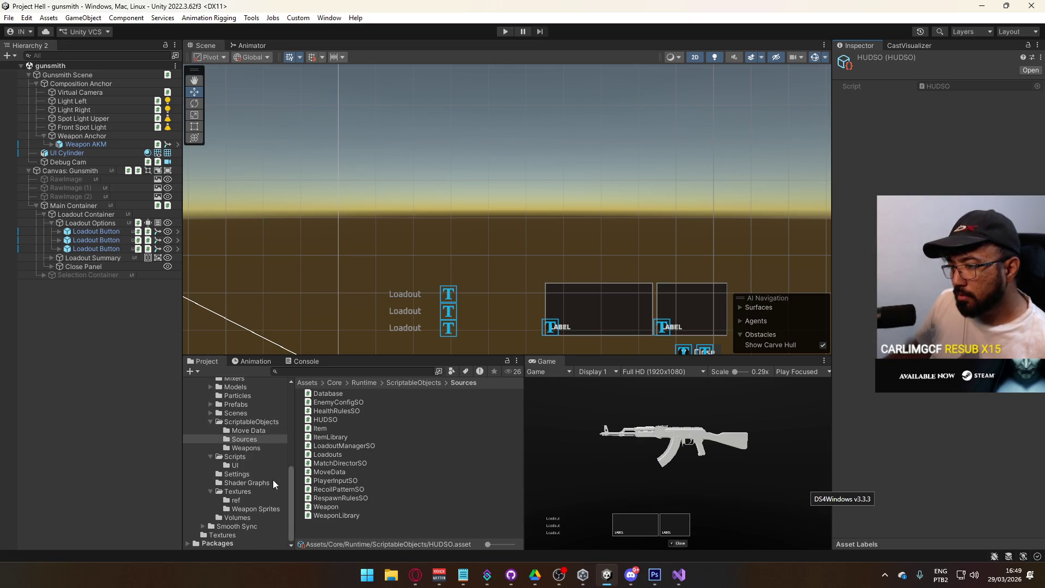
{"action": "left_click", "coordinate": [256, 449]}
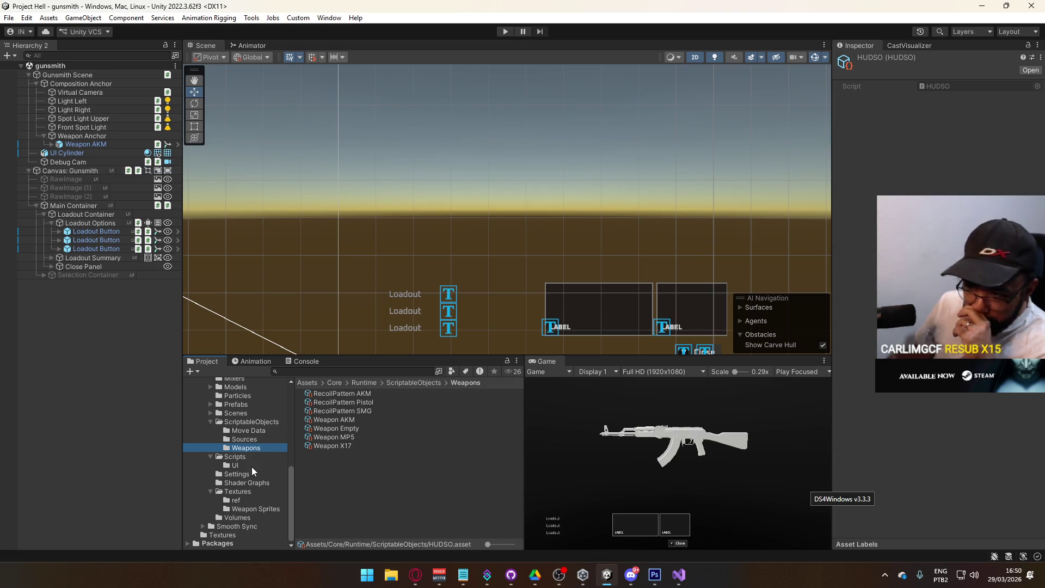
{"action": "left_click", "coordinate": [235, 404]}
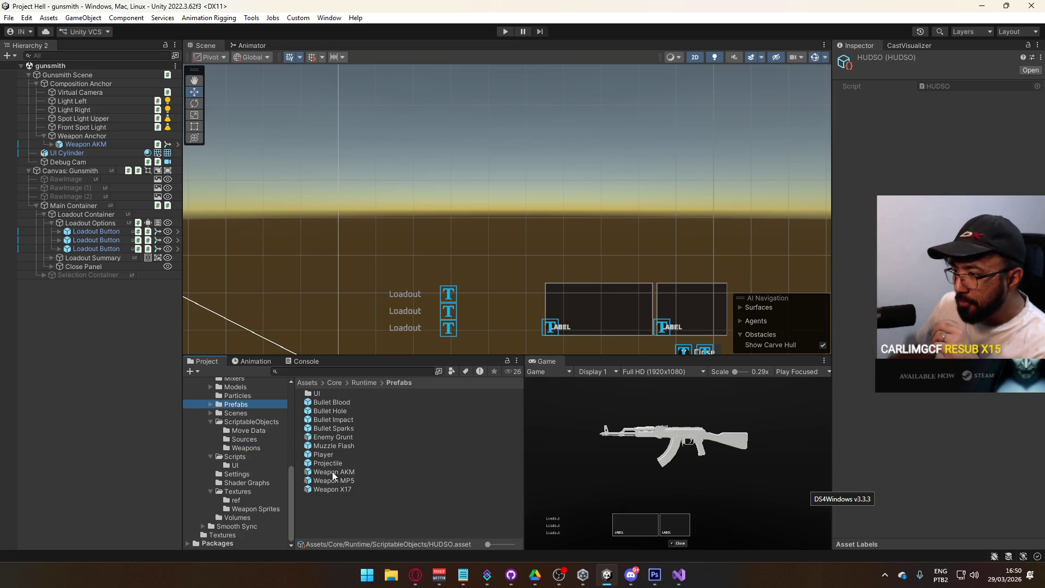
{"action": "double_click", "coordinate": [330, 395]}
In the Weapon Button prefab, add an On Hover Enter entry targeting the HUDSO asset
{"action": "double_click", "coordinate": [356, 507]}
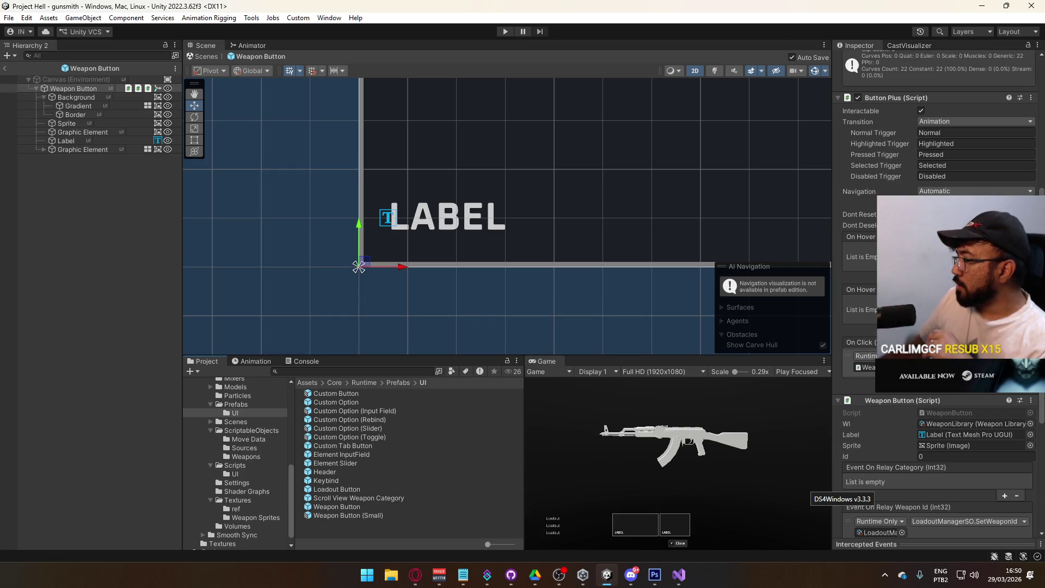
{"action": "left_click", "coordinate": [1004, 270]}
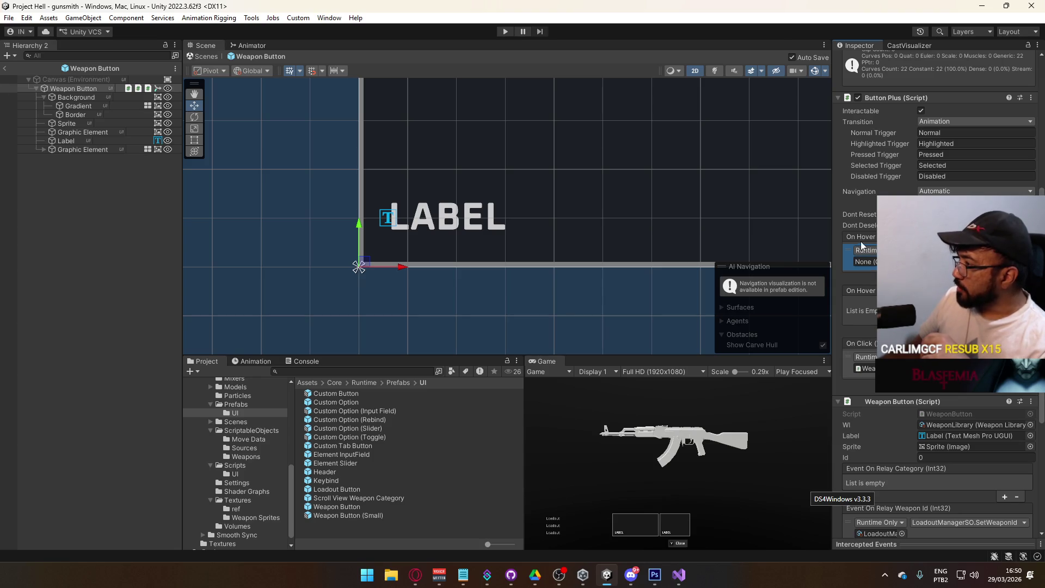
{"action": "left_click", "coordinate": [252, 431]}
{"action": "mouse_move", "coordinate": [340, 454]}
{"action": "left_mouse_down"}
{"action": "mouse_move", "coordinate": [654, 354]}
{"action": "mouse_move", "coordinate": [866, 262]}
{"action": "left_mouse_up"}
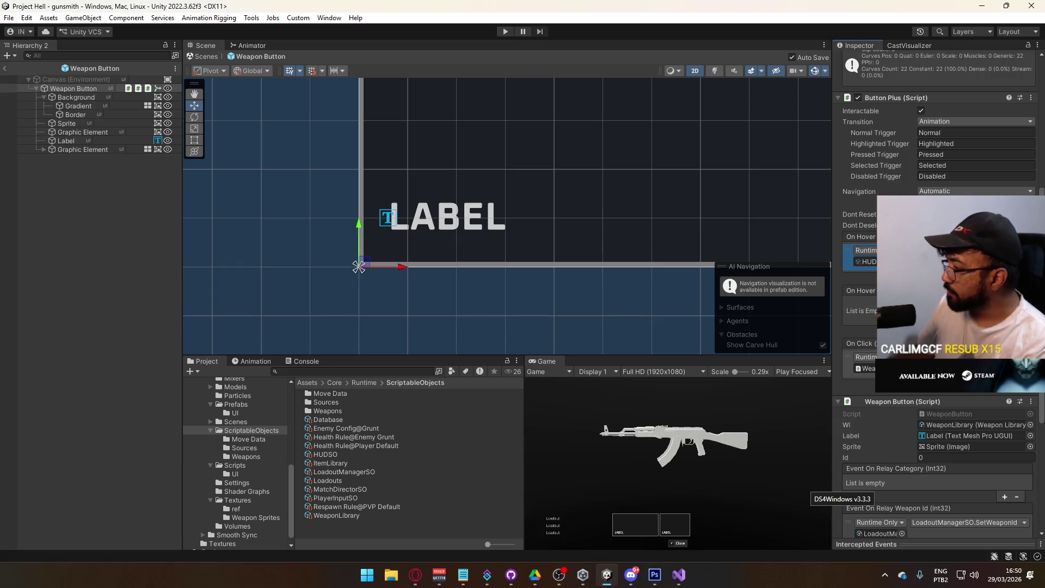
Review the Weapon Button Inspector, then open WeaponButton.cs from the UI scripts in Visual Studio
{"action": "scroll", "coordinate": [936, 327], "scroll_direction": "down", "scroll_amount": 3}
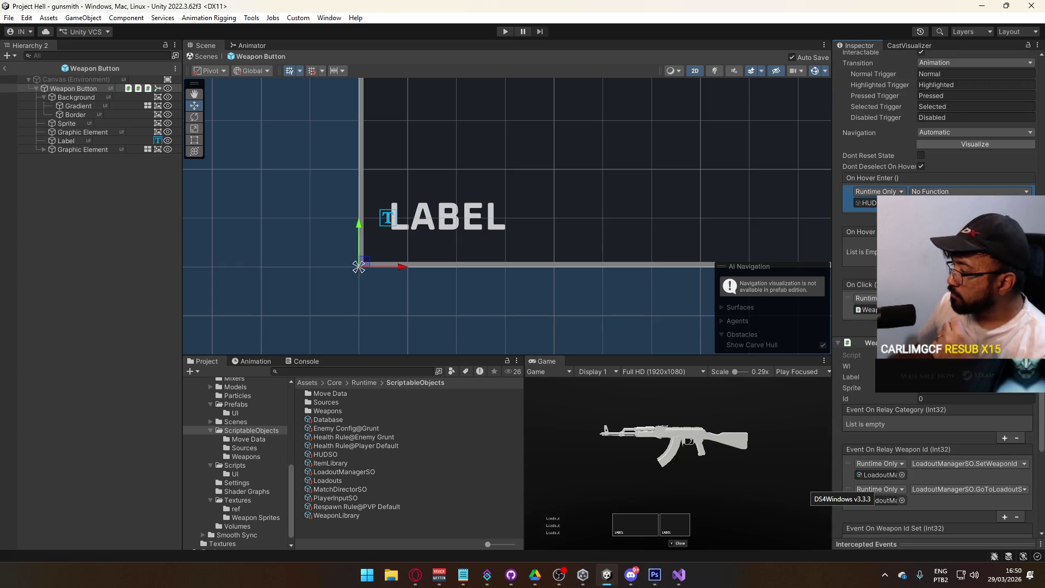
{"action": "scroll", "coordinate": [884, 438], "scroll_direction": "down", "scroll_amount": 2}
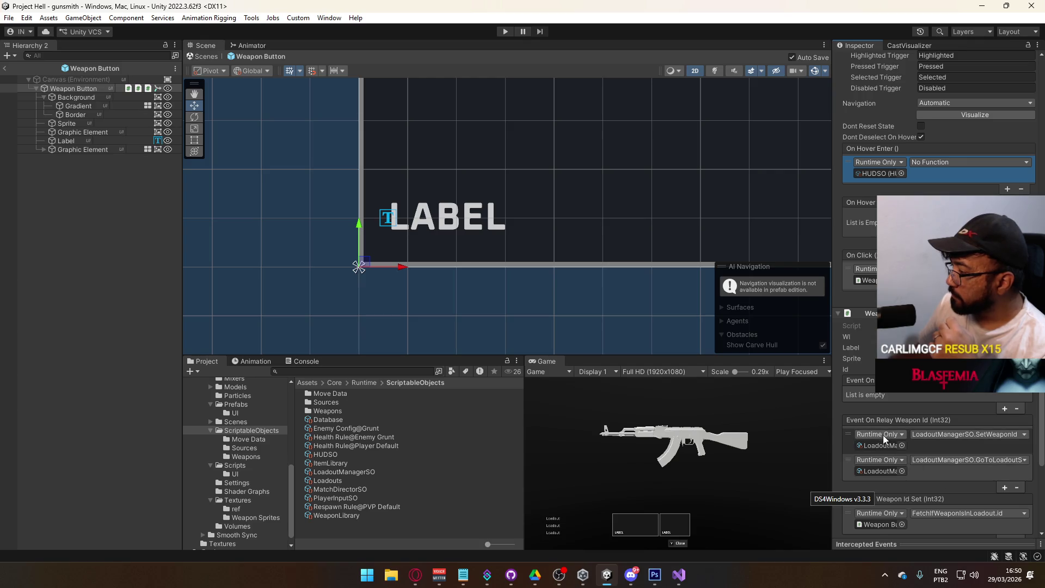
{"action": "scroll", "coordinate": [884, 435], "scroll_direction": "down", "scroll_amount": 2}
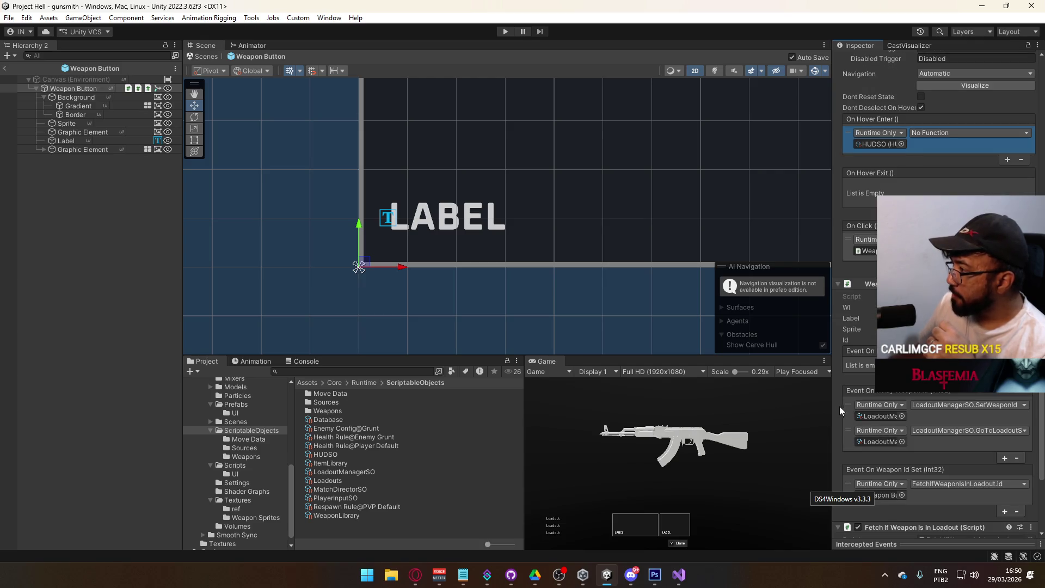
{"action": "scroll", "coordinate": [879, 390], "scroll_direction": "down", "scroll_amount": 2}
{"action": "scroll", "coordinate": [879, 391], "scroll_direction": "down", "scroll_amount": 4}
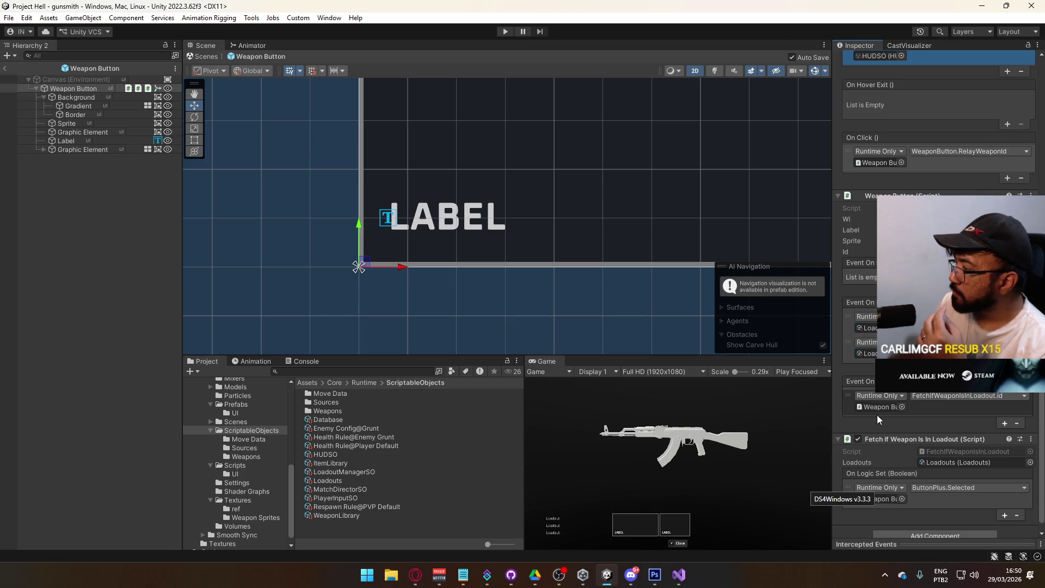
{"action": "scroll", "coordinate": [881, 423], "scroll_direction": "up", "scroll_amount": 3}
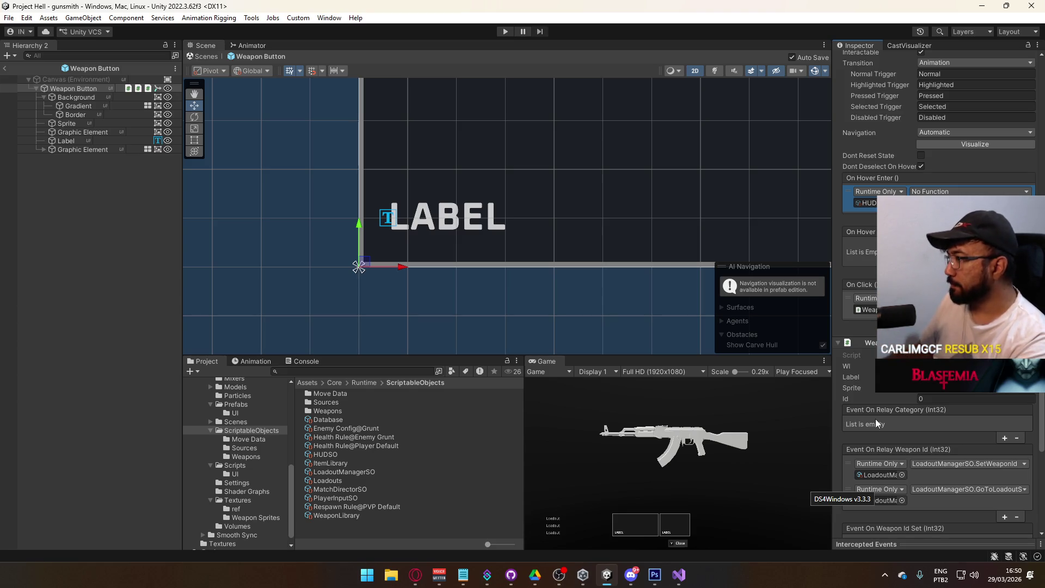
{"action": "scroll", "coordinate": [959, 455], "scroll_direction": "up", "scroll_amount": 2}
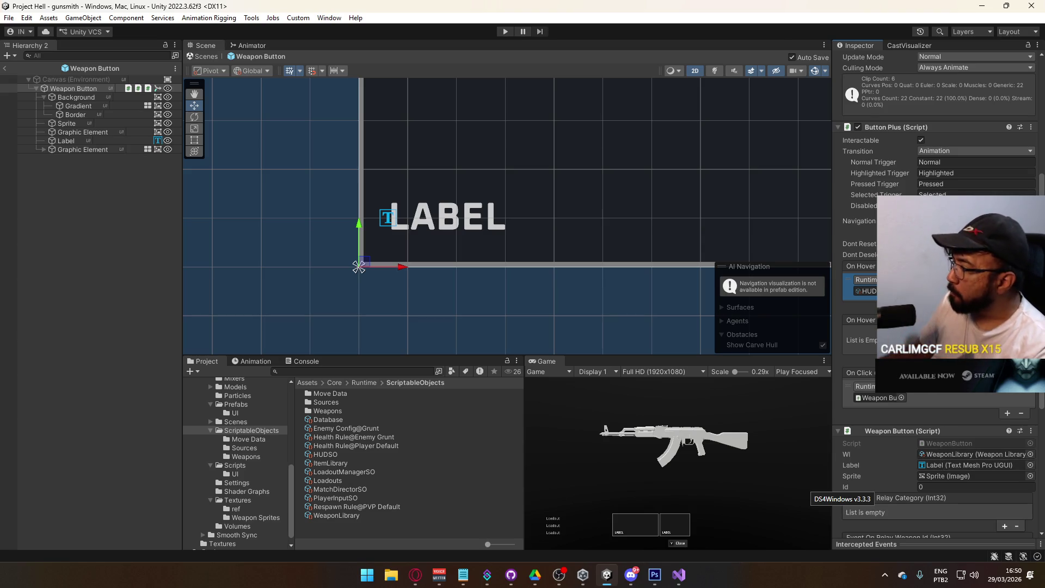
{"action": "scroll", "coordinate": [942, 462], "scroll_direction": "down", "scroll_amount": 2}
{"action": "scroll", "coordinate": [942, 463], "scroll_direction": "down", "scroll_amount": 1}
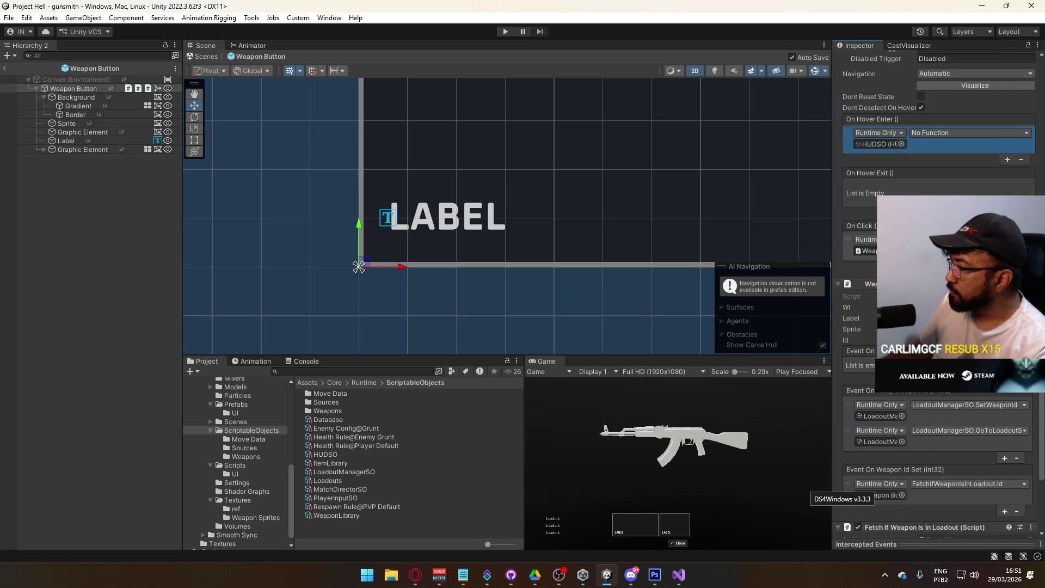
{"action": "scroll", "coordinate": [941, 463], "scroll_direction": "down", "scroll_amount": 1}
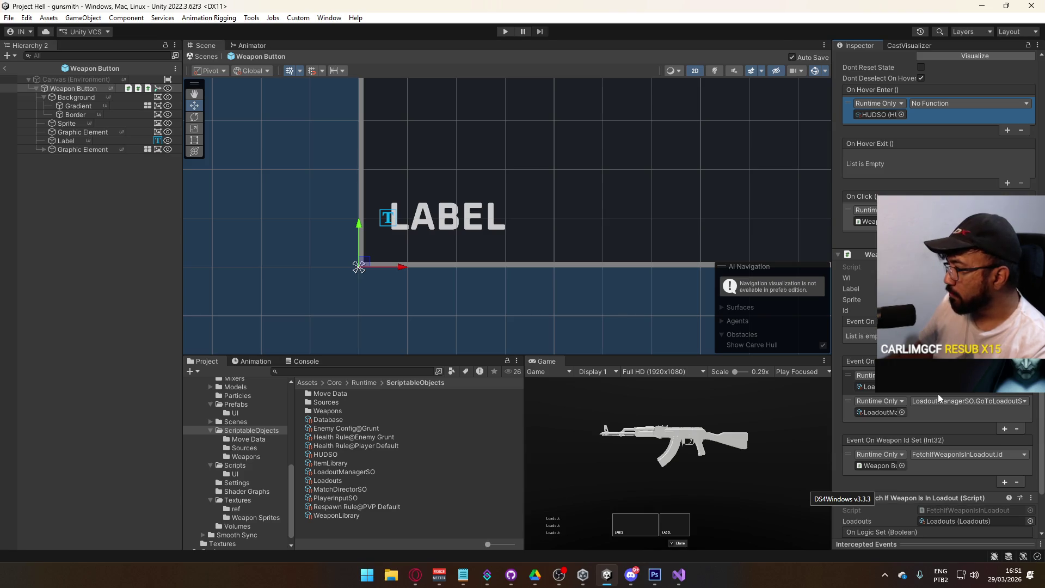
{"action": "left_click", "coordinate": [235, 474]}
{"action": "double_click", "coordinate": [327, 514]}
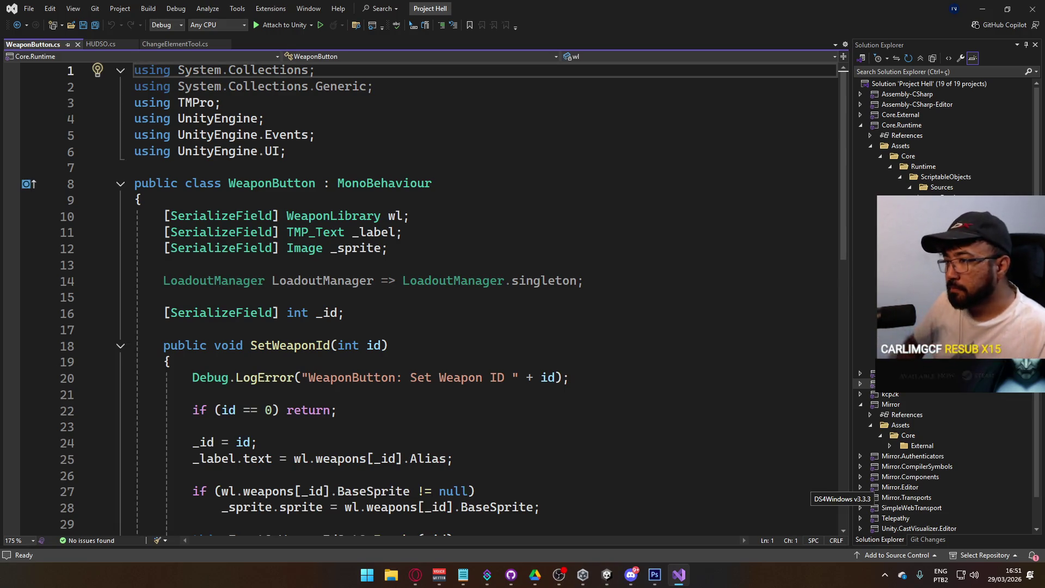
Add [FormerlySerializedAs("EventOnRelayWeaponId")] above the EventOnRelayWeaponId field
{"action": "scroll", "coordinate": [588, 287], "scroll_direction": "down", "scroll_amount": 5}
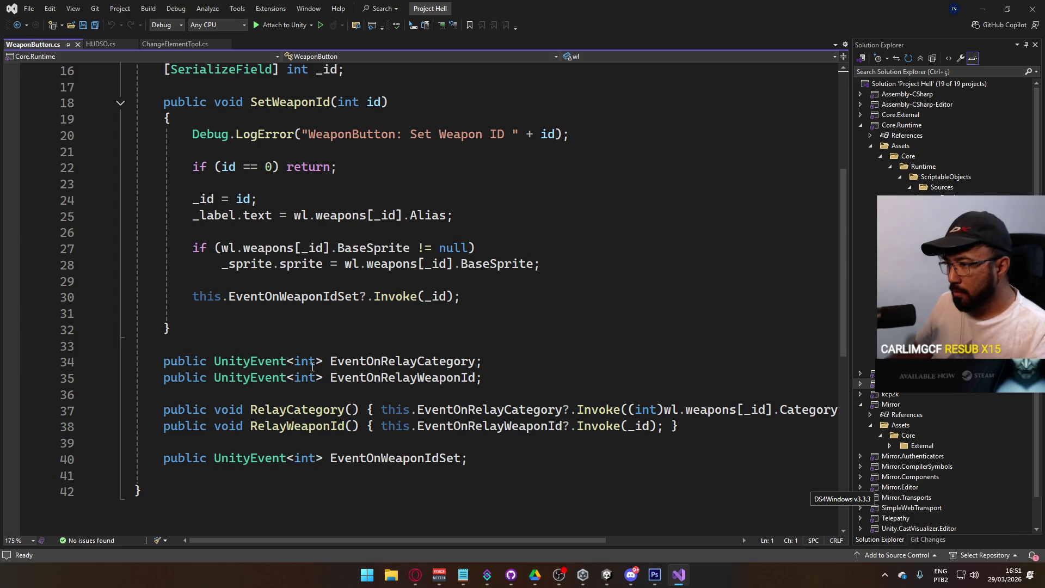
{"action": "left_click", "coordinate": [164, 377]}
{"action": "type", "text": "["}
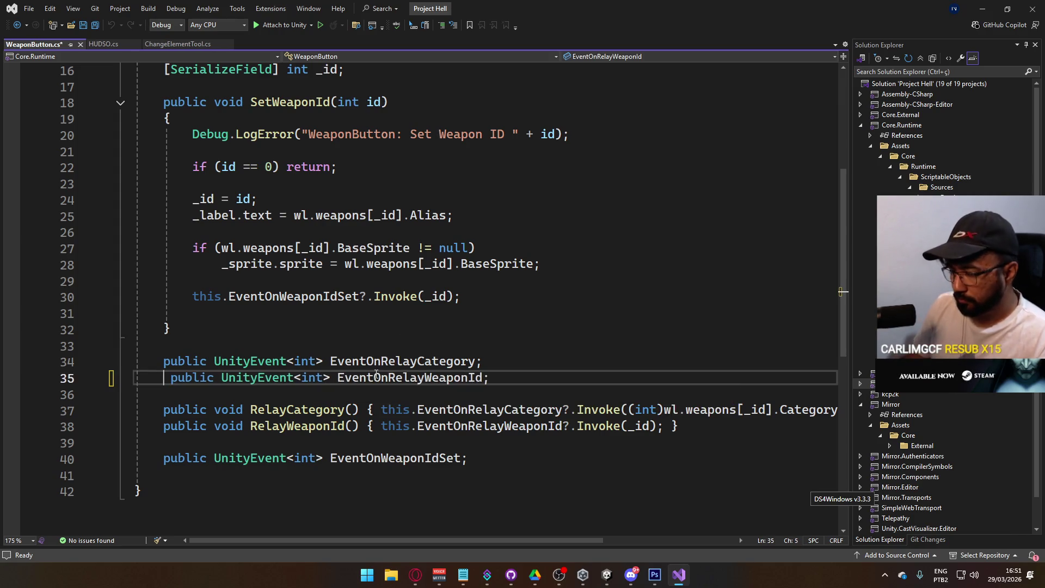
{"action": "type", "text": "Former"}
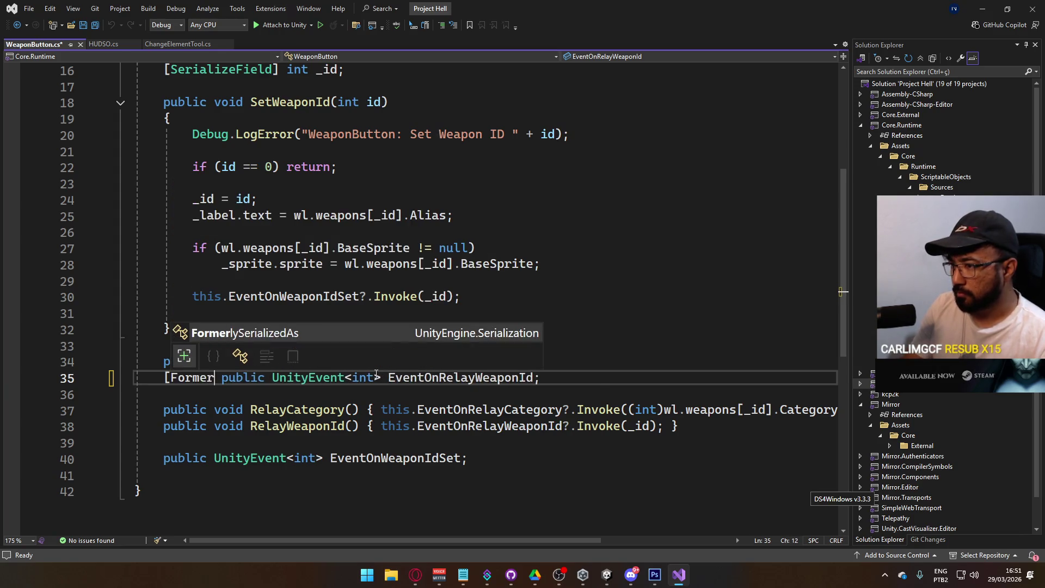
{"action": "key", "text": "Tab"}
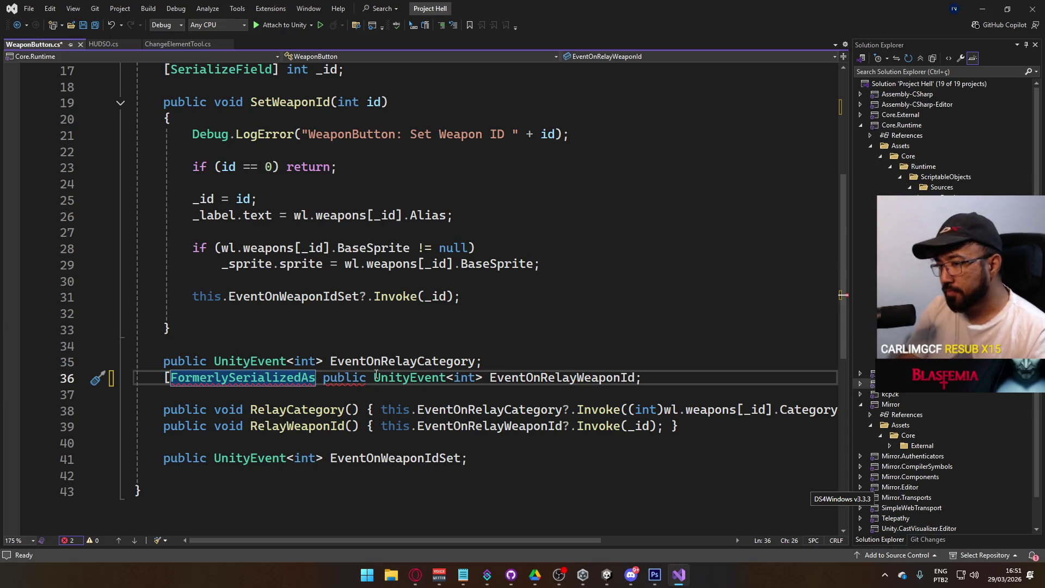
{"action": "type", "text": "("}
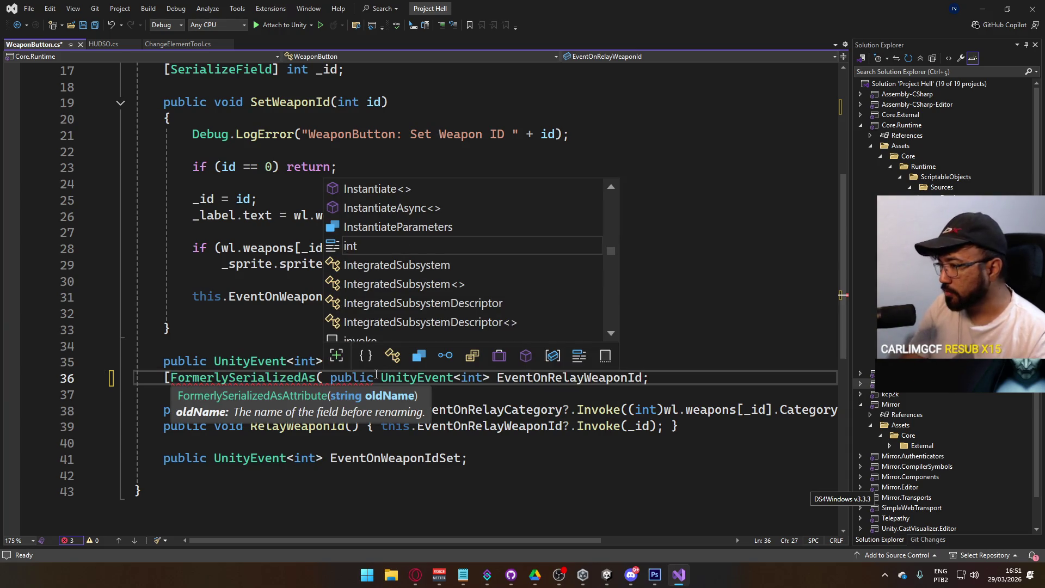
{"action": "type", "text": "nameof"}
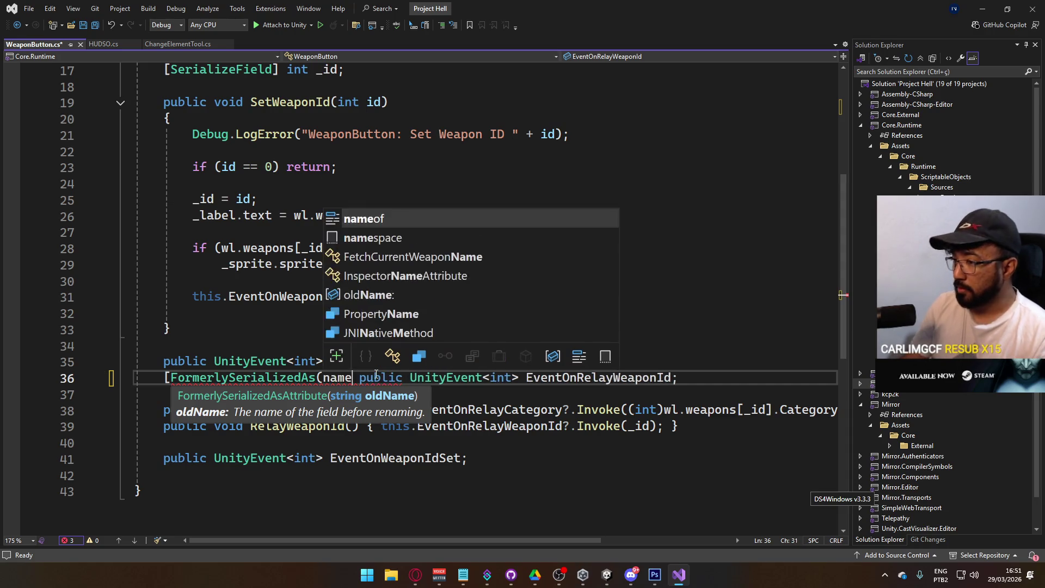
{"action": "key", "text": "Escape"}
{"action": "key", "text": "BackSpace"}
{"action": "key", "text": "BackSpace"}
{"action": "key", "text": "BackSpace"}
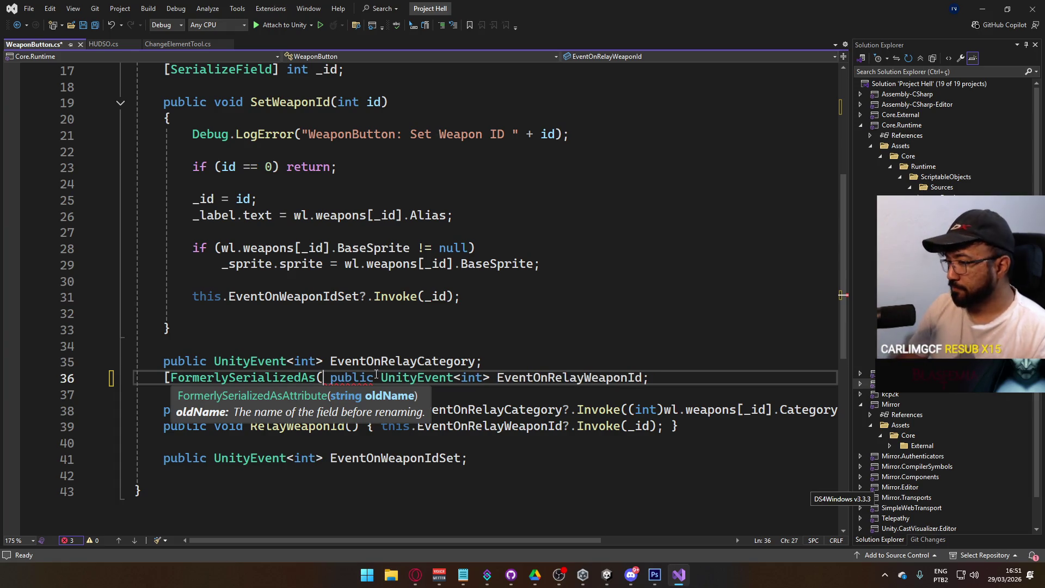
{"action": "left_click", "coordinate": [544, 377]}
{"action": "left_click", "coordinate": [320, 377]}
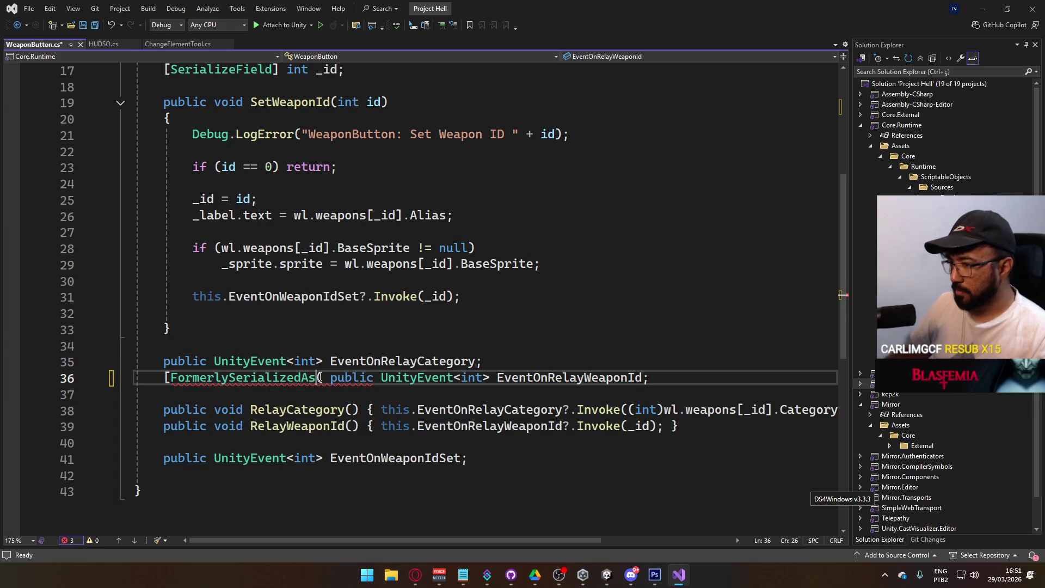
{"action": "key", "text": "Right"}
{"action": "type", "text": "\"EventOnRelayWeaponId\""}
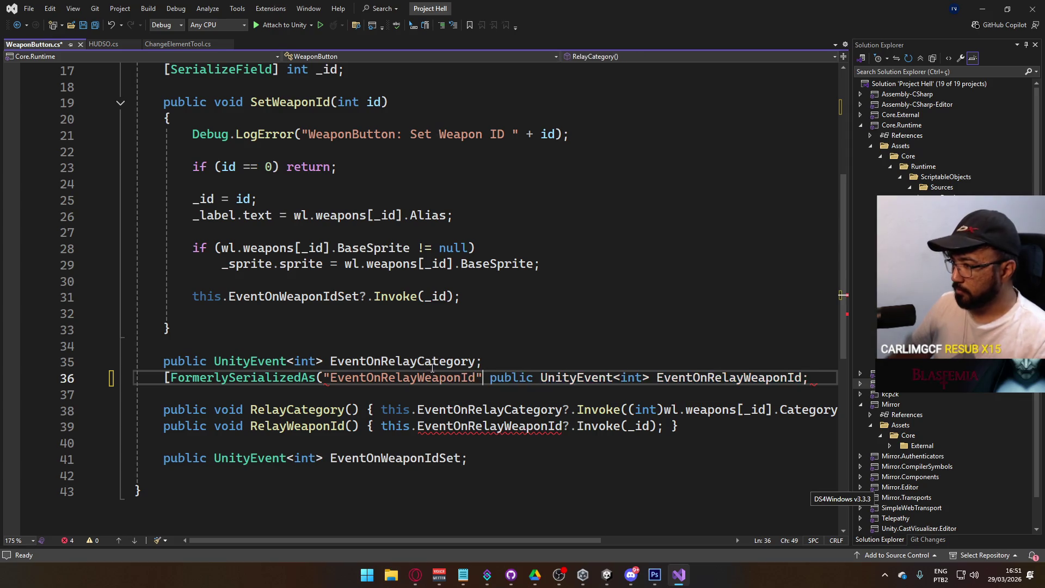
{"action": "type", "text": ")]"}
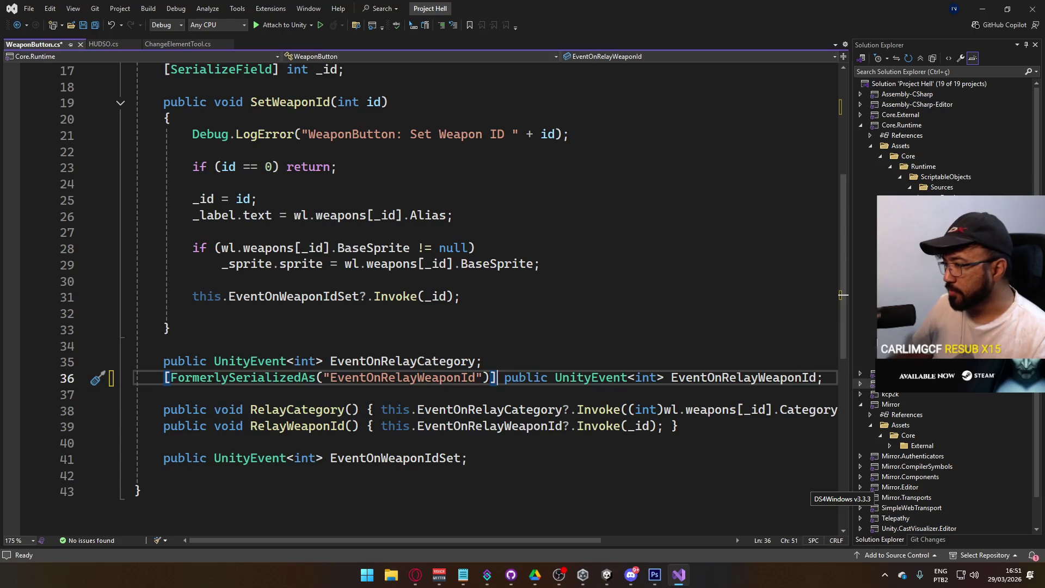
Start renaming the EventOnRelayWeaponId field, typing 'EventOn' as the new name
{"action": "double_click", "coordinate": [707, 377]}
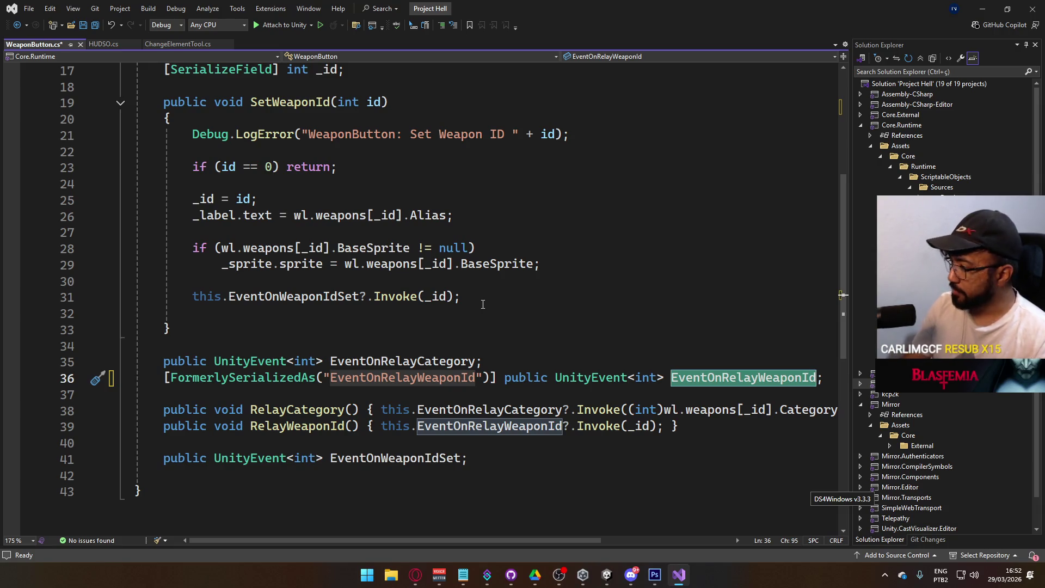
{"action": "key", "text": "ctrl+r"}
{"action": "key", "text": "ctrl+r"}
{"action": "type", "text": "EventOn"}
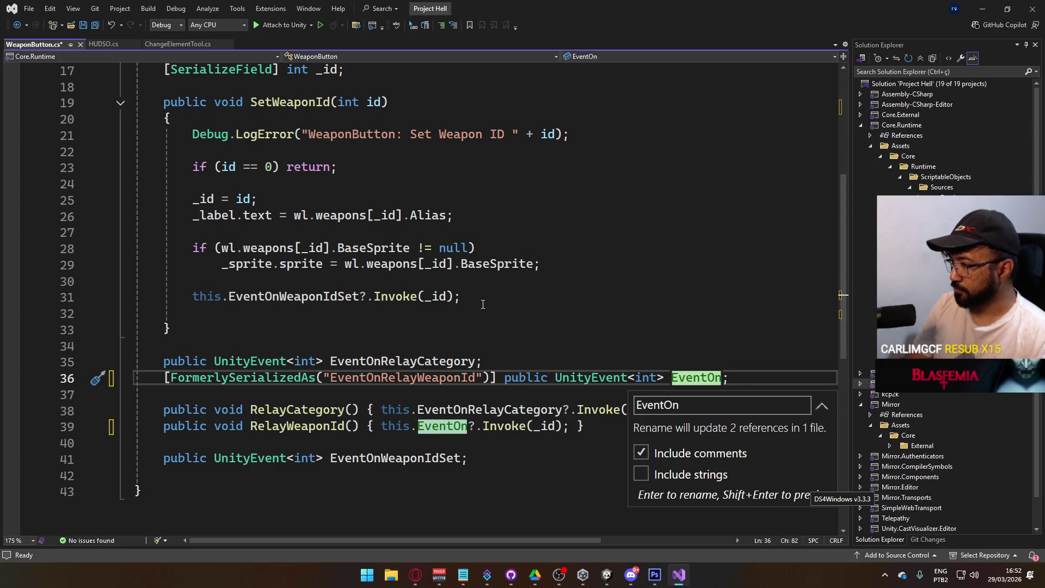
Rename the weapon id event to EventOnConfirmWeaponId and RelayWeaponId to ConfirmWeaponId, then save
{"action": "type", "text": "ConfirmWeapon"}
{"action": "type", "text": "Id"}
{"action": "key", "text": "Return"}
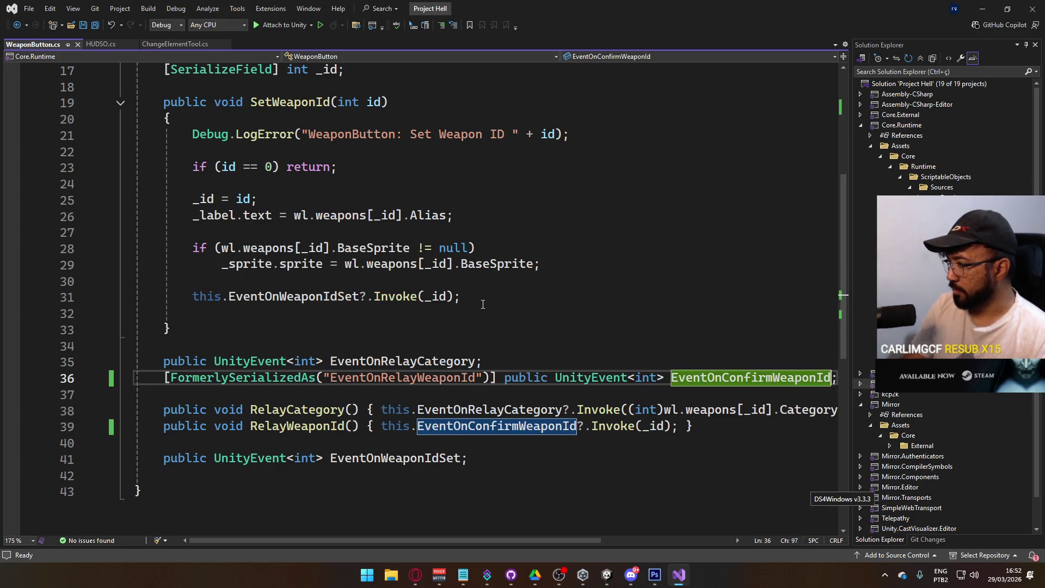
{"action": "scroll", "coordinate": [442, 353], "scroll_direction": "down", "scroll_amount": 1}
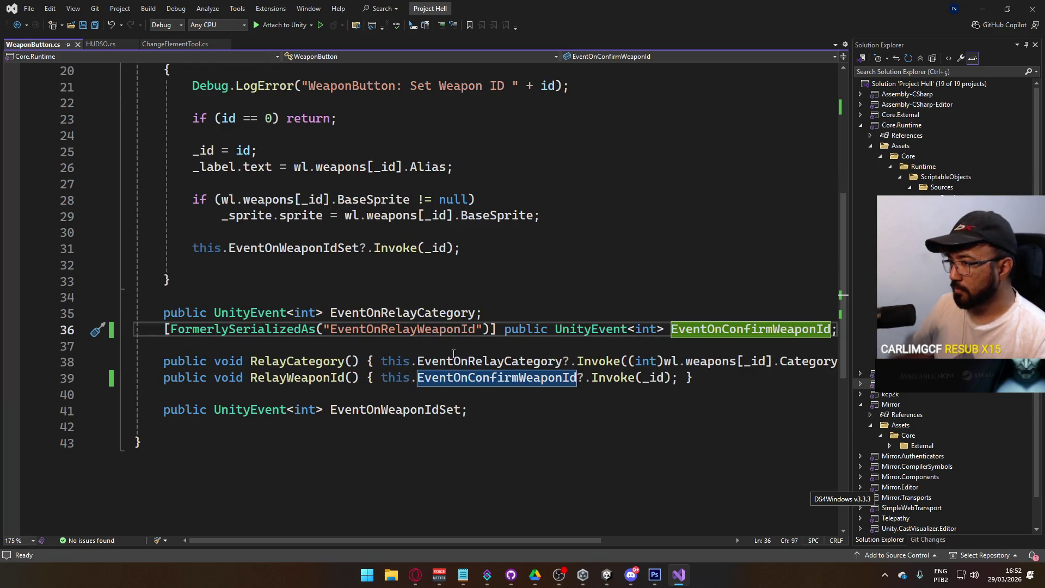
{"action": "scroll", "coordinate": [752, 332], "scroll_direction": "down", "scroll_amount": 1}
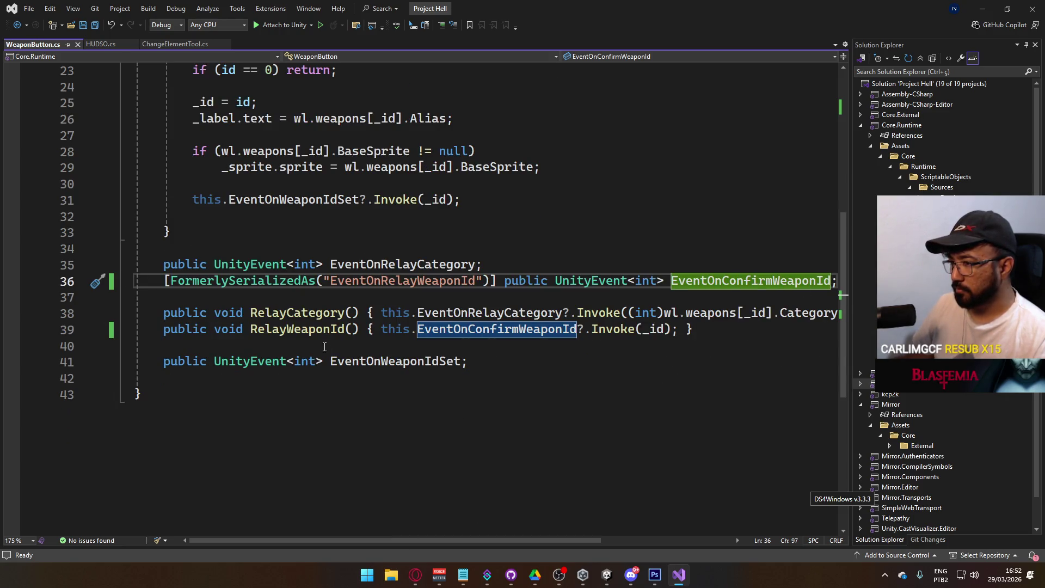
{"action": "left_click", "coordinate": [332, 330]}
{"action": "key", "text": "ctrl+r"}
{"action": "key", "text": "ctrl+r"}
{"action": "left_click_drag", "start_coordinate": [290, 357], "coordinate": [239, 360]}
{"action": "key", "text": "BackSpace"}
{"action": "type", "text": "ConfirmWeaponId"}
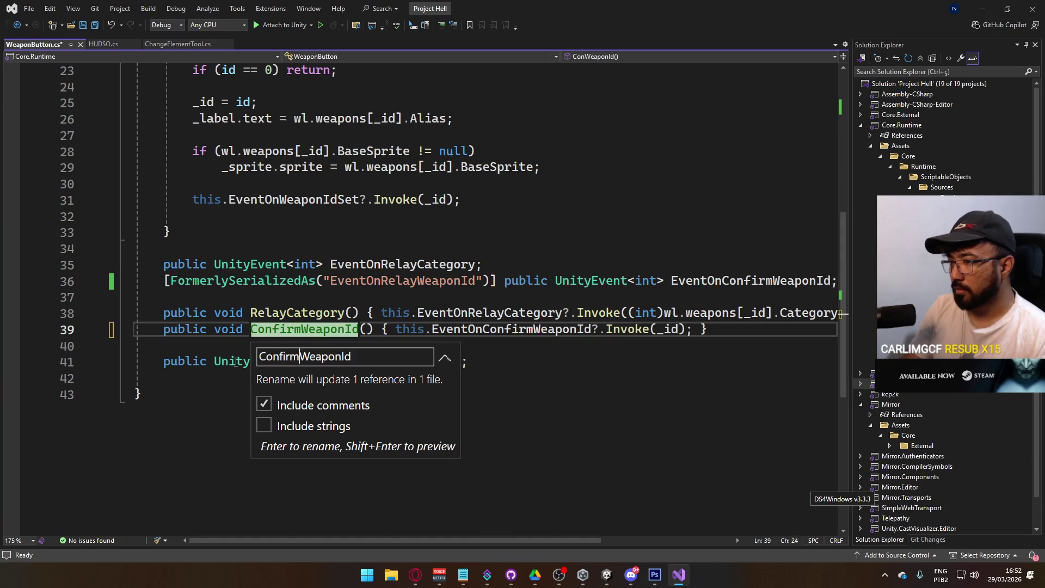
{"action": "key", "text": "Return"}
{"action": "key", "text": "ctrl+s"}
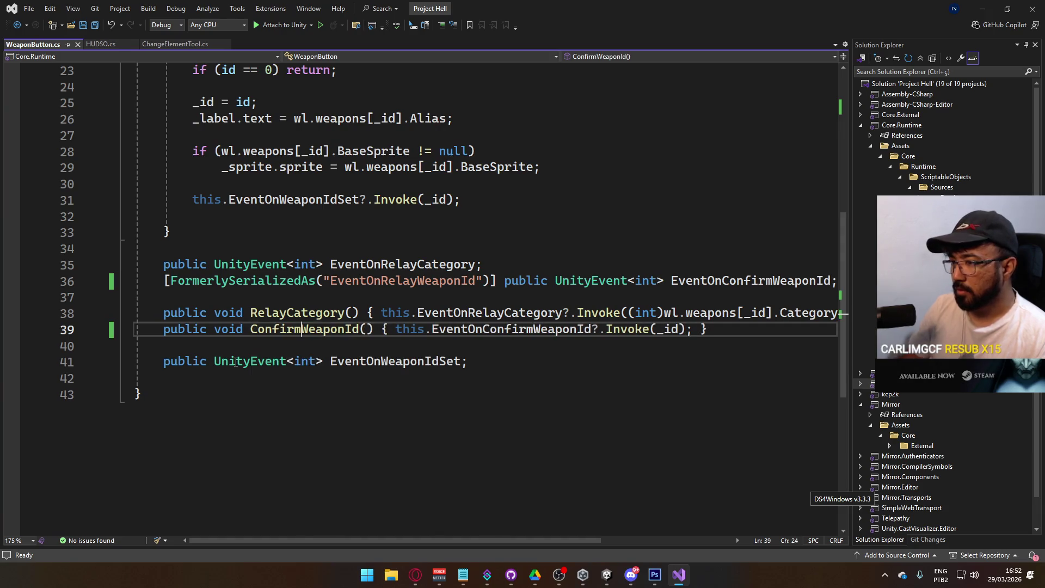
Copy the FormerlySerializedAs attribute onto the category event with the string EventOnRelayCategory
{"action": "left_click_drag", "start_coordinate": [496, 281], "coordinate": [165, 281]}
{"action": "key", "text": "ctrl+c"}
{"action": "left_click", "coordinate": [164, 265]}
{"action": "key", "text": "ctrl+v"}
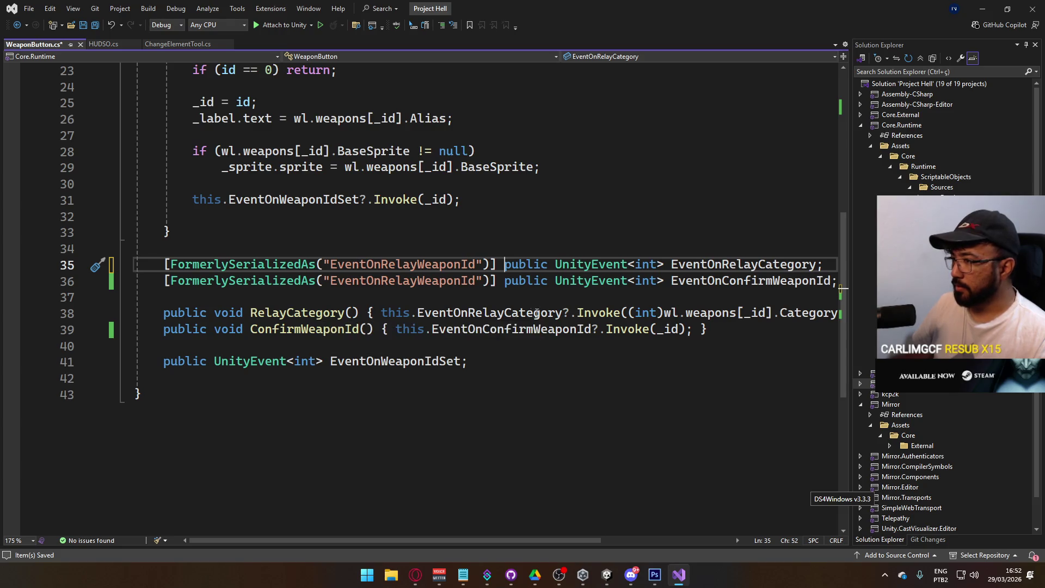
{"action": "double_click", "coordinate": [746, 265]}
{"action": "key", "text": "ctrl+c"}
{"action": "double_click", "coordinate": [433, 265]}
{"action": "key", "text": "ctrl+v"}
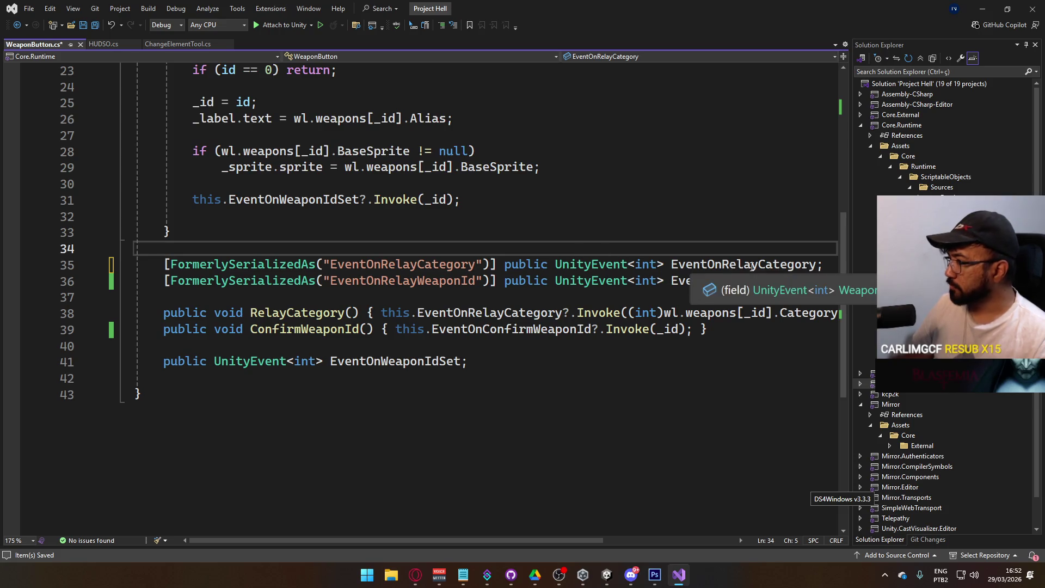
Rename the EventOnRelayCategory event to EventOnConfirmCategory and save the script
{"action": "double_click", "coordinate": [762, 264]}
{"action": "key", "text": "ctrl+r"}
{"action": "key", "text": "ctrl+r"}
{"action": "left_click_drag", "start_coordinate": [752, 292], "coordinate": [678, 292]}
{"action": "left_click", "coordinate": [691, 292]}
{"action": "left_click_drag", "start_coordinate": [752, 292], "coordinate": [679, 292]}
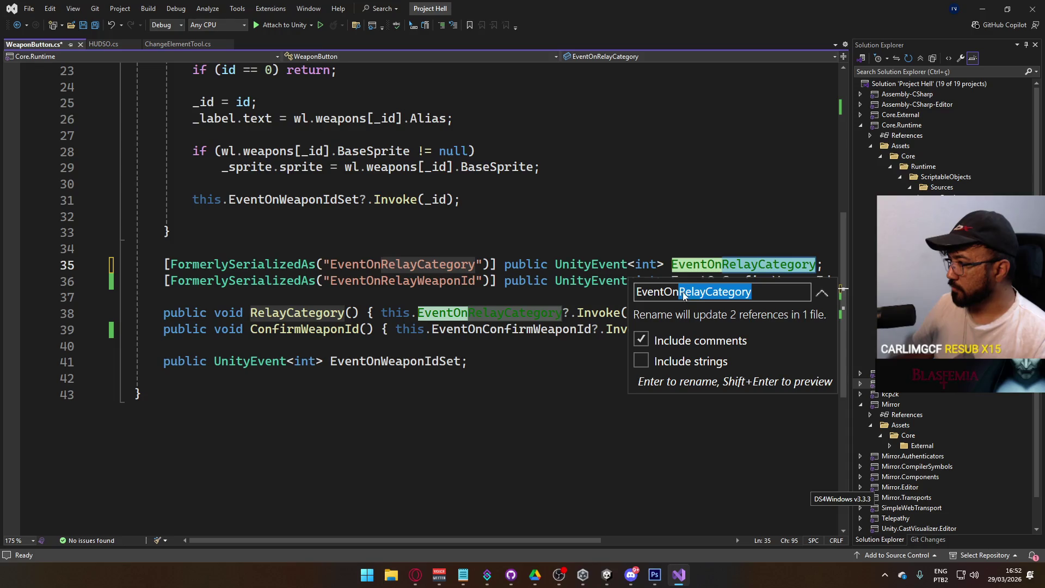
{"action": "type", "text": "Confirm"}
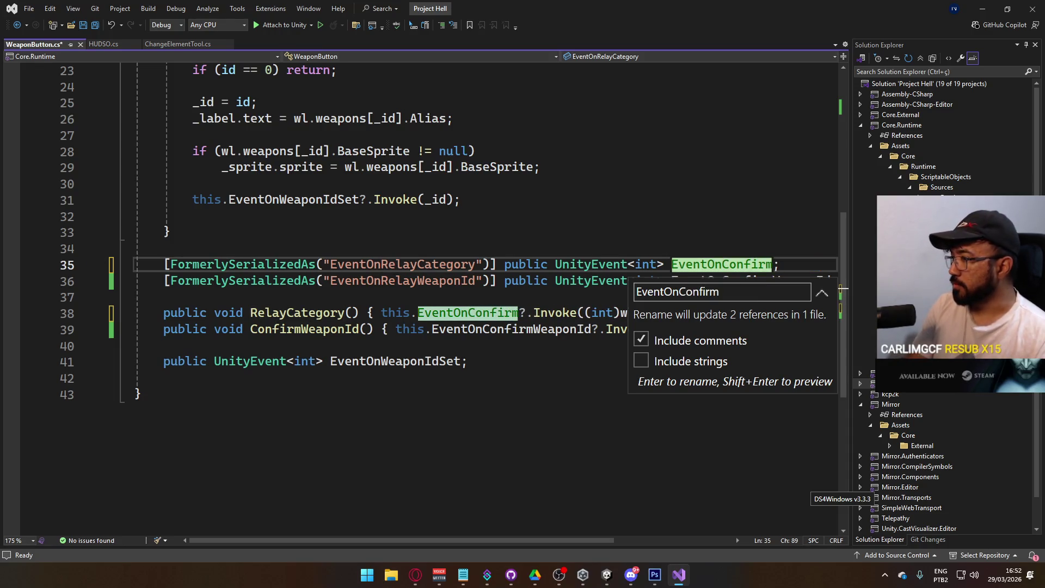
{"action": "type", "text": "Category"}
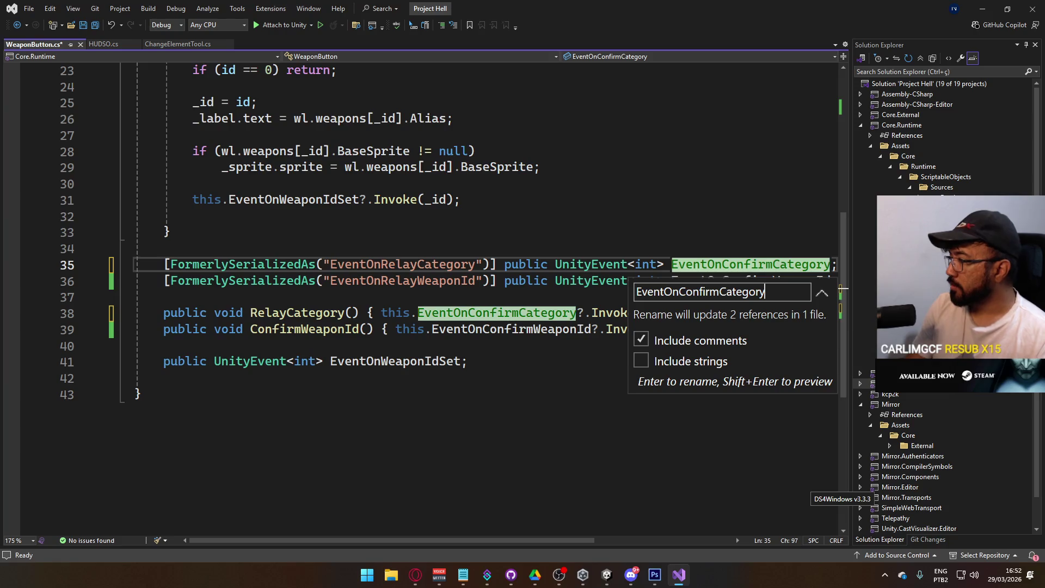
{"action": "key", "text": "Return"}
{"action": "key", "text": "ctrl+s"}
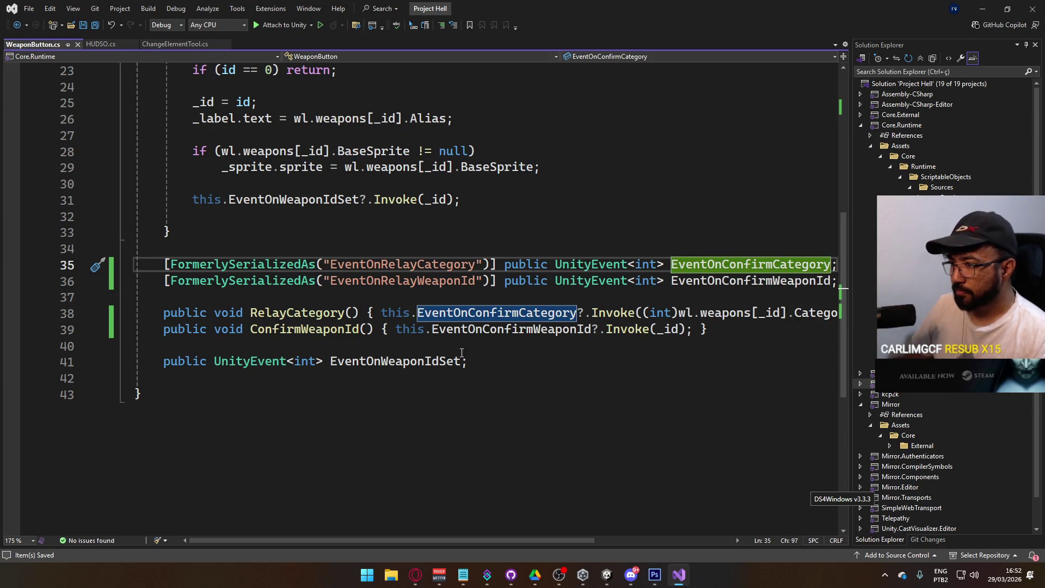
Rename the RelayCategory method to ConfirmCategory and save the script
{"action": "left_click", "coordinate": [317, 314]}
{"action": "key", "text": "ctrl+r"}
{"action": "key", "text": "ctrl+r"}
{"action": "type", "text": "Conf"}
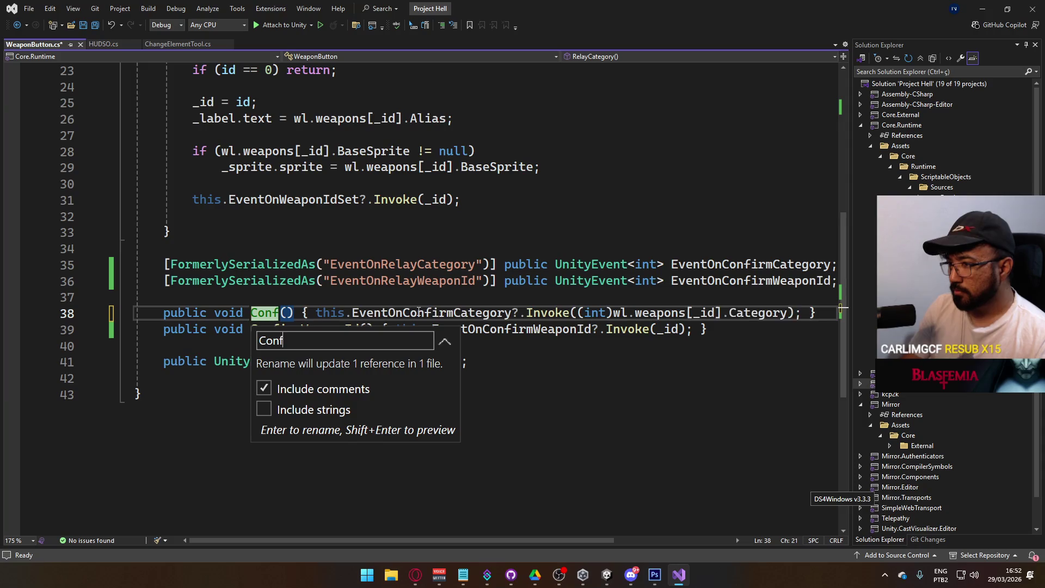
{"action": "type", "text": "irmCategory"}
{"action": "key", "text": "Return"}
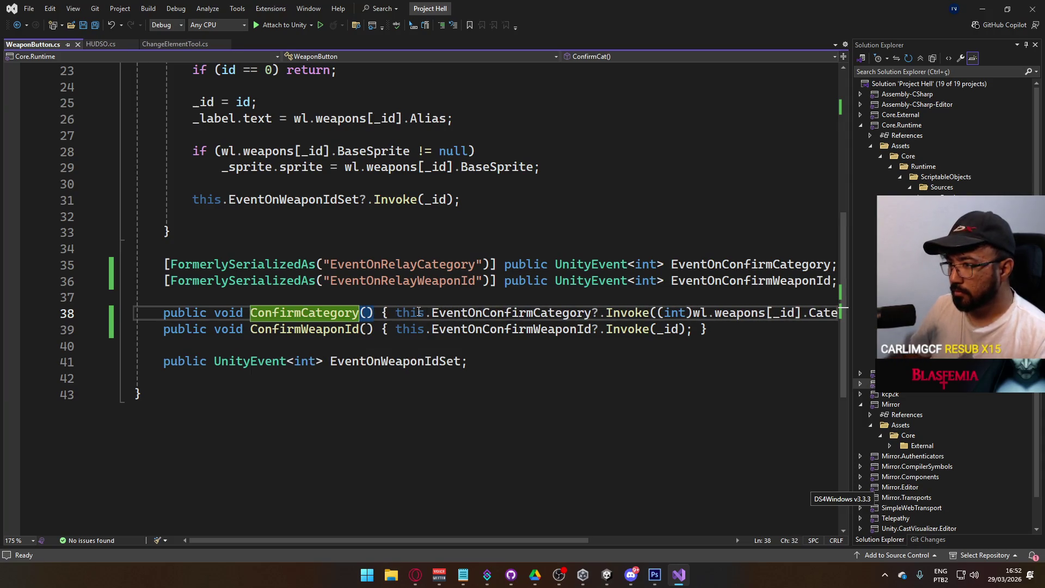
{"action": "key", "text": "ctrl+s"}
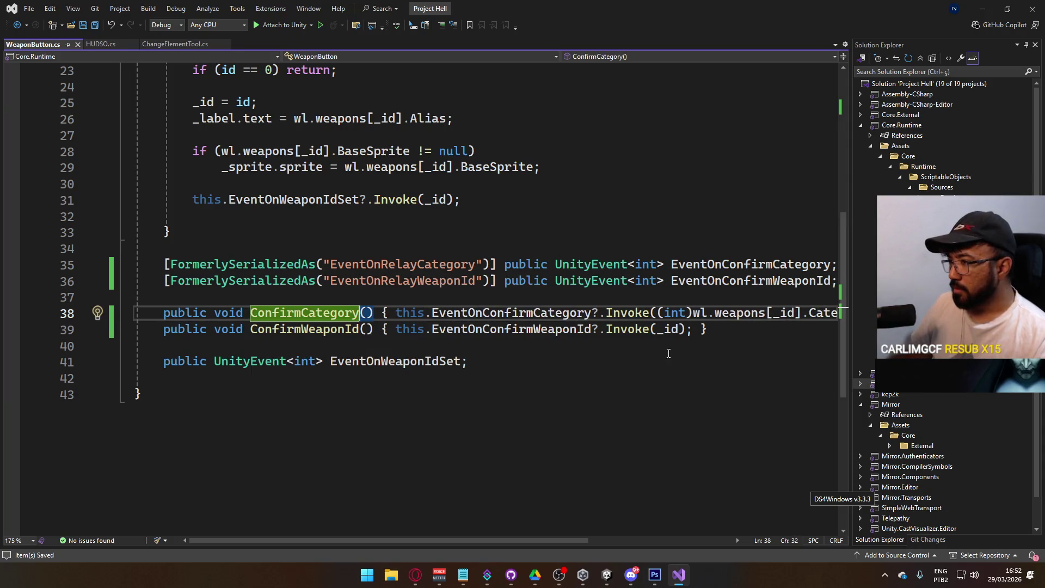
{"action": "key", "text": "alt+Tab"}
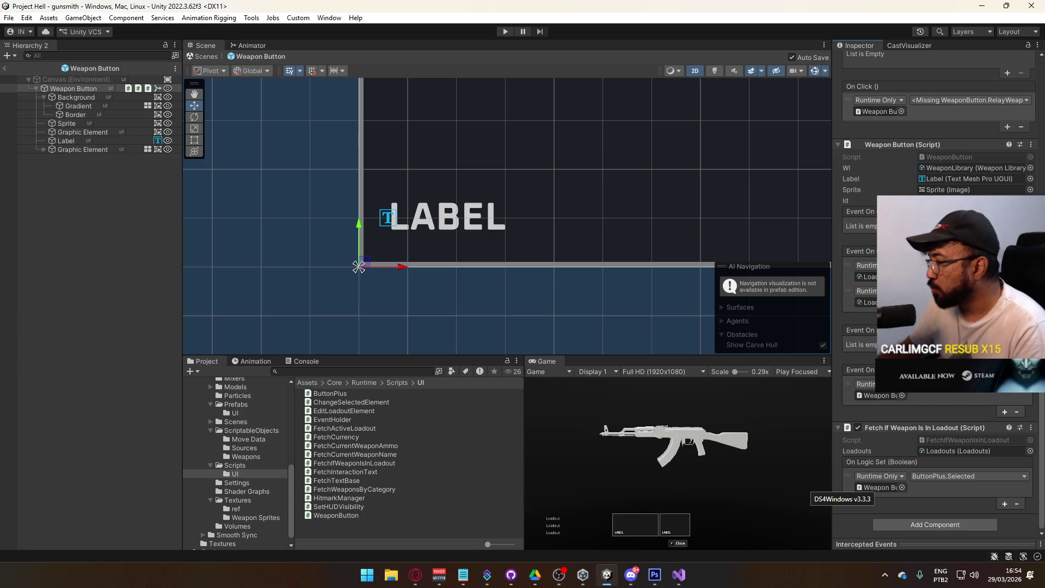
Return from Unity to WeaponButton.cs in Visual Studio via the taskbar
{"action": "left_click", "coordinate": [678, 576]}
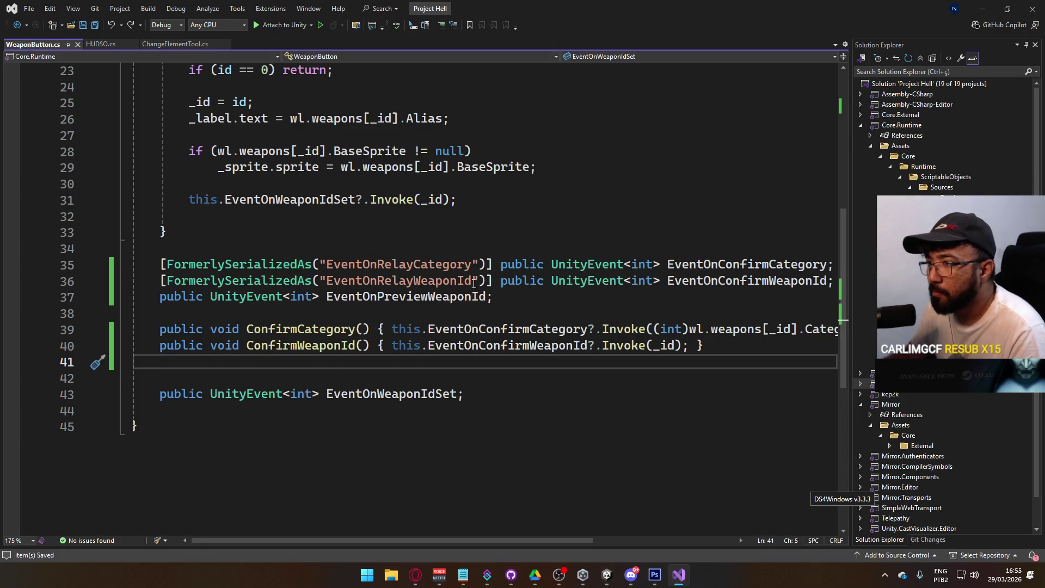
Paste the [FormerlySerializedAs("EventOnRelayWeaponId")] attribute above the EventOnWeaponIdSet declaration
{"action": "left_click_drag", "start_coordinate": [492, 281], "coordinate": [196, 281]}
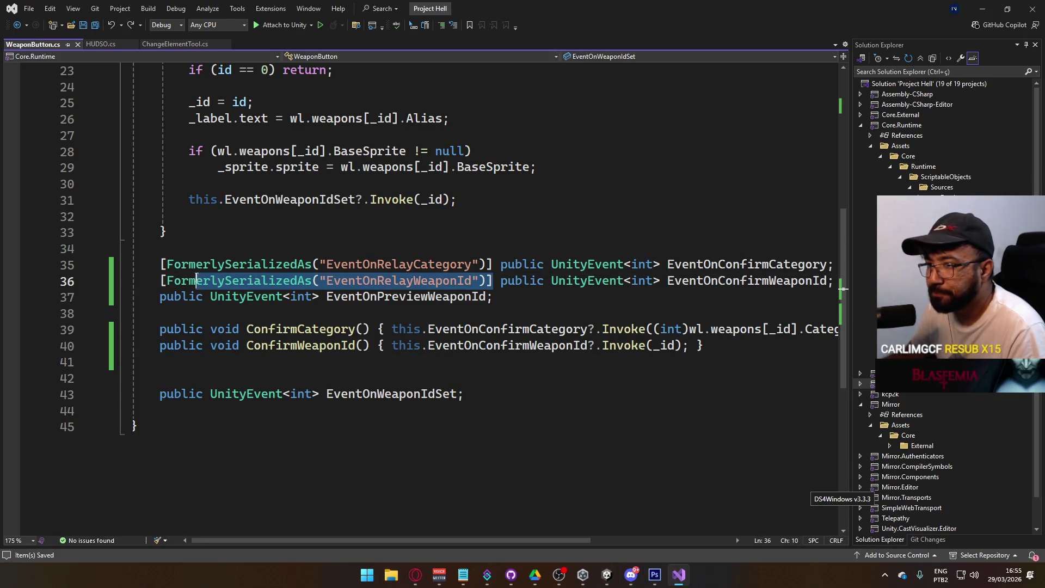
{"action": "left_click", "coordinate": [163, 393]}
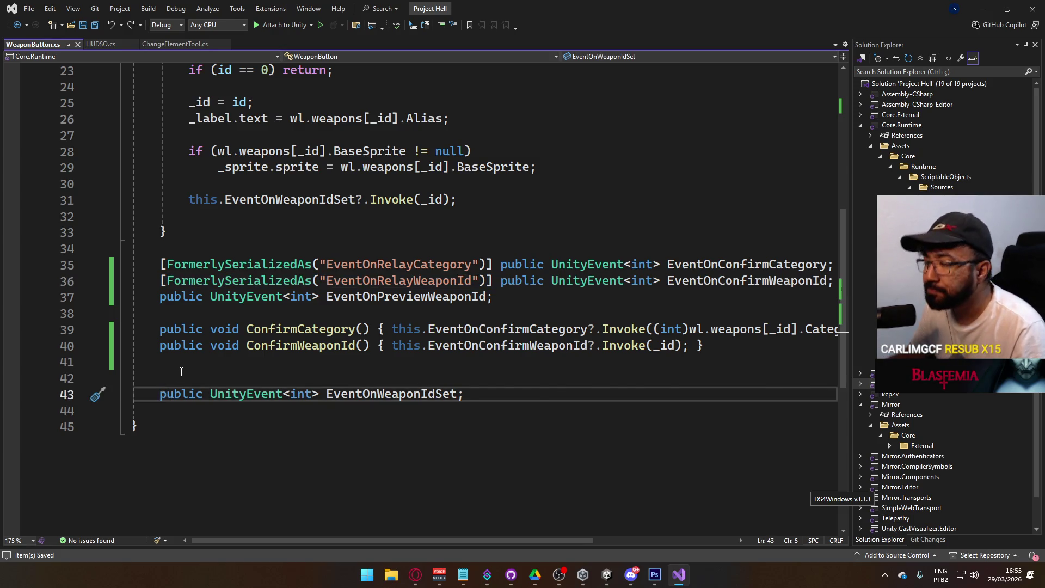
{"action": "key", "text": "ctrl+v"}
{"action": "double_click", "coordinate": [400, 393]}
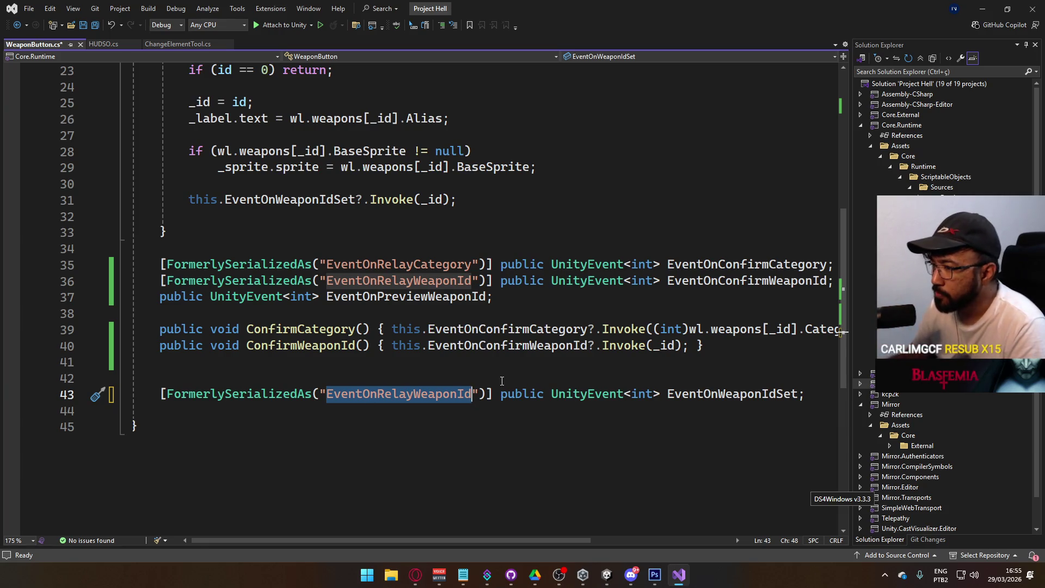
Rename EventOnWeaponIdSet to EventOnStartWeaponId with Ctrl+R and save the script
{"action": "left_click", "coordinate": [445, 361]}
{"action": "left_click", "coordinate": [767, 394]}
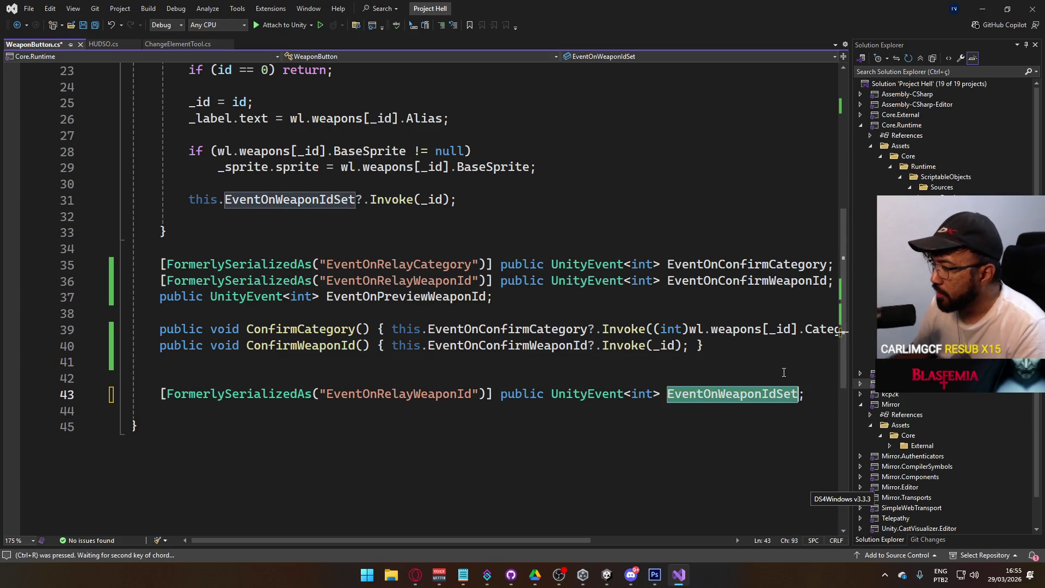
{"action": "key", "text": "ctrl+r"}
{"action": "key", "text": "ctrl+r"}
{"action": "type", "text": "EventOn"}
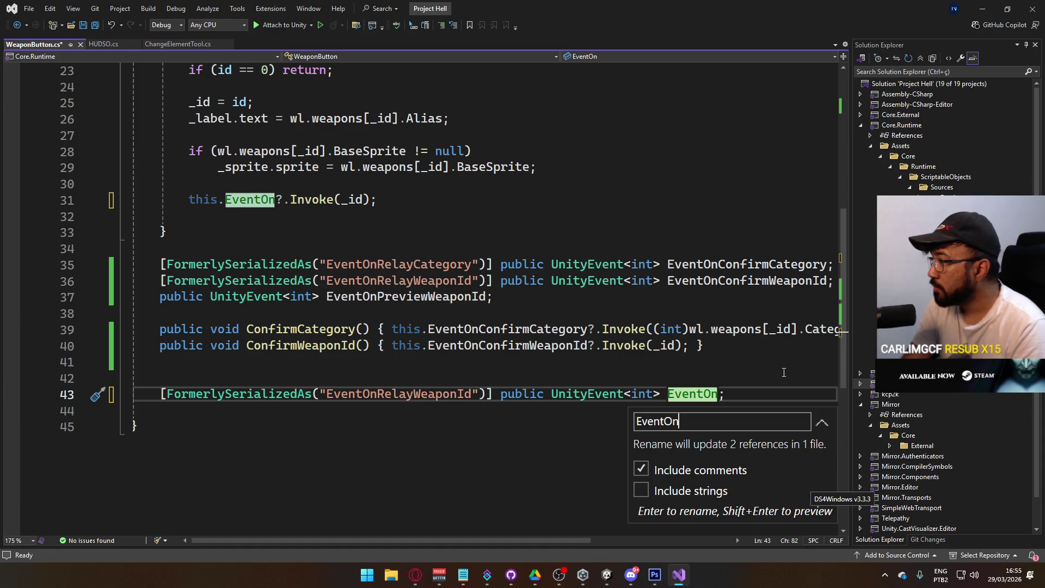
{"action": "type", "text": "RelayWeaponId"}
{"action": "key", "text": "BackSpace"}
{"action": "key", "text": "BackSpace"}
{"action": "key", "text": "BackSpace"}
{"action": "key", "text": "BackSpace"}
{"action": "type", "text": "StartWeaponId"}
{"action": "key", "text": "Return"}
{"action": "key", "text": "ctrl+s"}
Review the EventOnConfirmWeaponId usage and go to the end of the ConfirmWeaponId line
{"action": "left_click", "coordinate": [574, 345]}
{"action": "scroll", "coordinate": [399, 284], "scroll_direction": "up", "scroll_amount": 3}
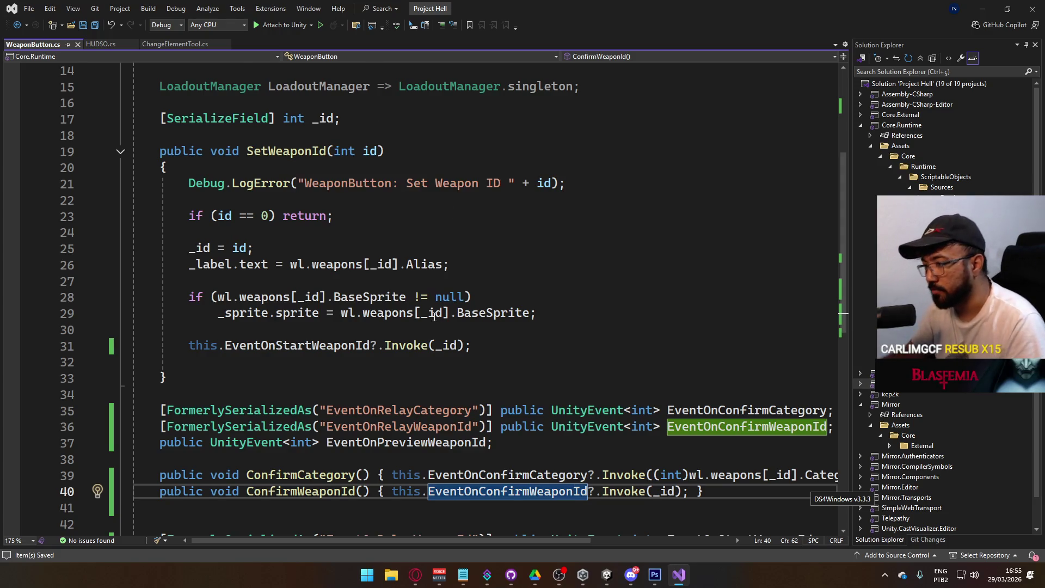
{"action": "scroll", "coordinate": [352, 345], "scroll_direction": "up", "scroll_amount": 3}
{"action": "scroll", "coordinate": [353, 345], "scroll_direction": "down", "scroll_amount": 6}
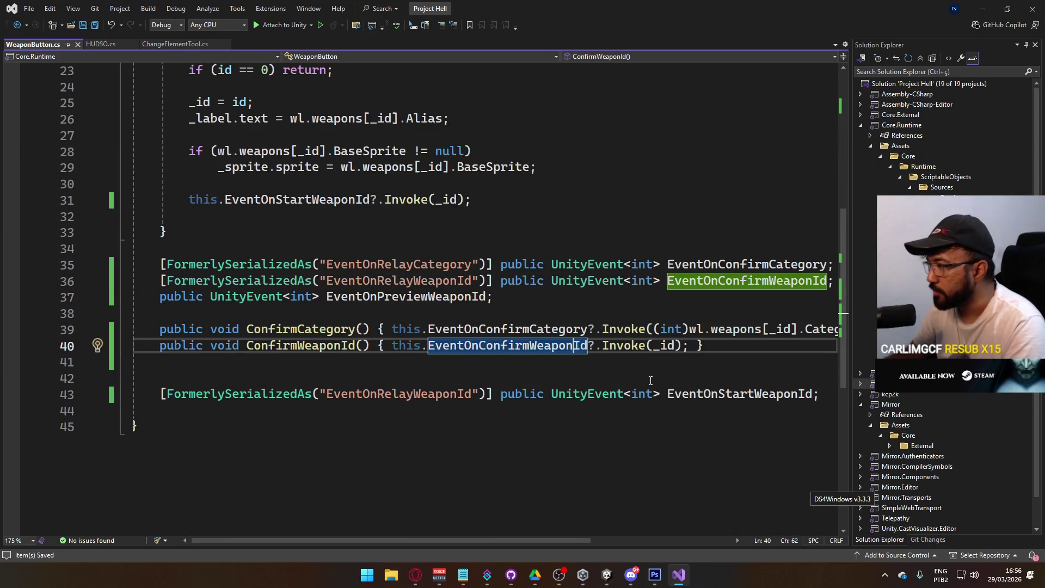
{"action": "left_click", "coordinate": [731, 346]}
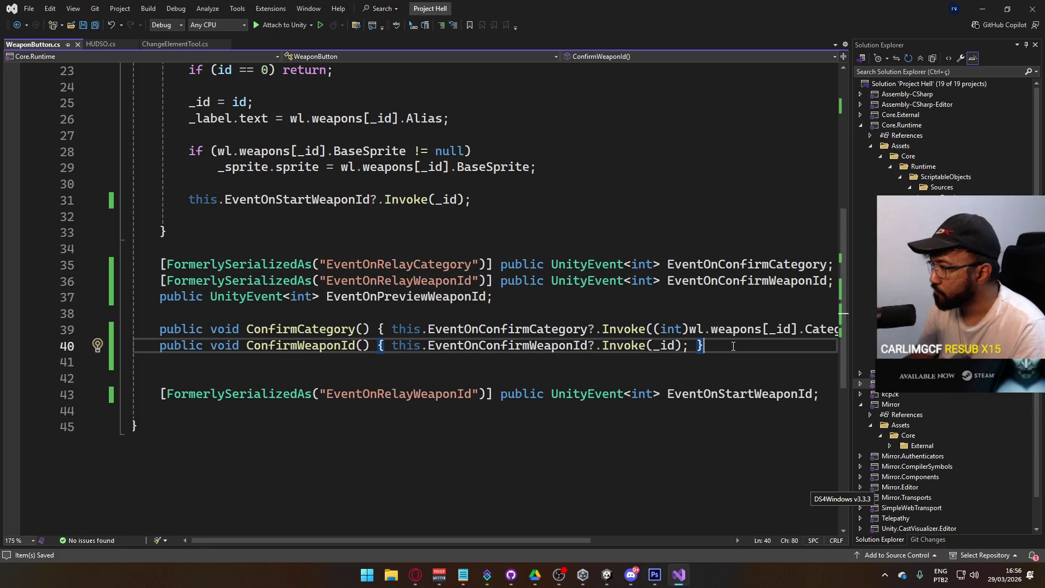
Move the EventOnStartWeaponId declaration above the other event fields
{"action": "key", "text": "Delete"}
{"action": "key", "text": "Down"}
{"action": "key", "text": "Down"}
{"action": "key", "text": "End"}
{"action": "key", "text": "shift+Home"}
{"action": "key", "text": "ctrl+x"}
{"action": "key", "text": "Up"}
{"action": "key", "text": "Up"}
{"action": "key", "text": "Up"}
{"action": "key", "text": "Return"}
{"action": "key", "text": "ctrl+v"}
{"action": "key", "text": "Down"}
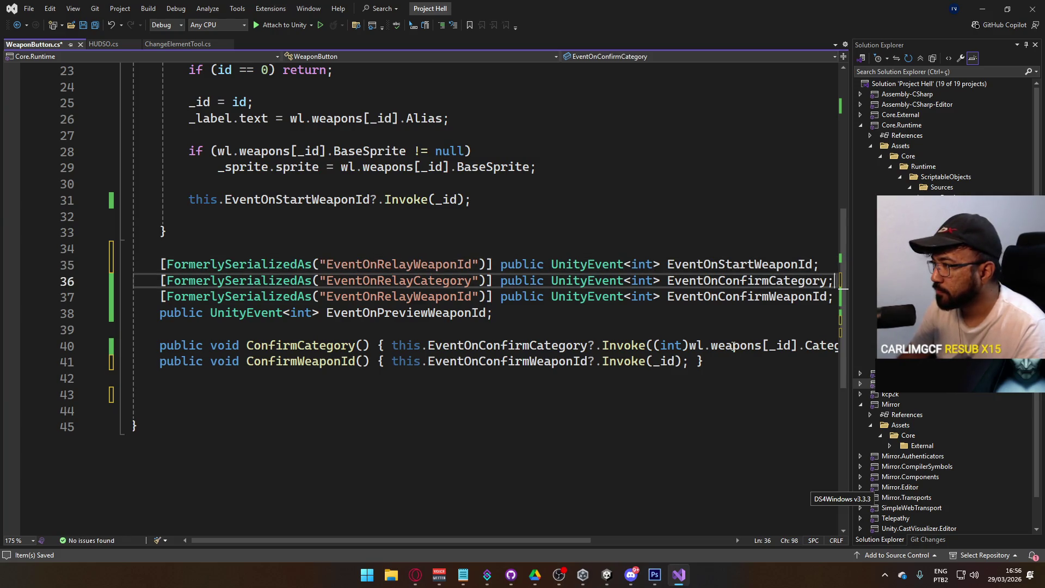
Add a [Header("Initialization Events")] attribute above EventOnStartWeaponId
{"action": "key", "text": "Up"}
{"action": "key", "text": "Up"}
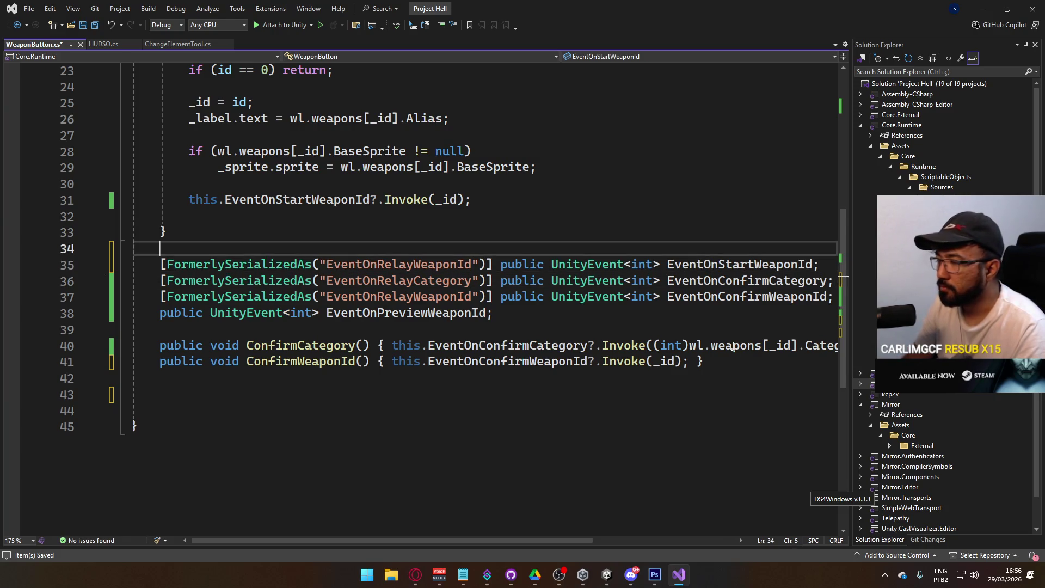
{"action": "key", "text": "Return"}
{"action": "type", "text": "["}
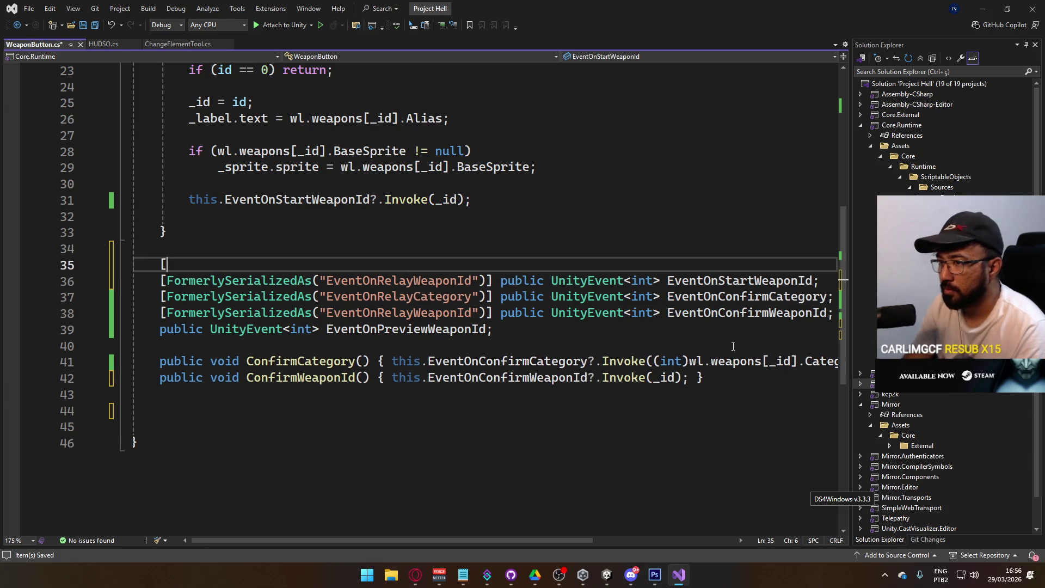
{"action": "type", "text": "Header(\"Initia"}
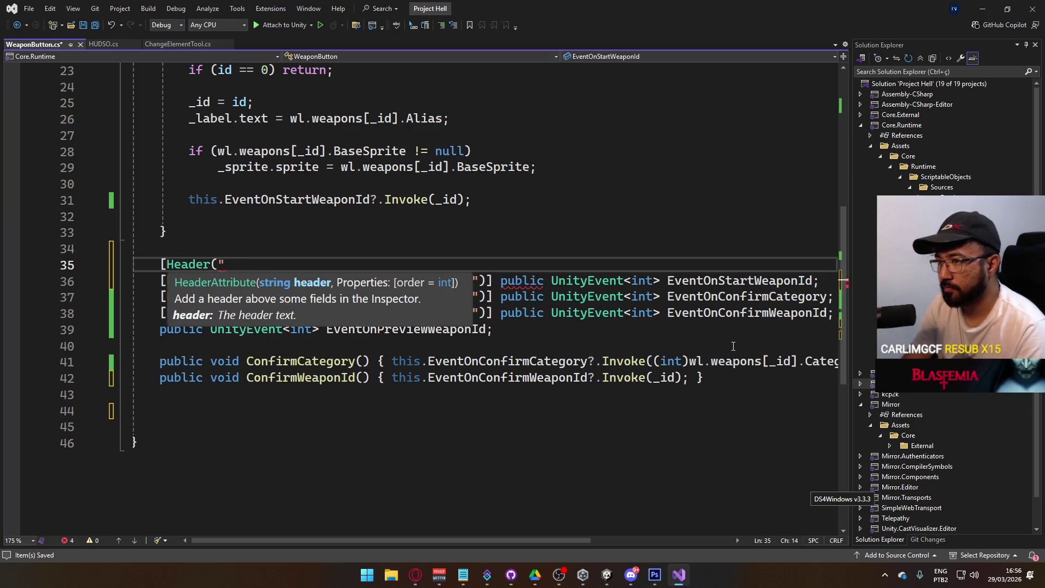
{"action": "type", "text": "liz"}
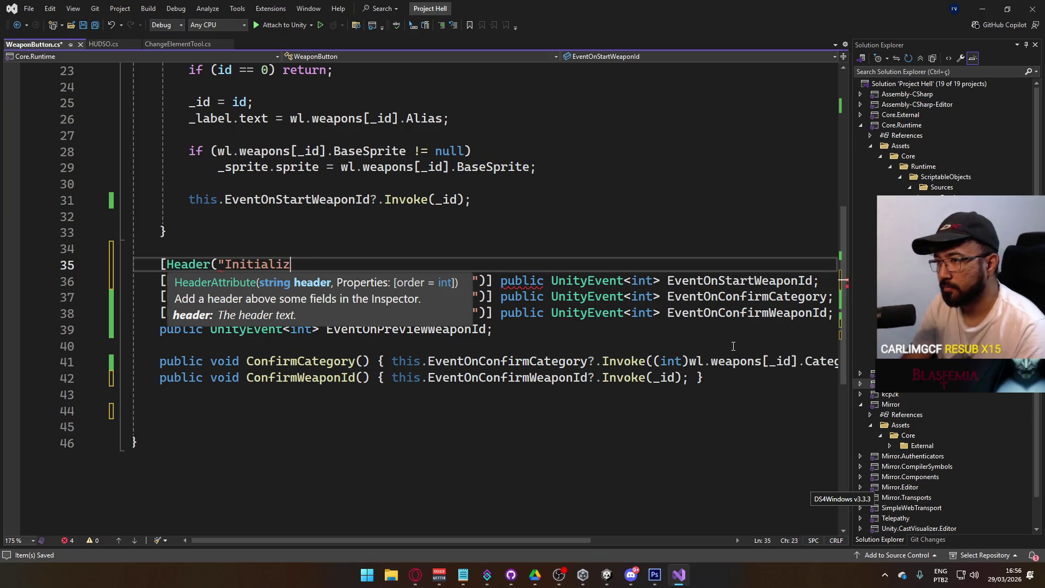
{"action": "type", "text": "ation Events\")]"}
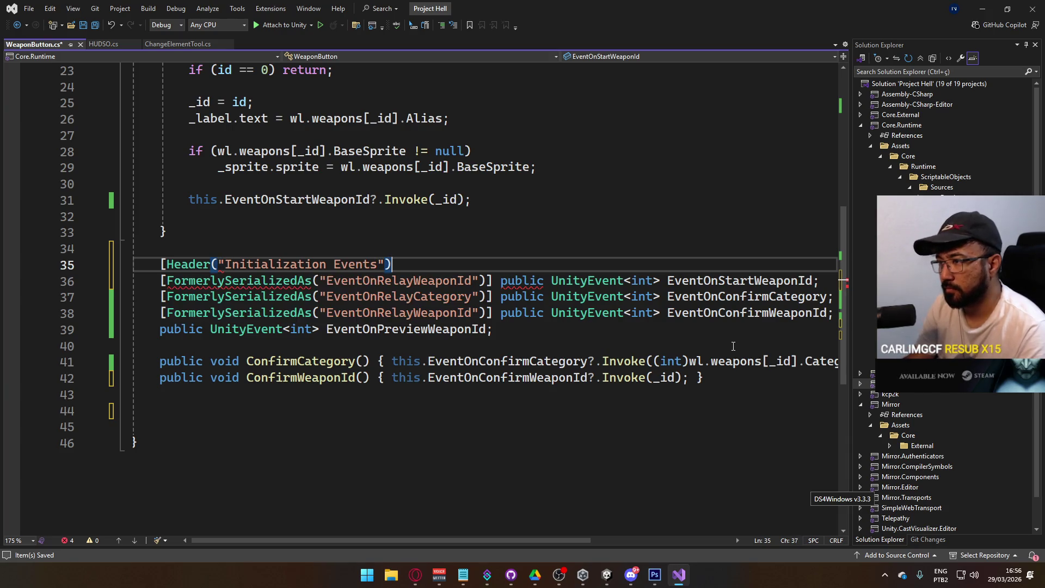
Add a [Header("UI Events")] attribute above EventOnConfirmCategory and save
{"action": "key", "text": "Down"}
{"action": "key", "text": "Down"}
{"action": "key", "text": "Down"}
{"action": "key", "text": "Up"}
{"action": "key", "text": "End"}
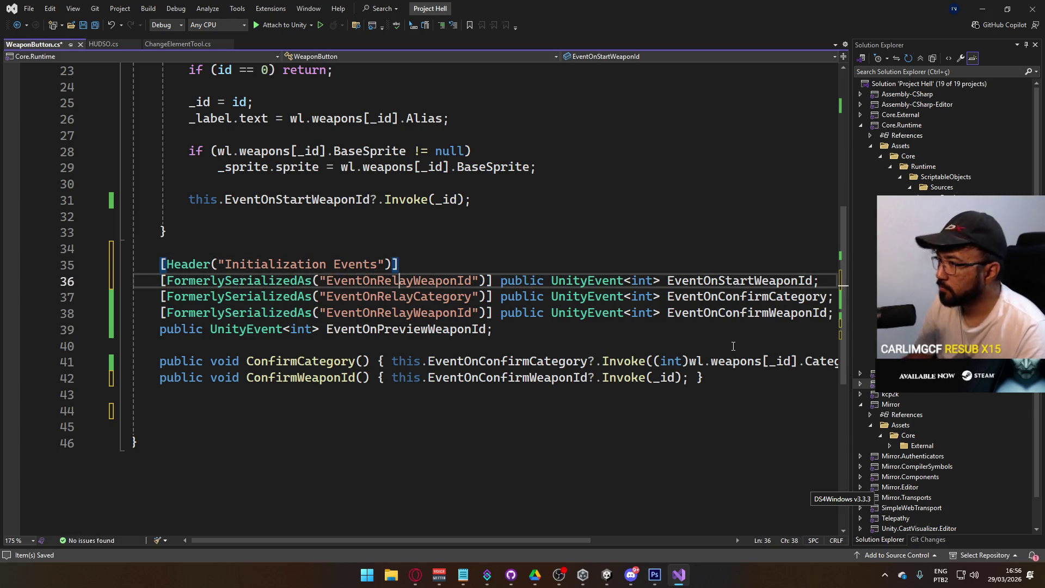
{"action": "key", "text": "Return"}
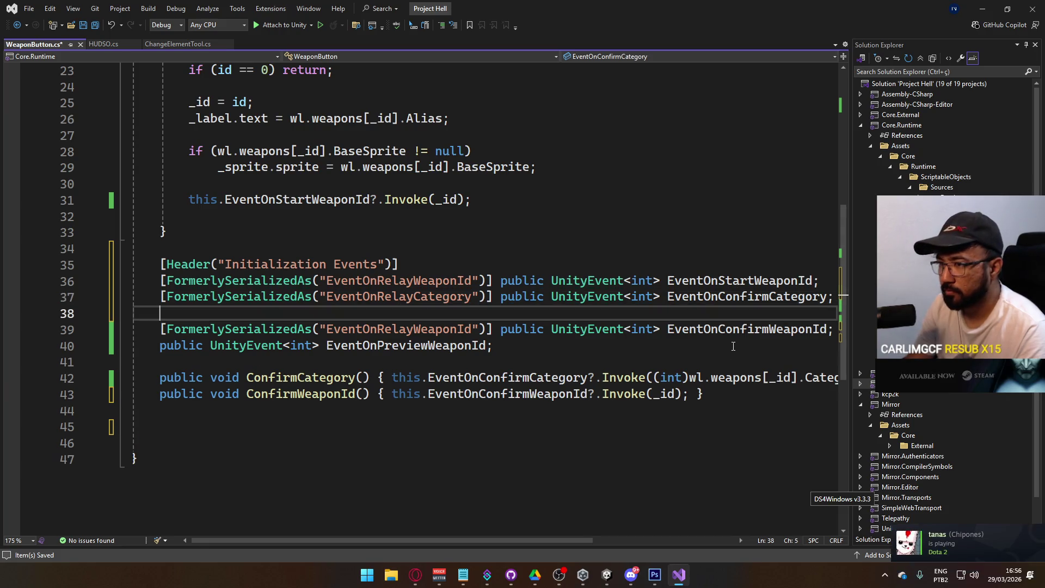
{"action": "key", "text": "BackSpace"}
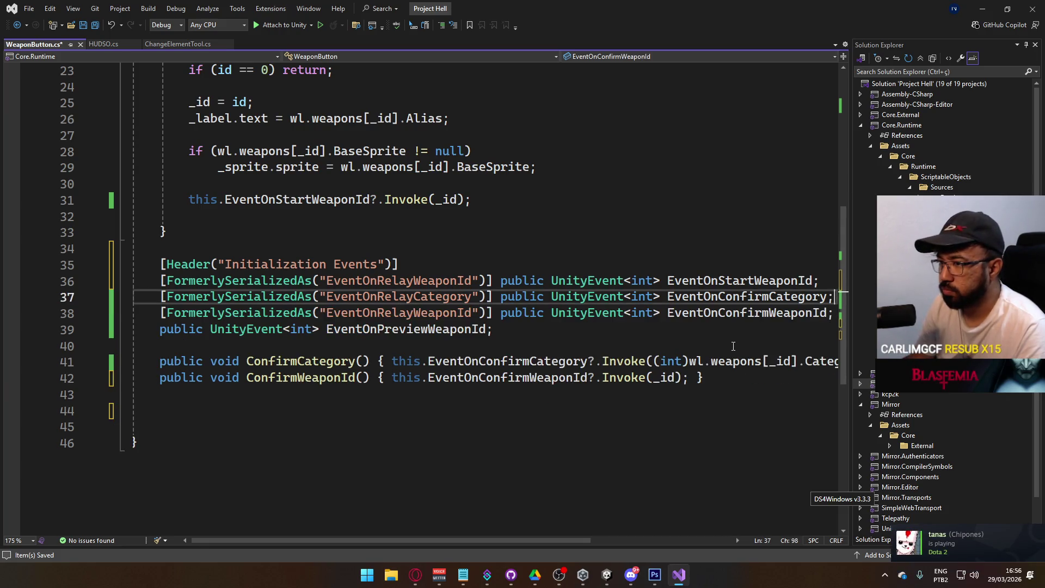
{"action": "key", "text": "Home"}
{"action": "key", "text": "Return"}
{"action": "key", "text": "ctrl+Return"}
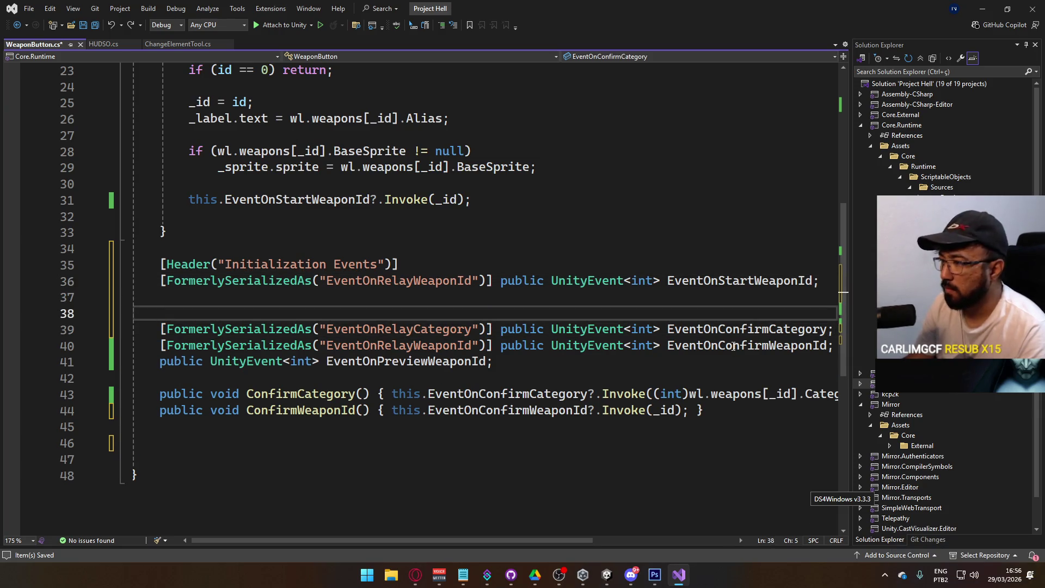
{"action": "type", "text": "[Header"}
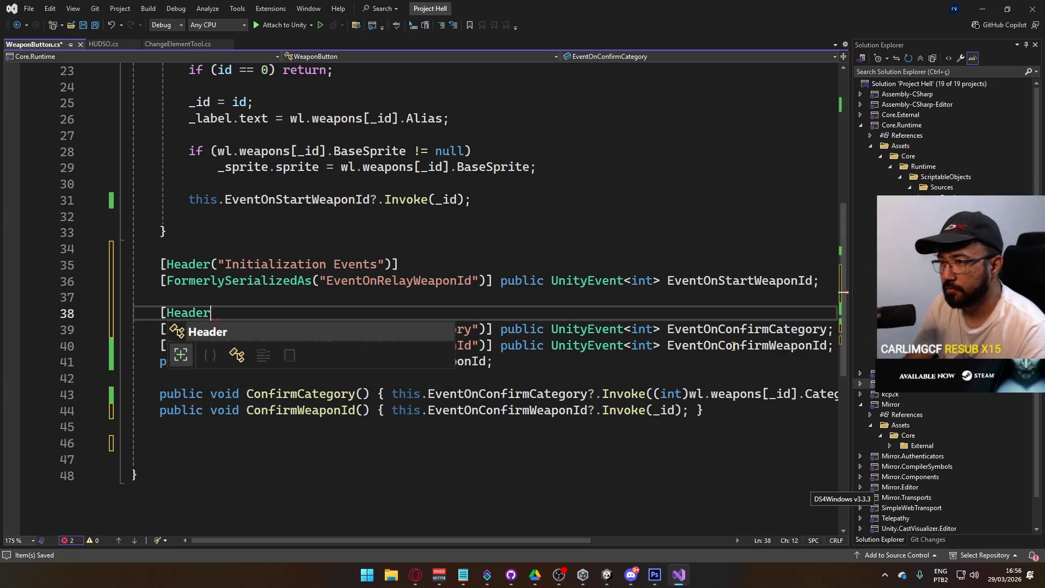
{"action": "type", "text": "(\""}
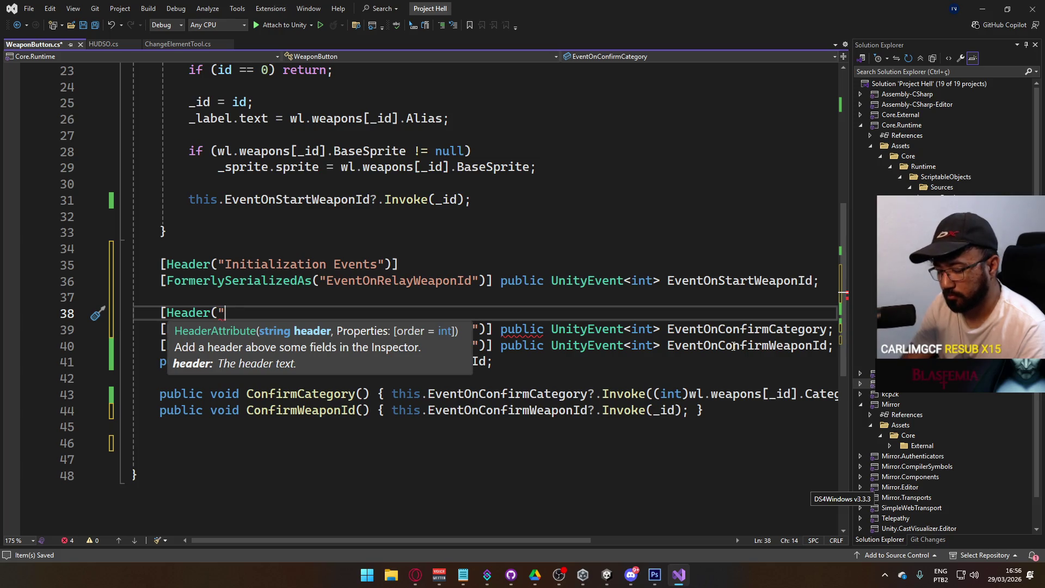
{"action": "type", "text": "UI Events\")]"}
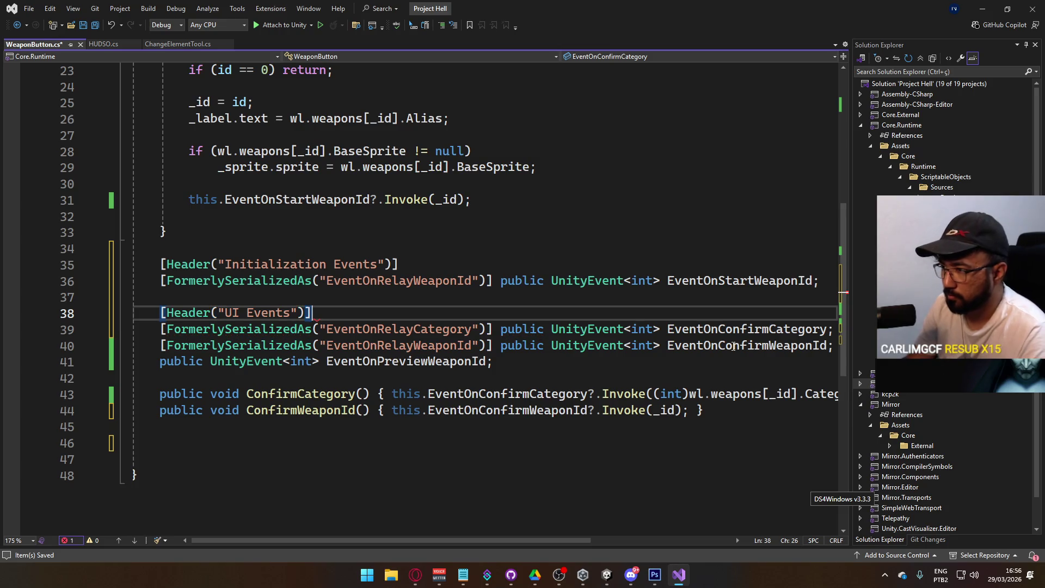
{"action": "key", "text": "ctrl+s"}
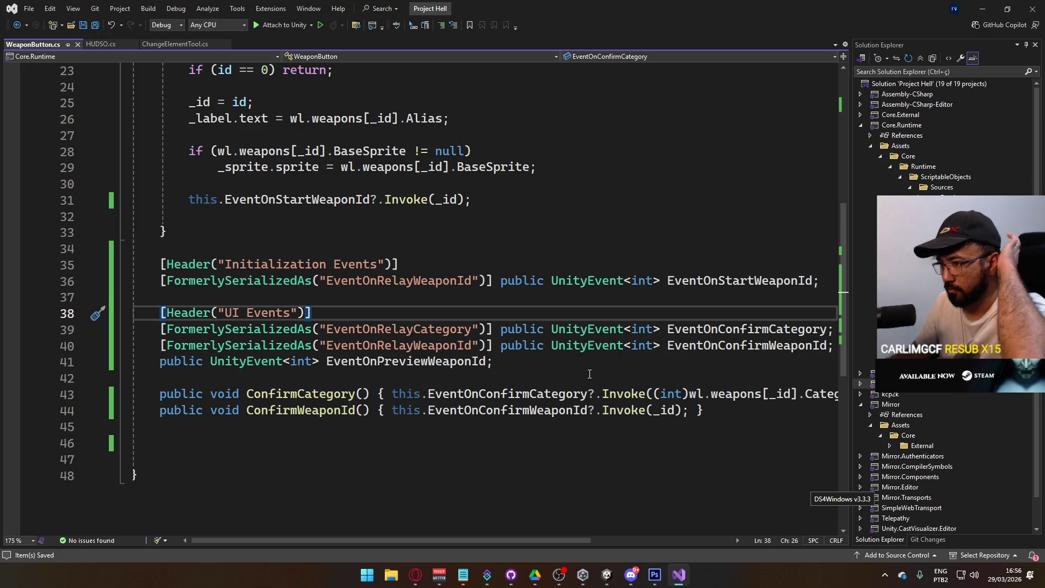
Begin a new public void method on the empty line after ConfirmWeaponId
{"action": "left_click", "coordinate": [571, 442]}
{"action": "left_click", "coordinate": [524, 428]}
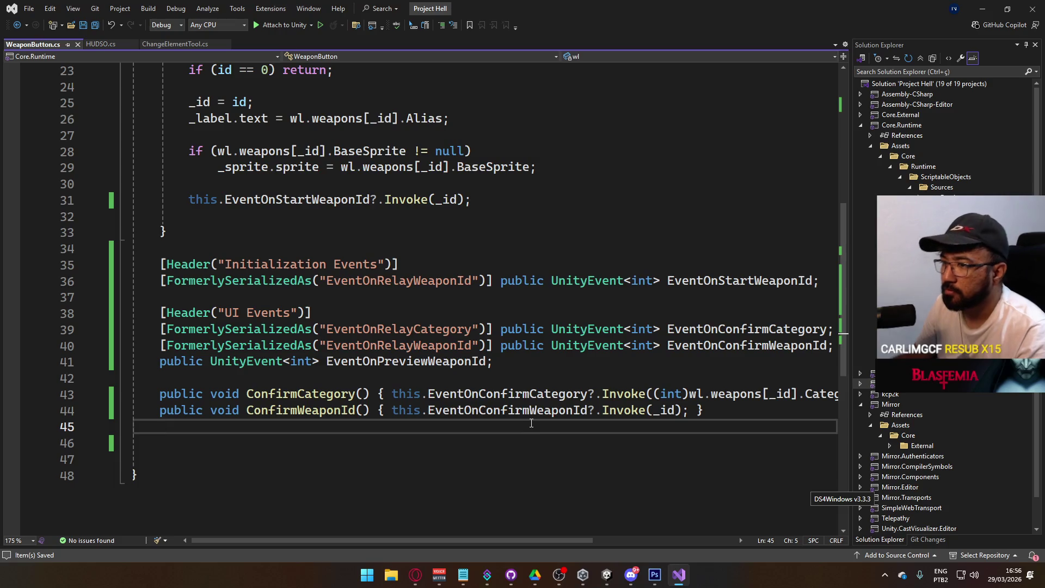
{"action": "type", "text": "public void "}
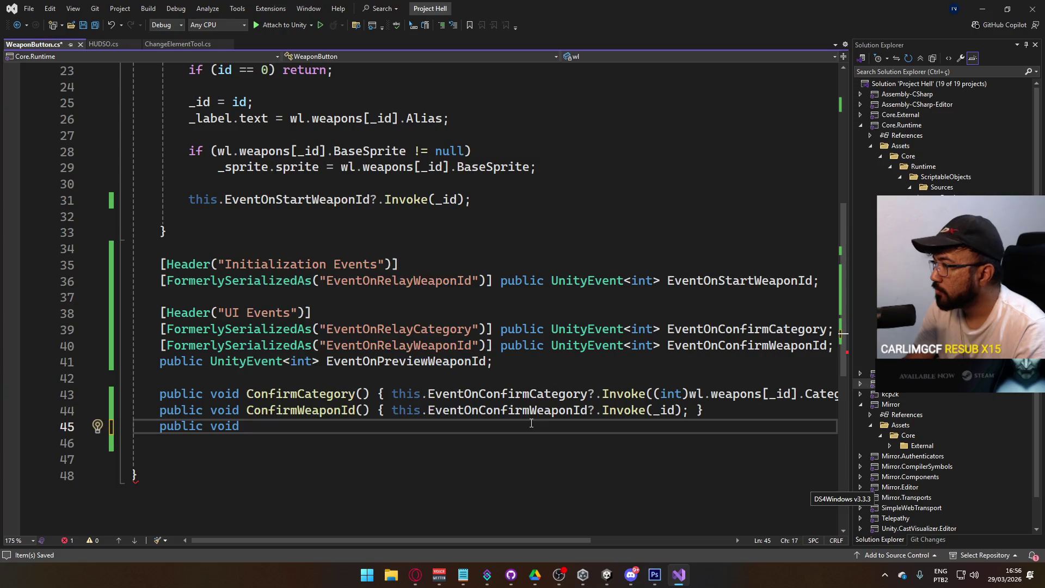
{"action": "type", "text": "Prevew"}
Complete PreviewWeaponId() so it invokes EventOnPreviewWeaponId with _id, and save
{"action": "key", "text": "BackSpace"}
{"action": "key", "text": "BackSpace"}
{"action": "type", "text": "i"}
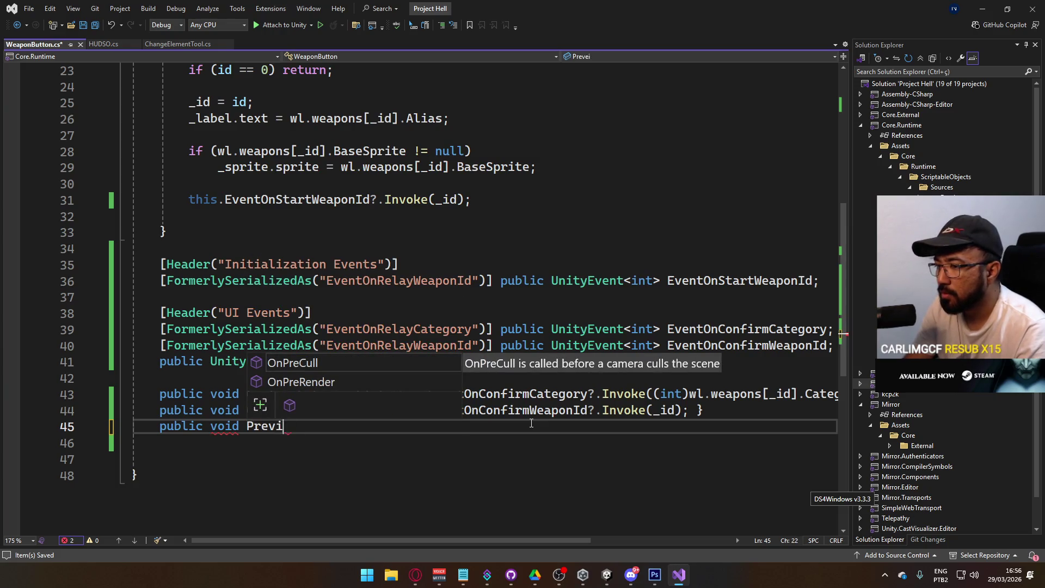
{"action": "type", "text": "ewWEapo"}
{"action": "key", "text": "BackSpace"}
{"action": "key", "text": "BackSpace"}
{"action": "key", "text": "BackSpace"}
{"action": "type", "text": "ea"}
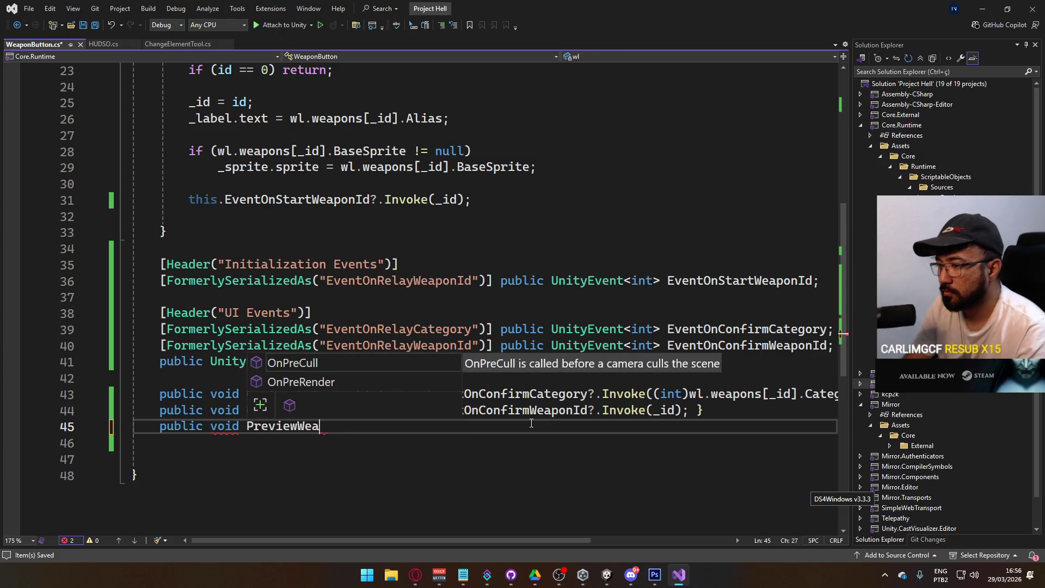
{"action": "type", "text": "ponID()"}
{"action": "key", "text": "BackSpace"}
{"action": "type", "text": "d() { this.e"}
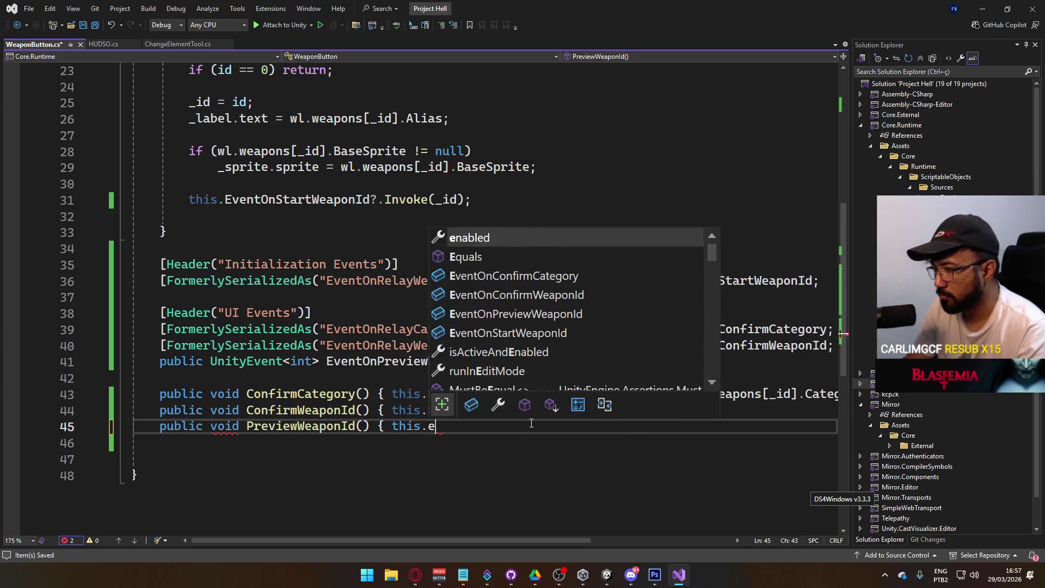
{"action": "type", "text": "ventOnP?"}
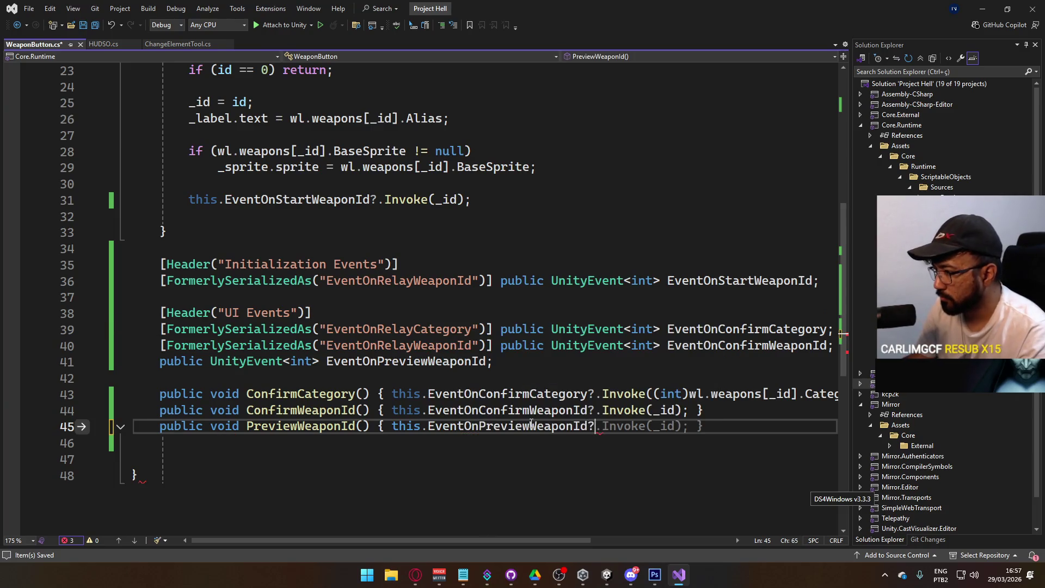
{"action": "key", "text": "Tab"}
{"action": "key", "text": "ctrl+s"}
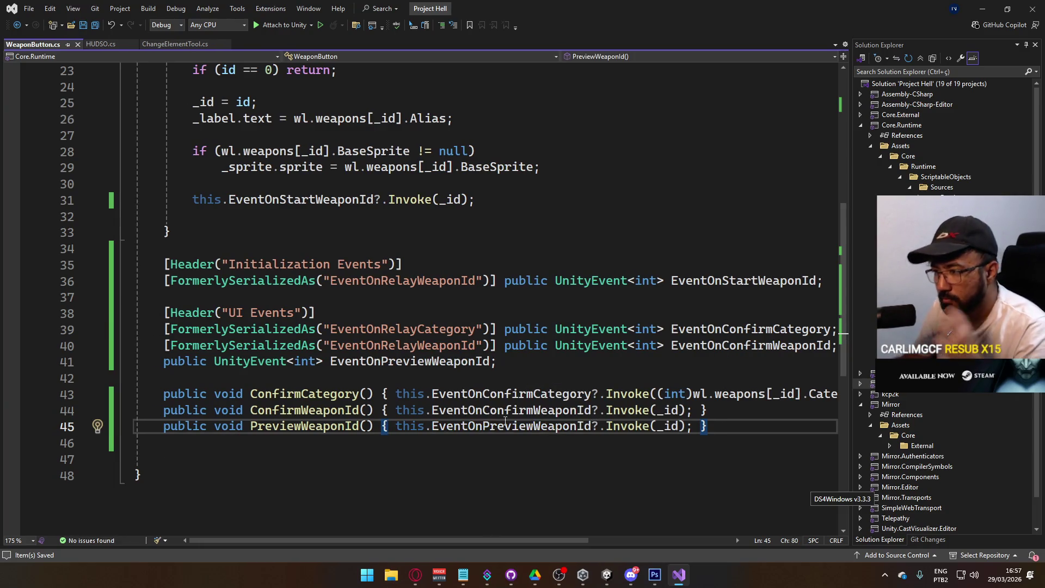
Delete the old FormerlySerializedAs attributes from the confirm events and save
{"action": "scroll", "coordinate": [447, 344], "scroll_direction": "up", "scroll_amount": 1}
{"action": "scroll", "coordinate": [508, 333], "scroll_direction": "down", "scroll_amount": 1}
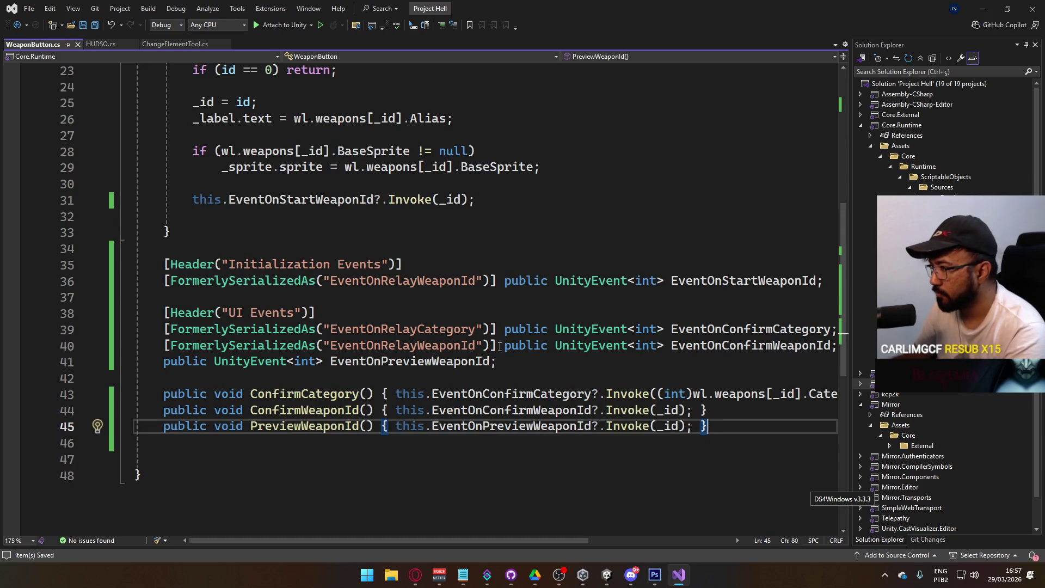
{"action": "mouse_move", "coordinate": [497, 346]}
{"action": "left_mouse_down"}
{"action": "mouse_move", "coordinate": [169, 347]}
{"action": "mouse_move", "coordinate": [485, 311]}
{"action": "mouse_move", "coordinate": [497, 329]}
{"action": "left_mouse_up"}
{"action": "key", "text": "BackSpace"}
{"action": "key", "text": "BackSpace"}
{"action": "key", "text": "BackSpace"}
{"action": "key", "text": "ctrl+s"}
{"action": "key", "text": "alt+Tab"}
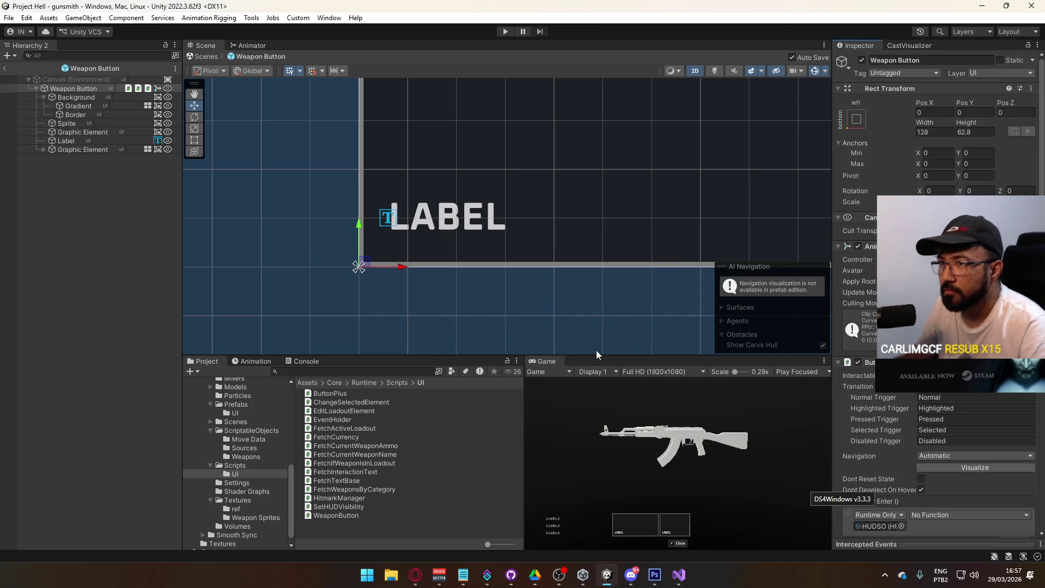
Set the On Click entry's function to WeaponButton > ConfirmWeaponId () in the Inspector
{"action": "scroll", "coordinate": [841, 384], "scroll_direction": "down", "scroll_amount": 10}
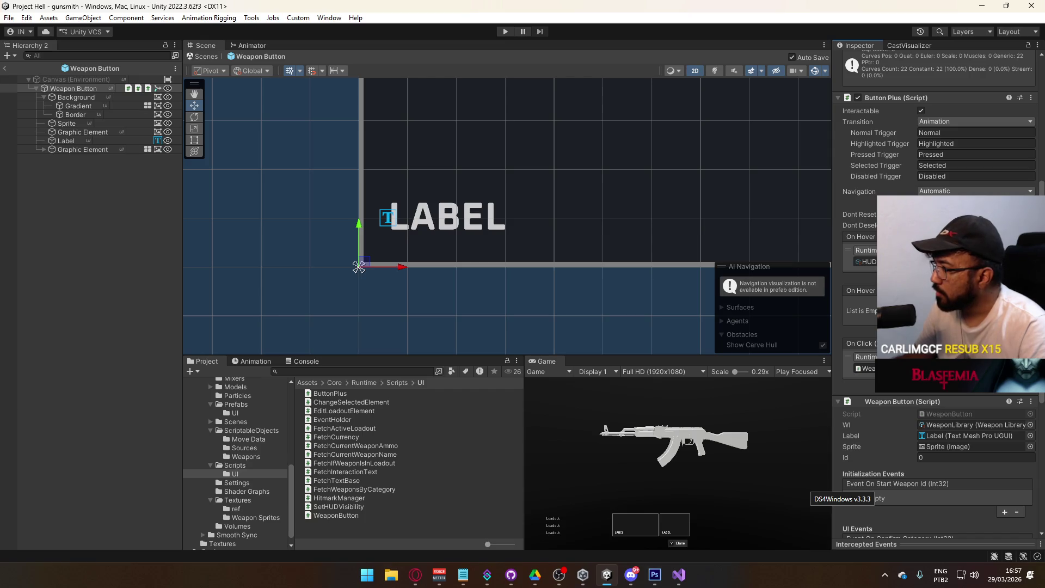
{"action": "scroll", "coordinate": [937, 294], "scroll_direction": "down", "scroll_amount": 3}
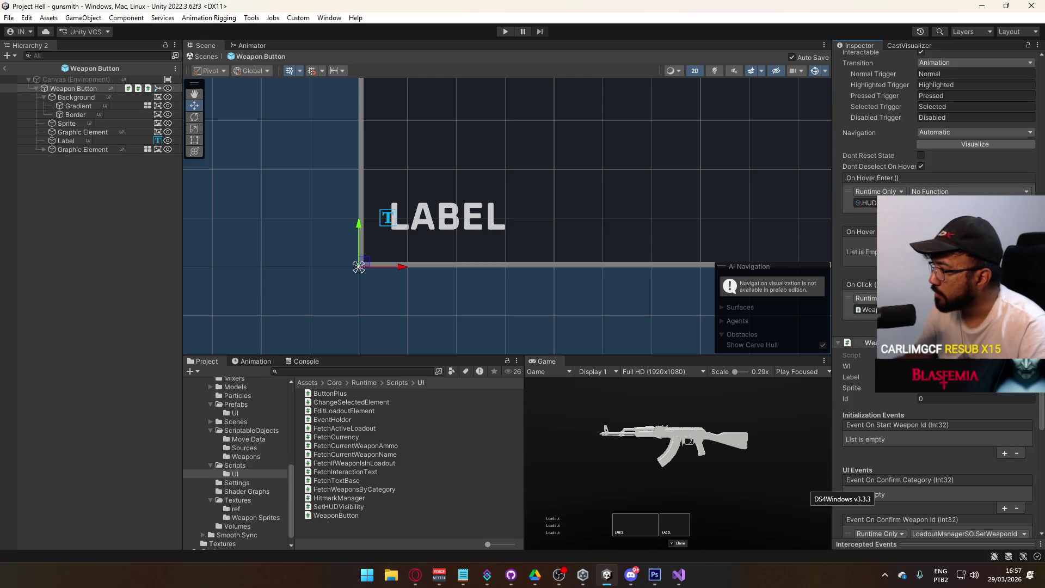
{"action": "scroll", "coordinate": [958, 245], "scroll_direction": "down", "scroll_amount": 8}
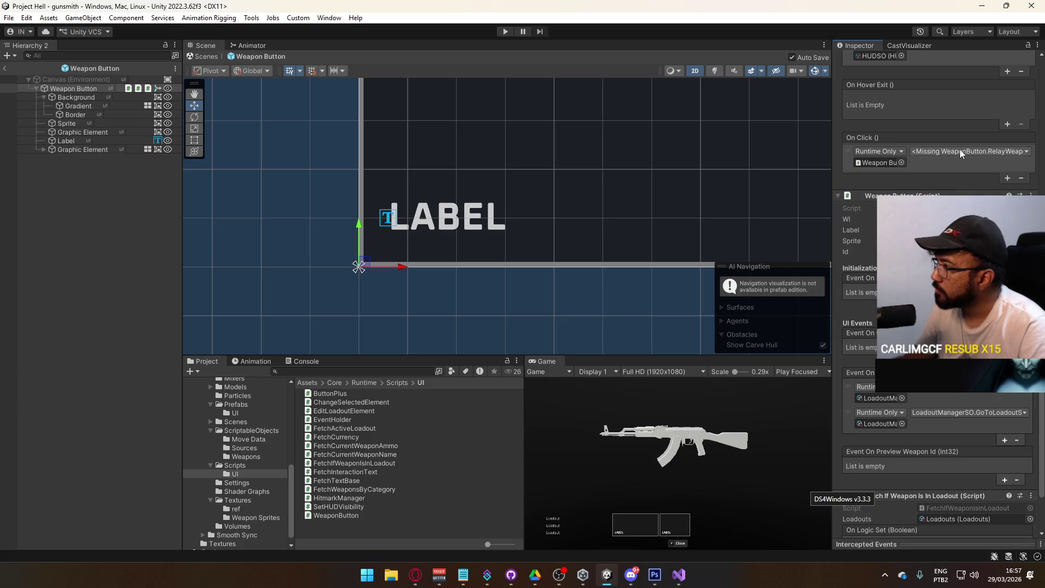
{"action": "left_click", "coordinate": [961, 153]}
{"action": "mouse_move", "coordinate": [958, 240]}
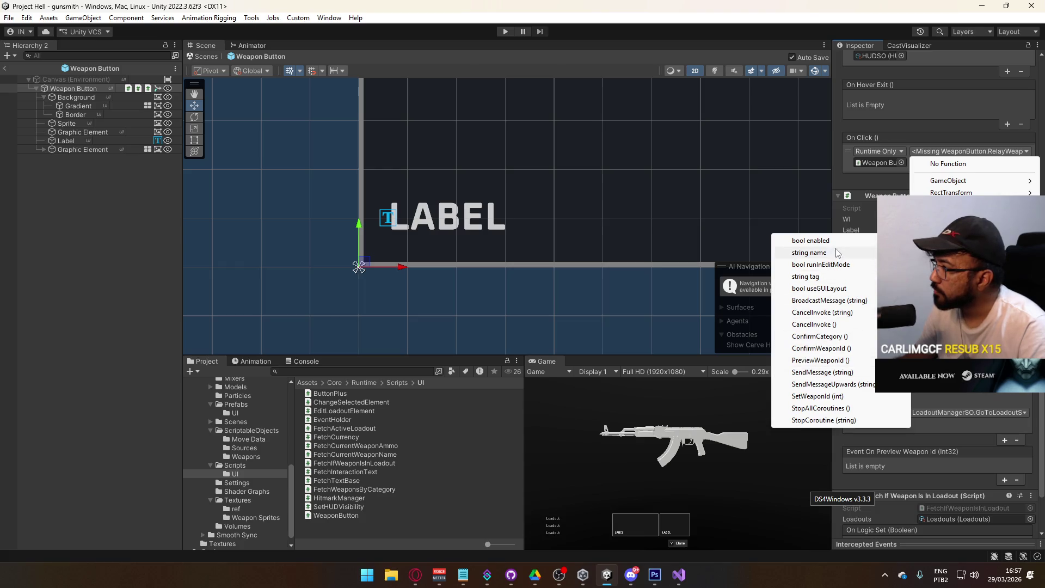
{"action": "mouse_move", "coordinate": [925, 242]}
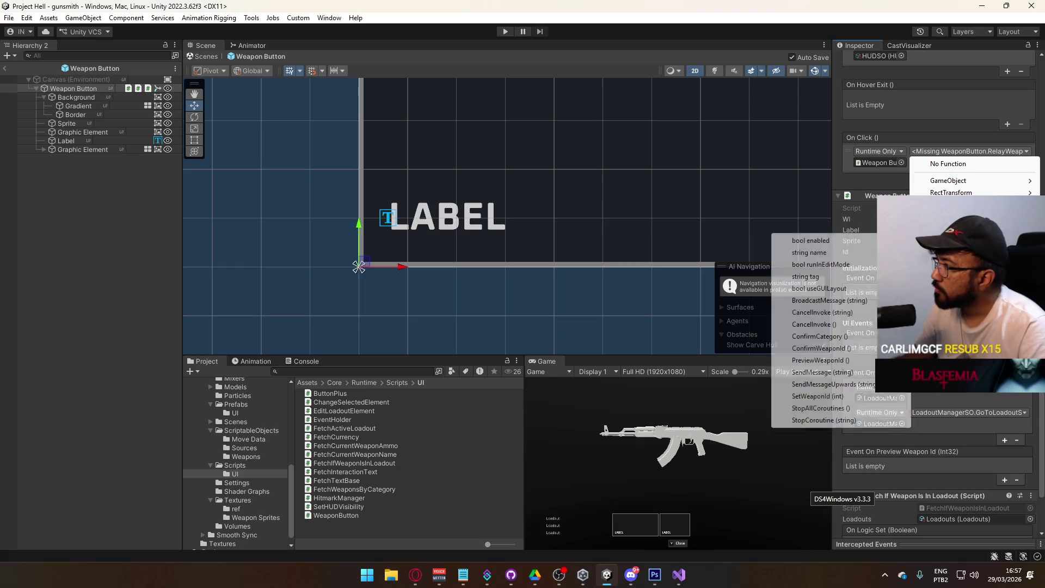
{"action": "left_click", "coordinate": [853, 347]}
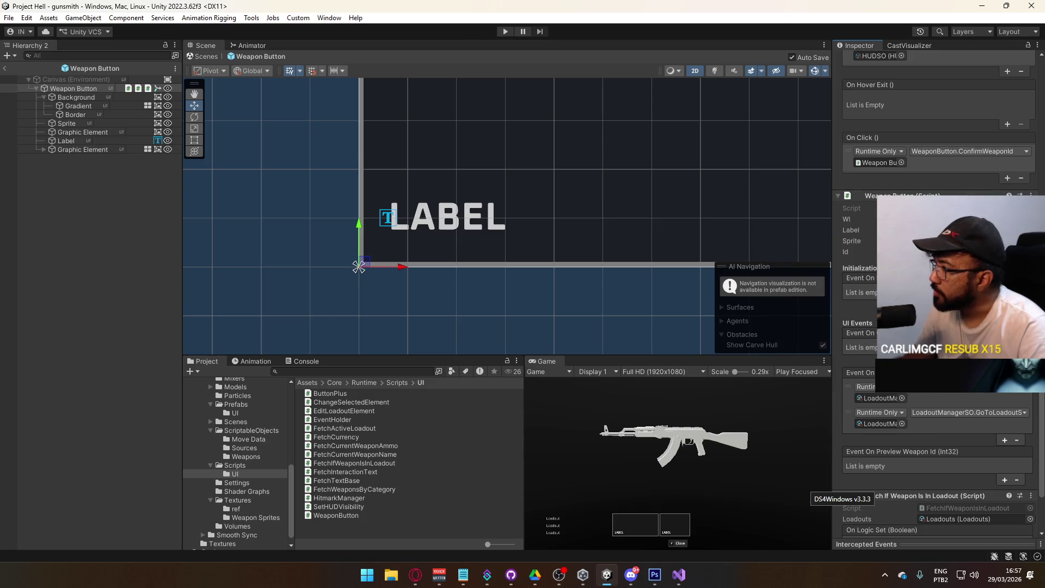
{"action": "scroll", "coordinate": [966, 432], "scroll_direction": "up", "scroll_amount": 2}
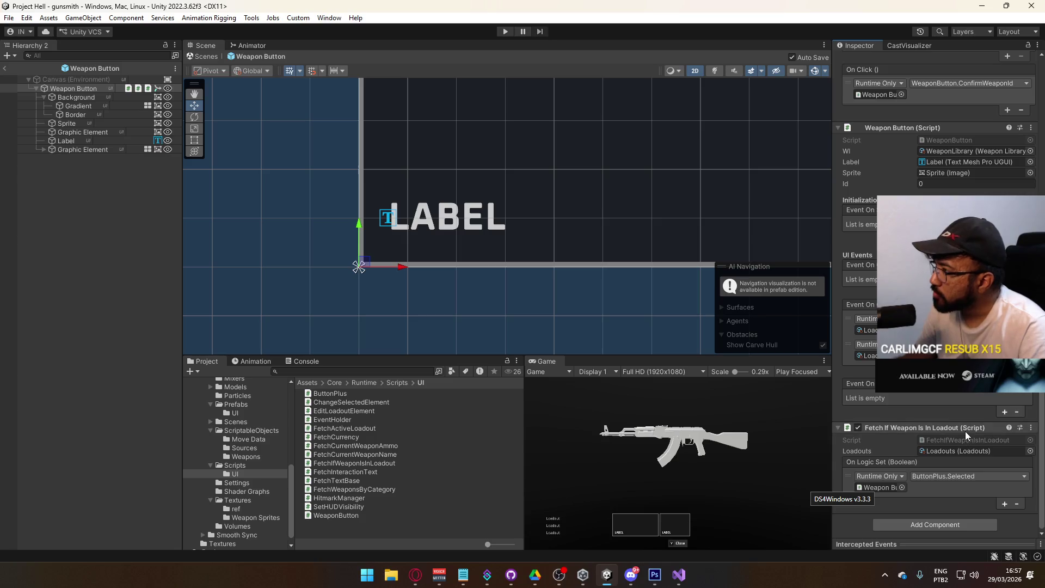
{"action": "scroll", "coordinate": [965, 433], "scroll_direction": "up", "scroll_amount": 3}
{"action": "scroll", "coordinate": [963, 424], "scroll_direction": "up", "scroll_amount": 2}
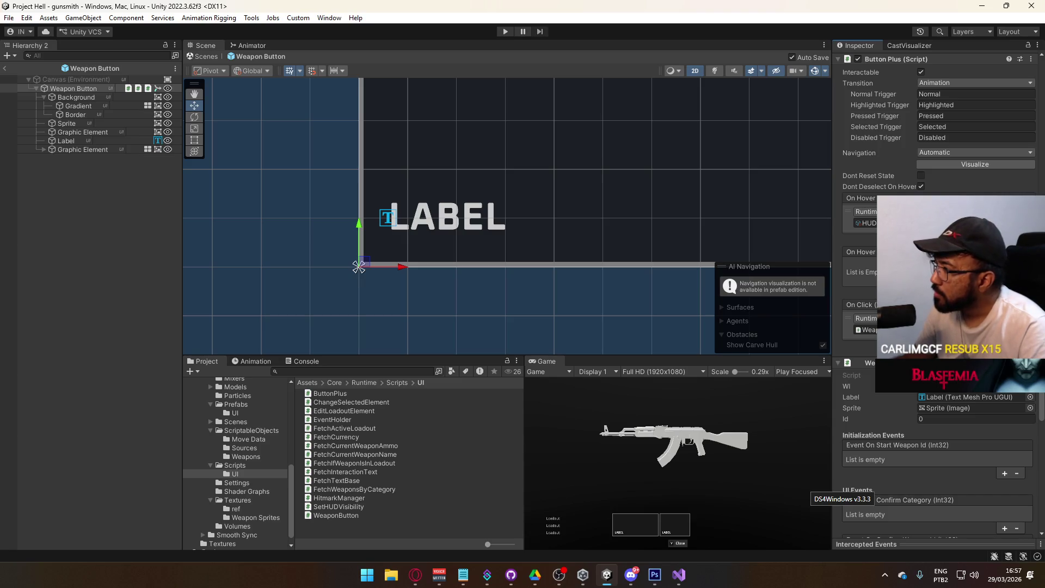
Copy the HUDSO object reference into the Event On Start Weapon Id target
{"action": "mouse_move", "coordinate": [915, 241]}
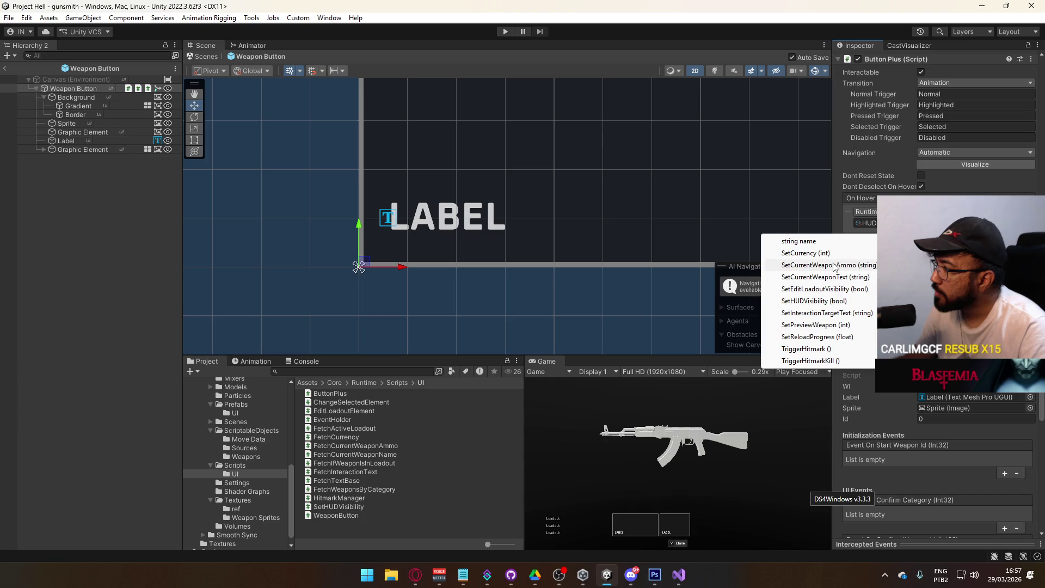
{"action": "left_click", "coordinate": [850, 325]}
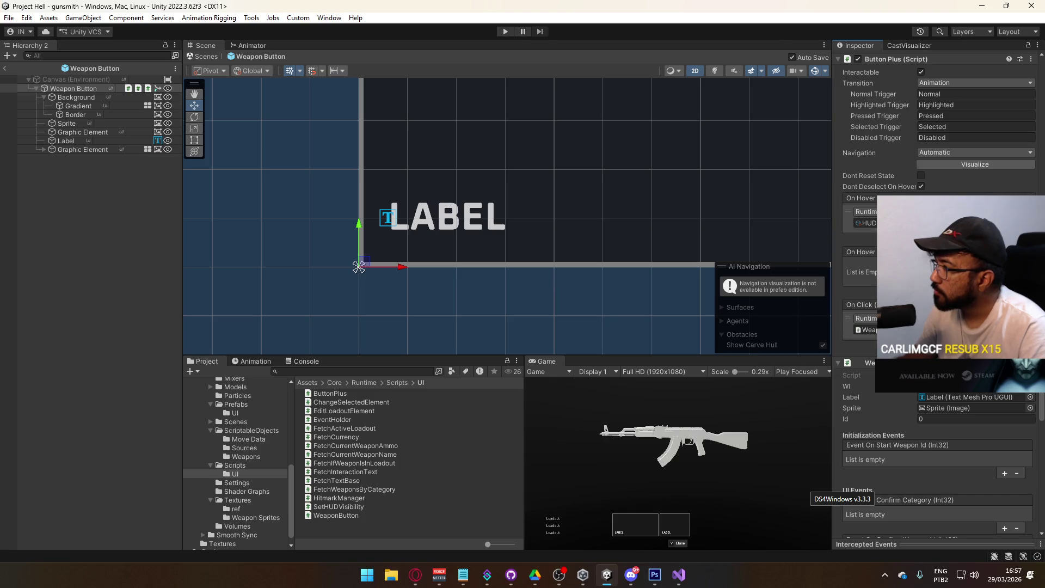
{"action": "scroll", "coordinate": [936, 294], "scroll_direction": "down", "scroll_amount": 7}
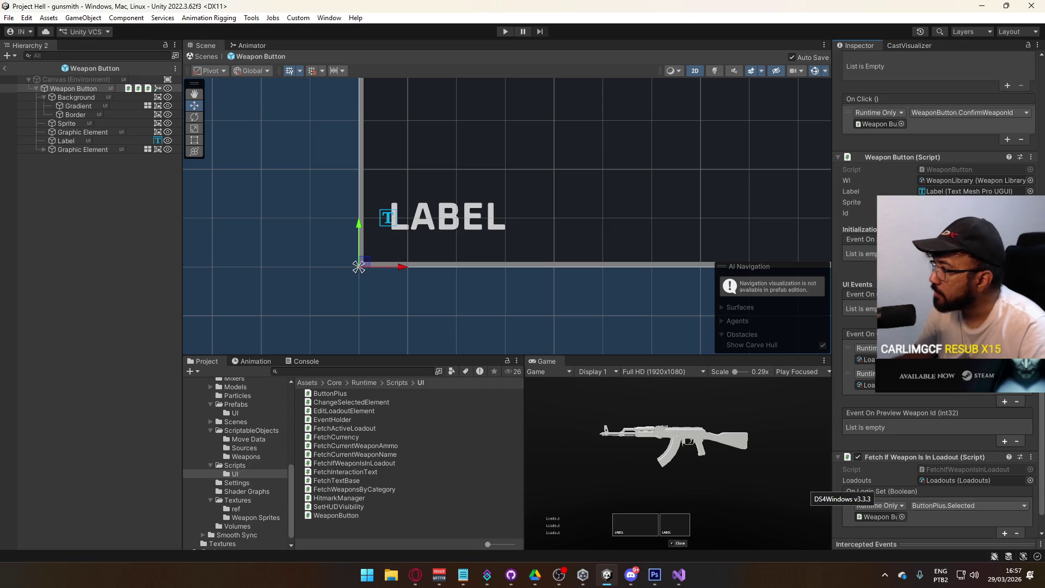
{"action": "scroll", "coordinate": [880, 111], "scroll_direction": "up", "scroll_amount": 3}
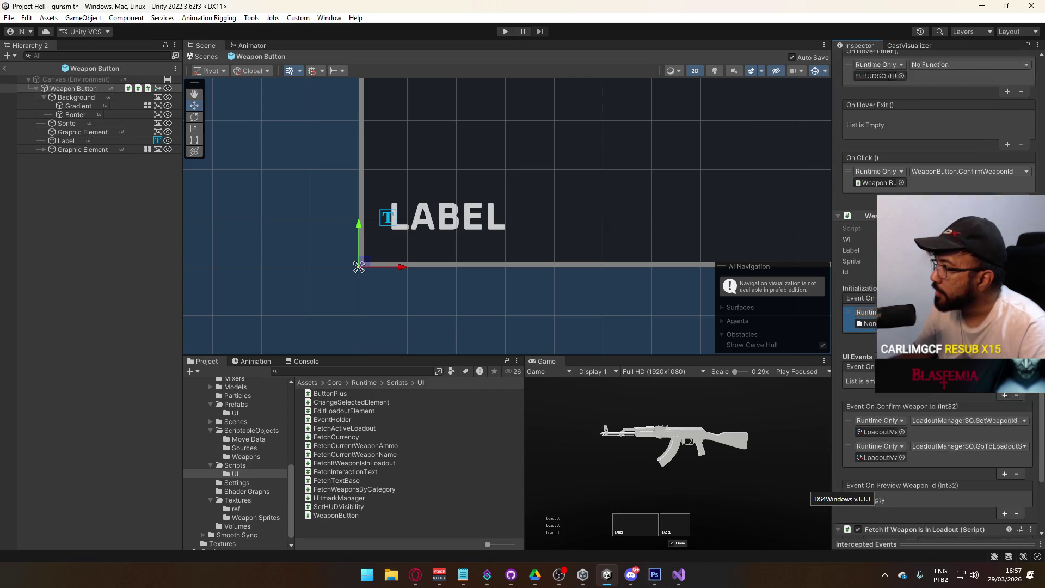
{"action": "right_click", "coordinate": [880, 107]}
{"action": "left_click", "coordinate": [893, 134]}
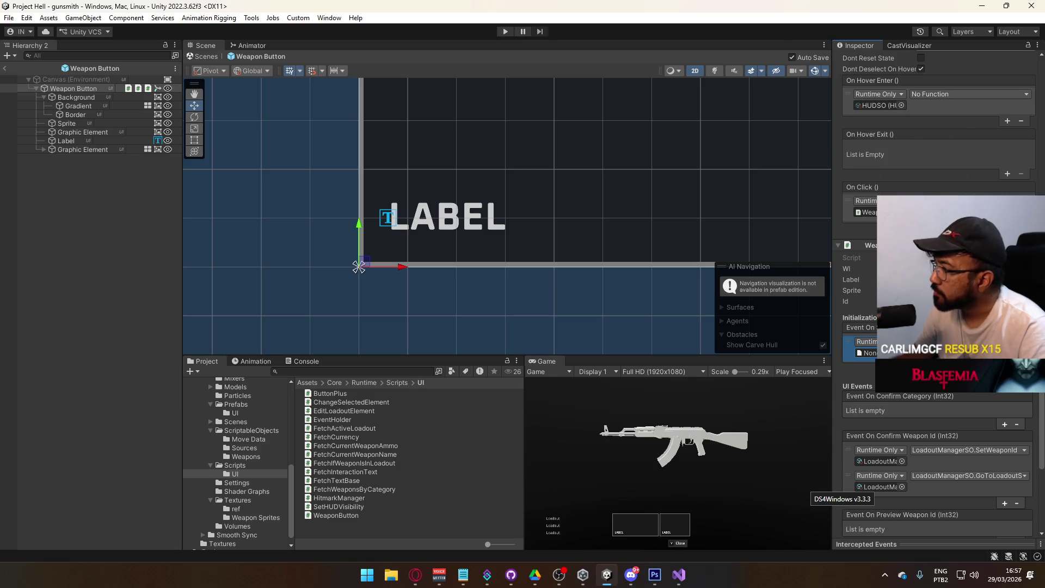
{"action": "right_click", "coordinate": [892, 396]}
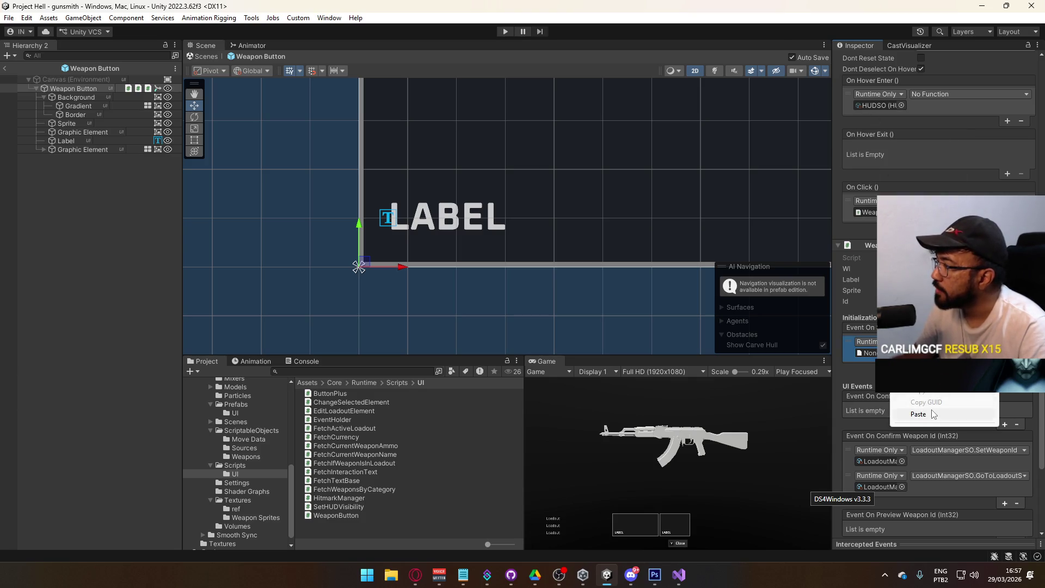
{"action": "left_click", "coordinate": [925, 413]}
Make On Hover Enter call WeaponButton.PreviewWeaponId and the start event call SetPreviewWeapon
{"action": "left_click_drag", "start_coordinate": [866, 212], "coordinate": [878, 105]}
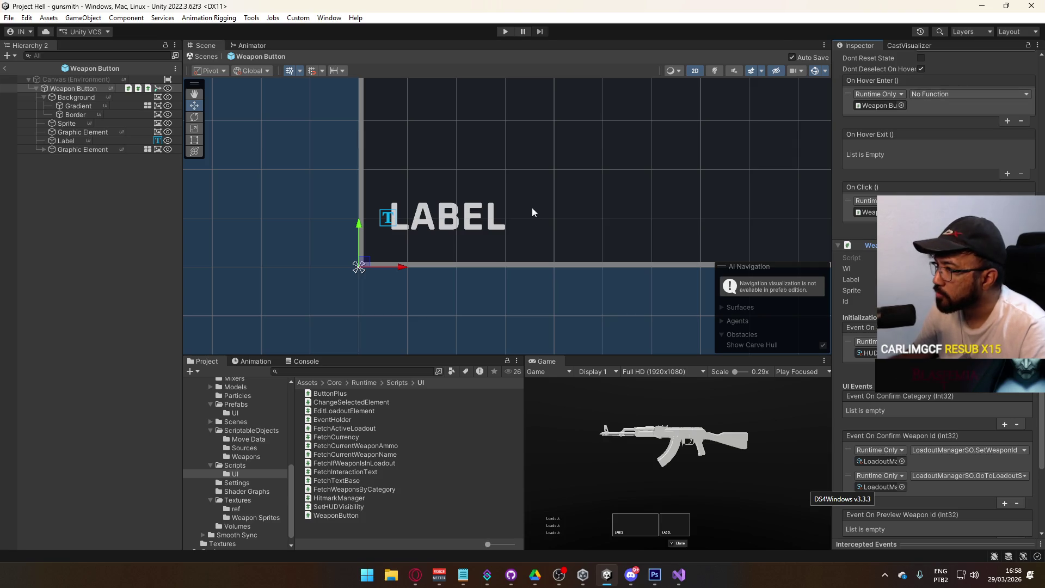
{"action": "left_click", "coordinate": [966, 91]}
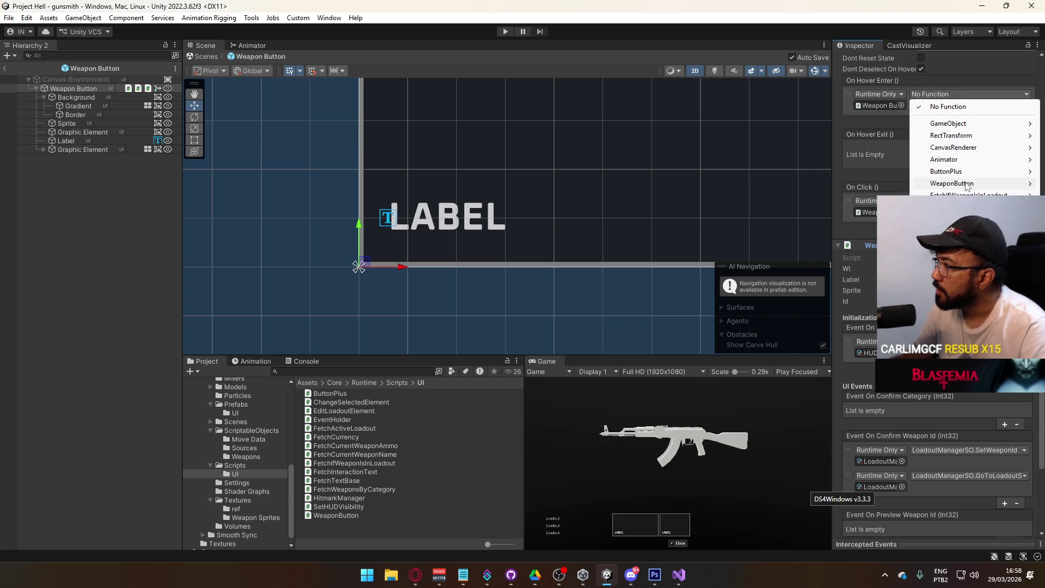
{"action": "mouse_move", "coordinate": [966, 187]}
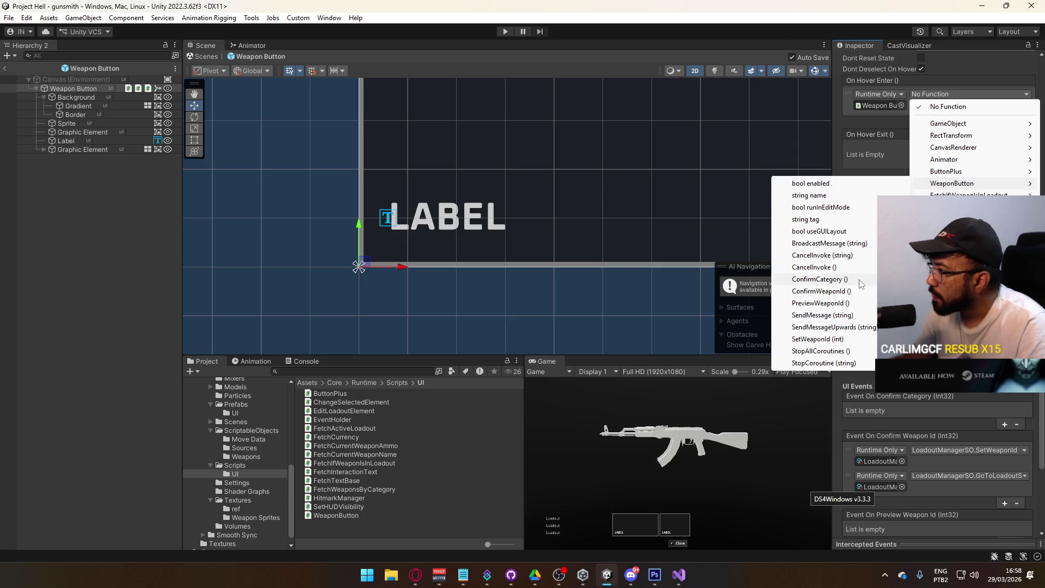
{"action": "left_click", "coordinate": [847, 305]}
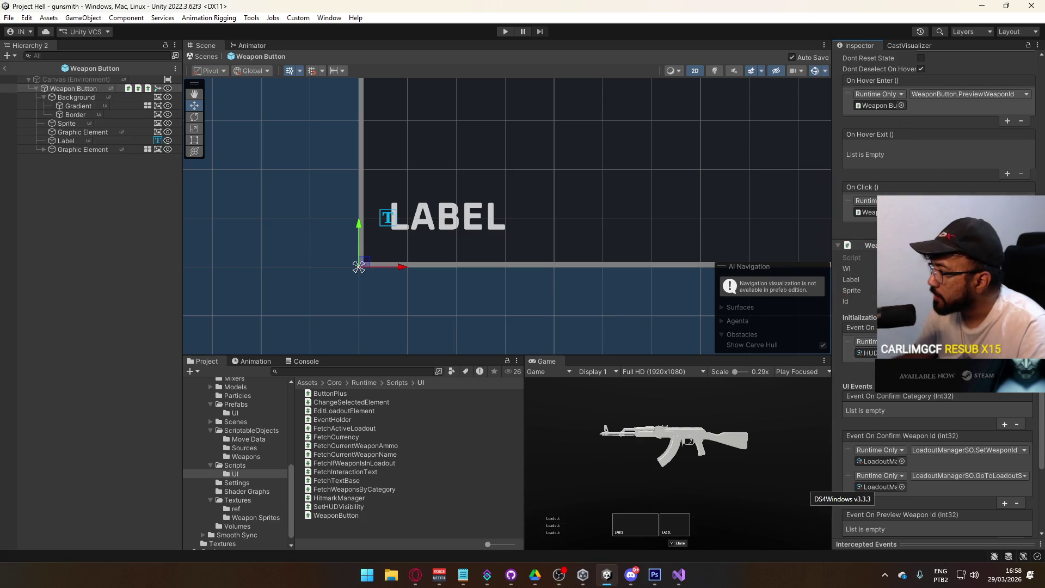
{"action": "left_click", "coordinate": [958, 201]}
{"action": "left_click", "coordinate": [823, 394]}
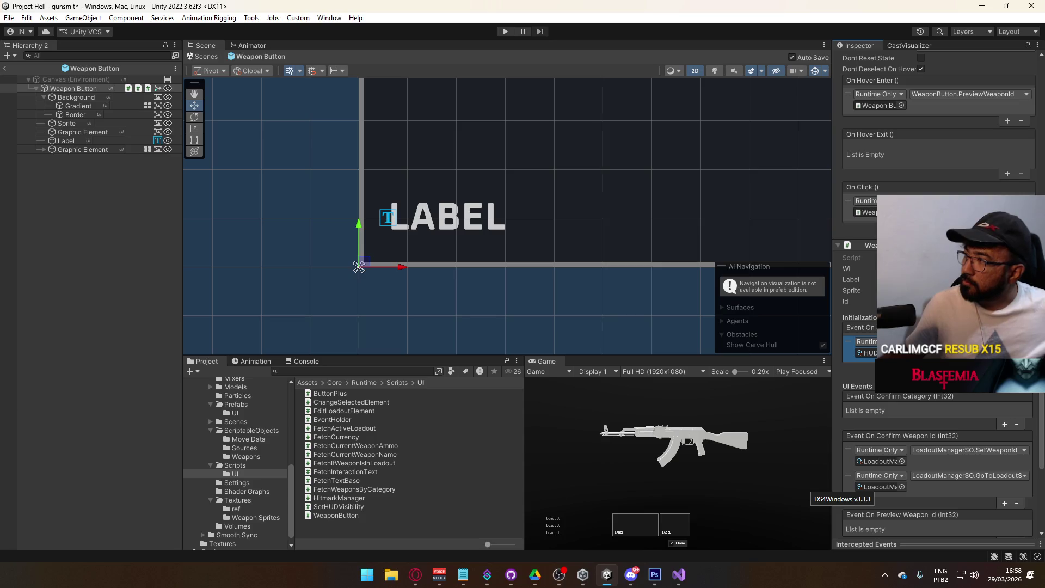
{"action": "scroll", "coordinate": [937, 294], "scroll_direction": "up", "scroll_amount": 5}
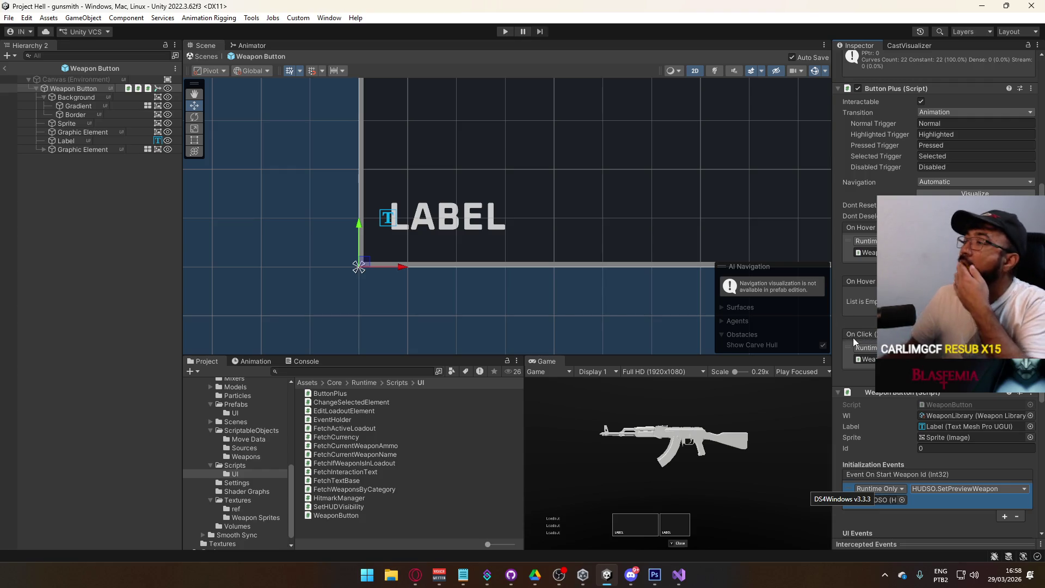
{"action": "scroll", "coordinate": [873, 273], "scroll_direction": "down", "scroll_amount": 10}
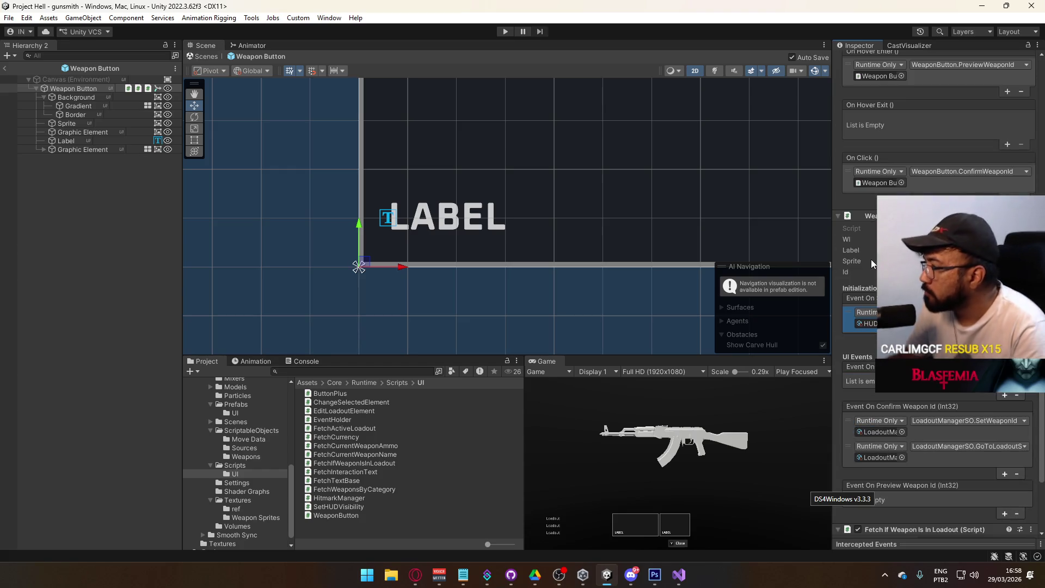
{"action": "scroll", "coordinate": [868, 259], "scroll_direction": "down", "scroll_amount": 1}
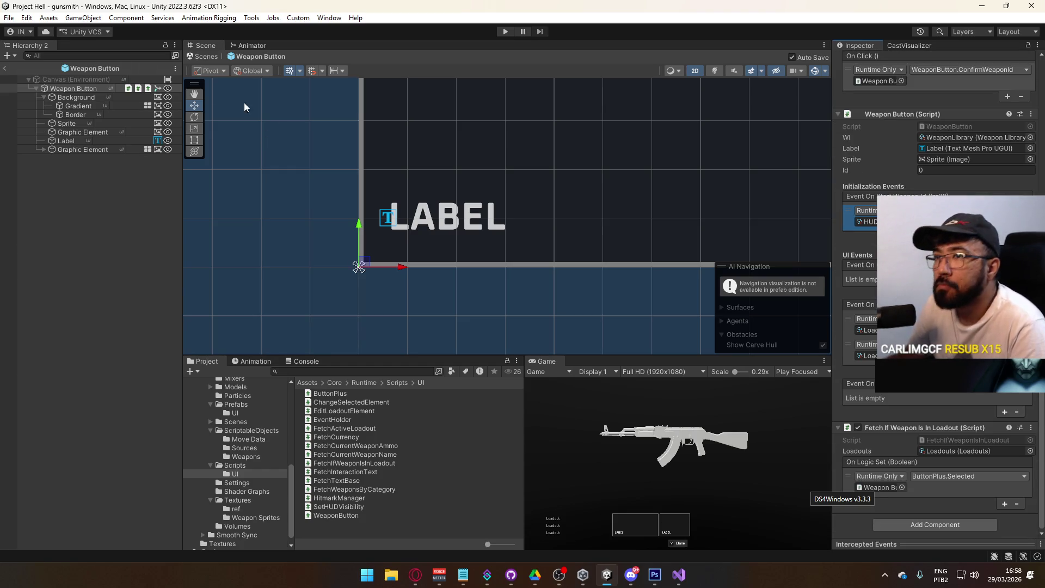
Leave prefab mode, inspect the scene Weapon Button's events, then go to WeaponButton.cs
{"action": "left_click", "coordinate": [5, 68]}
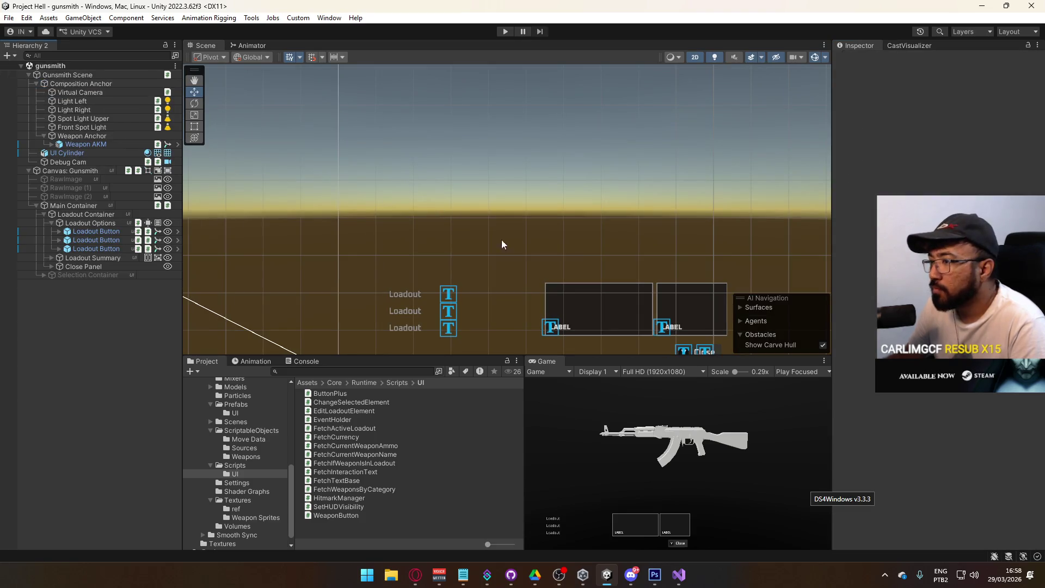
{"action": "left_click", "coordinate": [455, 268]}
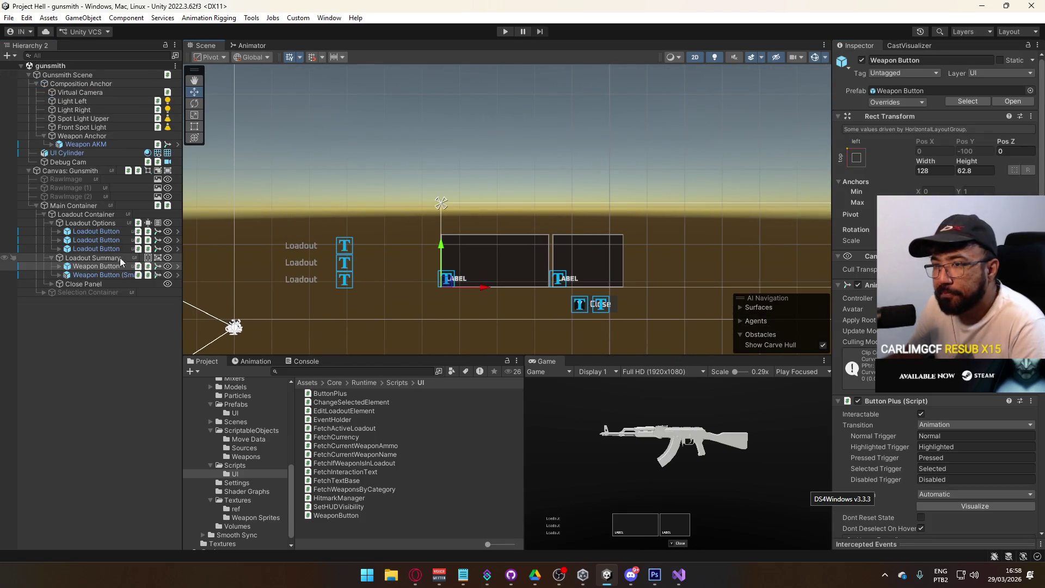
{"action": "scroll", "coordinate": [937, 326], "scroll_direction": "down", "scroll_amount": 10}
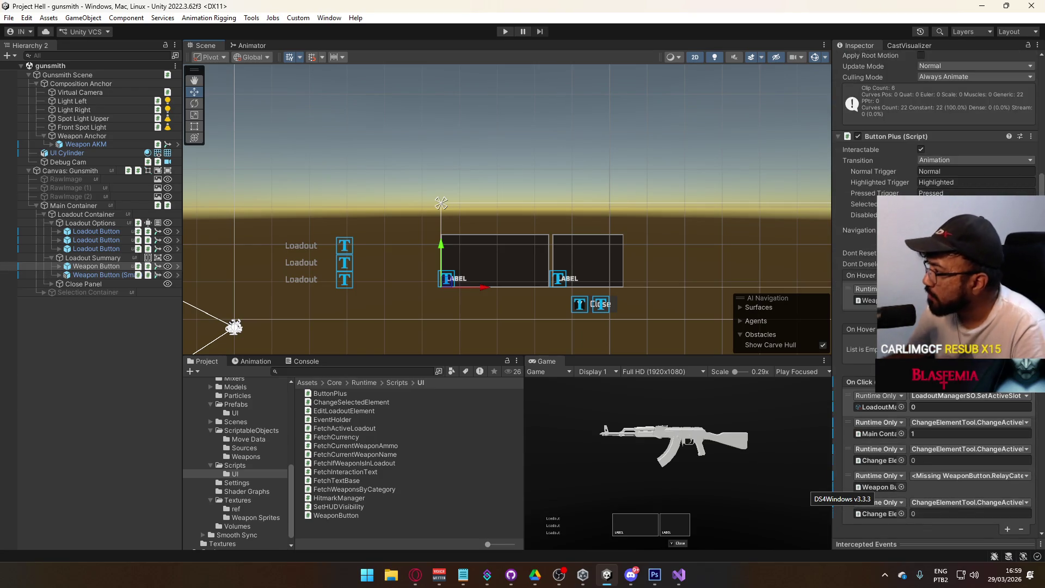
{"action": "scroll", "coordinate": [937, 294], "scroll_direction": "down", "scroll_amount": 5}
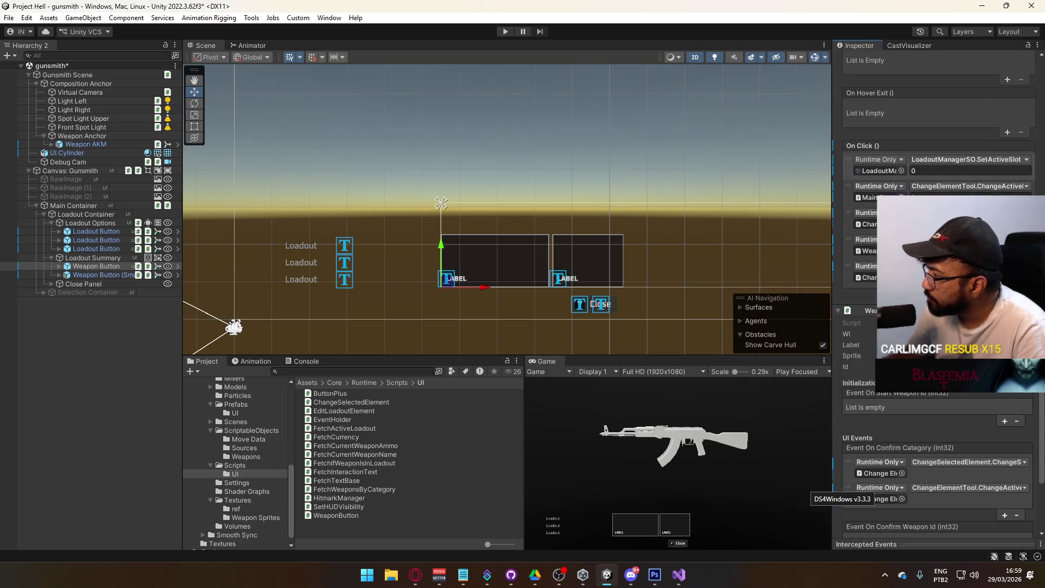
{"action": "scroll", "coordinate": [936, 327], "scroll_direction": "down", "scroll_amount": 7}
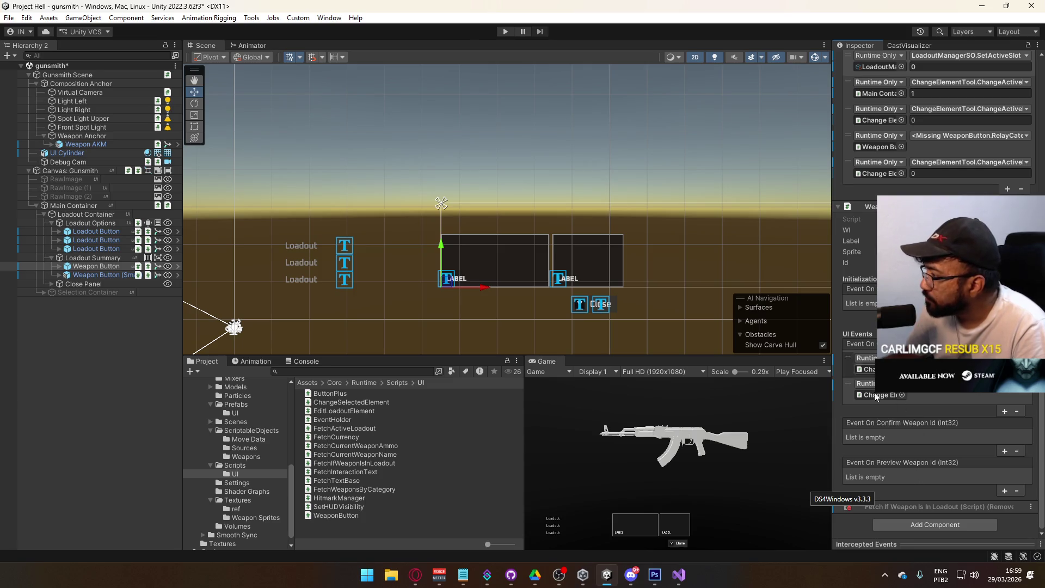
{"action": "left_click", "coordinate": [678, 574]}
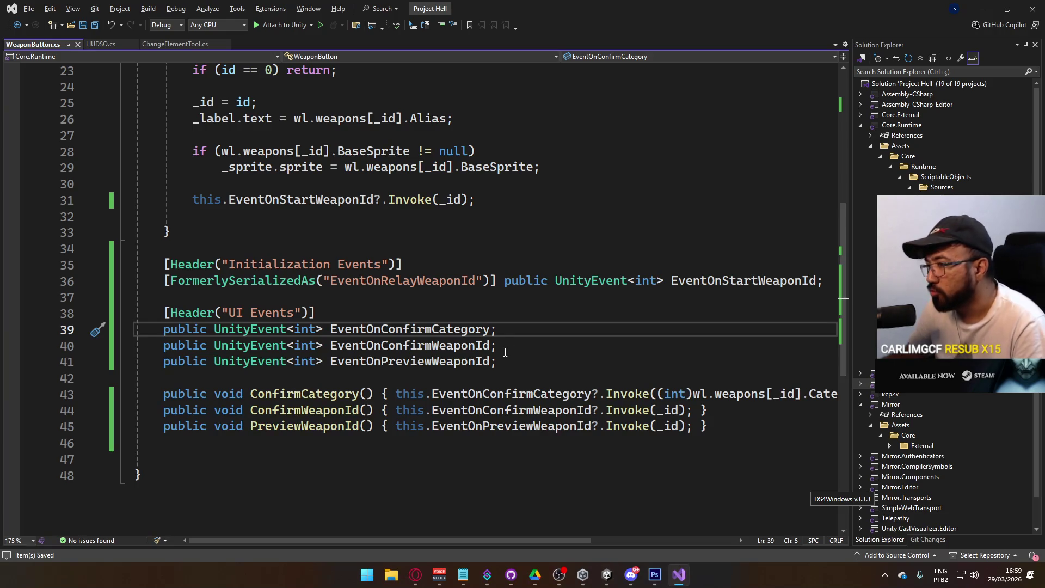
Cut the EventOnPreviewWeaponId line, paste it above EventOnConfirmCategory, and save
{"action": "left_click_drag", "start_coordinate": [497, 361], "coordinate": [163, 369]}
{"action": "key", "text": "ctrl+x"}
{"action": "left_click", "coordinate": [164, 329]}
{"action": "key", "text": "Return"}
{"action": "key", "text": "Return"}
{"action": "key", "text": "Up"}
{"action": "key", "text": "Down"}
{"action": "key", "text": "Up"}
{"action": "key", "text": "ctrl+v"}
{"action": "key", "text": "Down"}
{"action": "key", "text": "Down"}
{"action": "key", "text": "Down"}
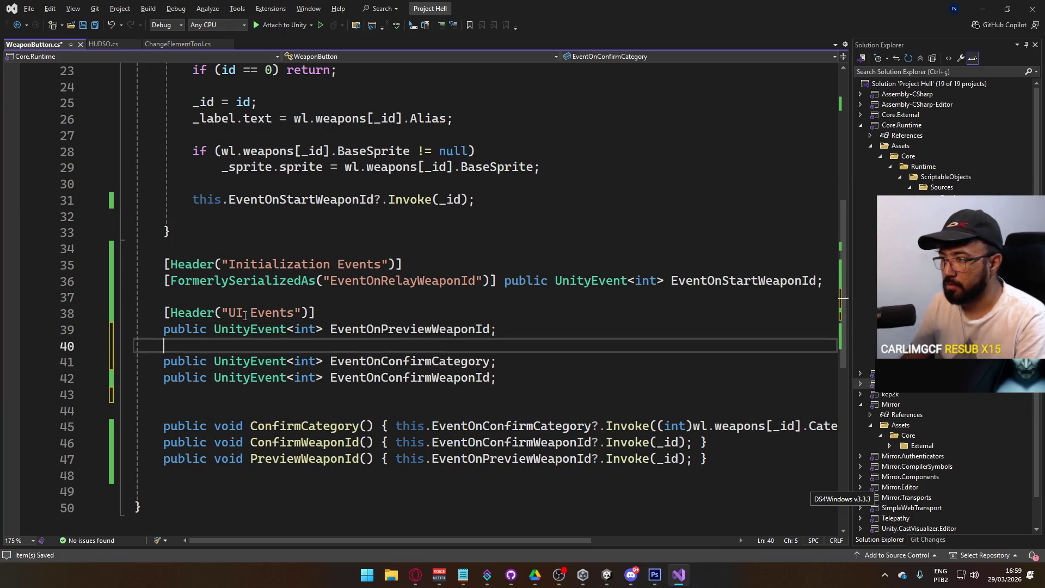
{"action": "key", "text": "Delete"}
{"action": "key", "text": "ctrl+s"}
{"action": "key", "text": "alt+Tab"}
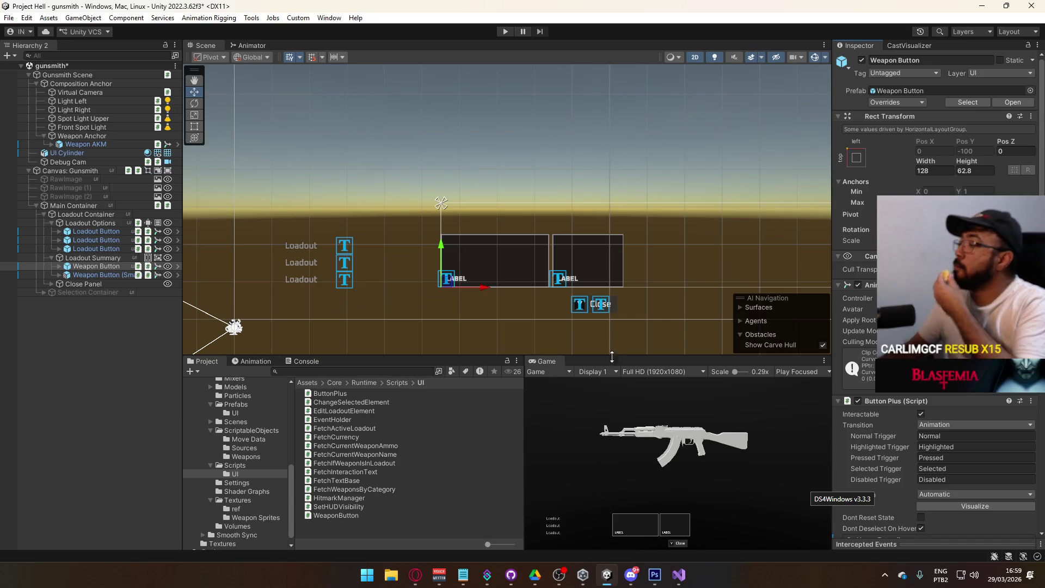
{"action": "scroll", "coordinate": [937, 272], "scroll_direction": "down", "scroll_amount": 10}
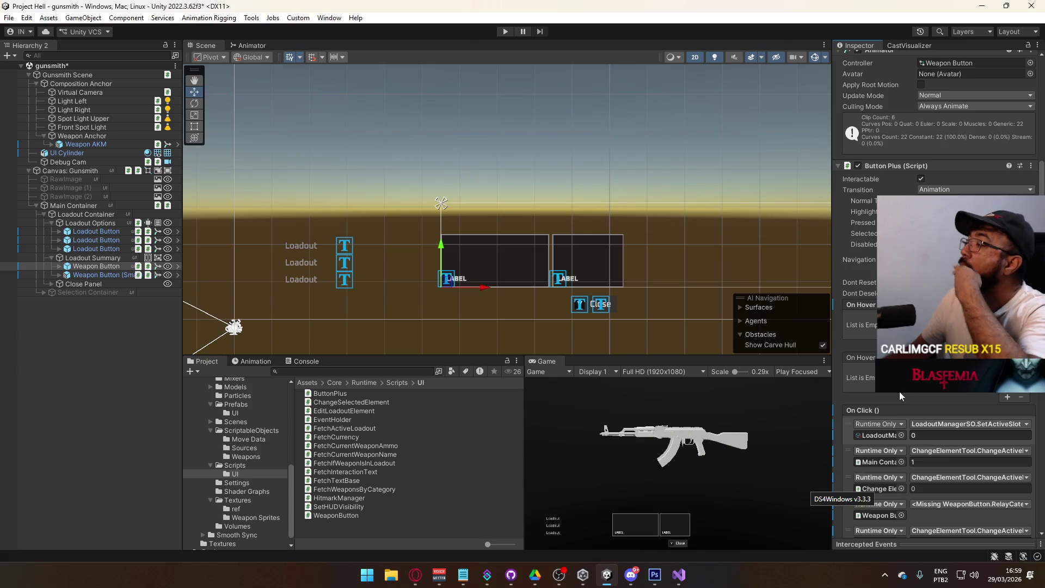
{"action": "scroll", "coordinate": [901, 396], "scroll_direction": "down", "scroll_amount": 15}
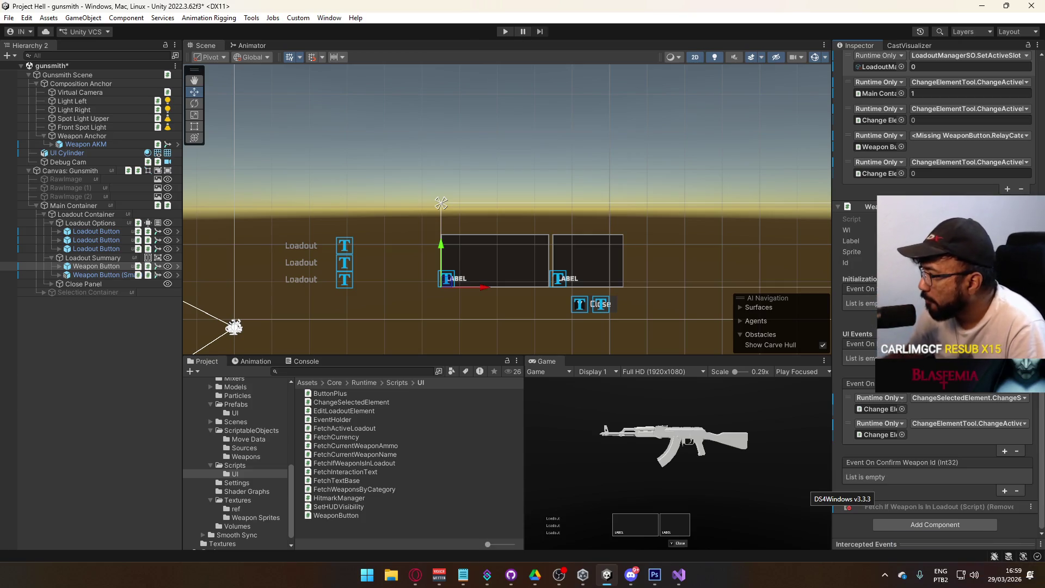
{"action": "scroll", "coordinate": [936, 326], "scroll_direction": "up", "scroll_amount": 5}
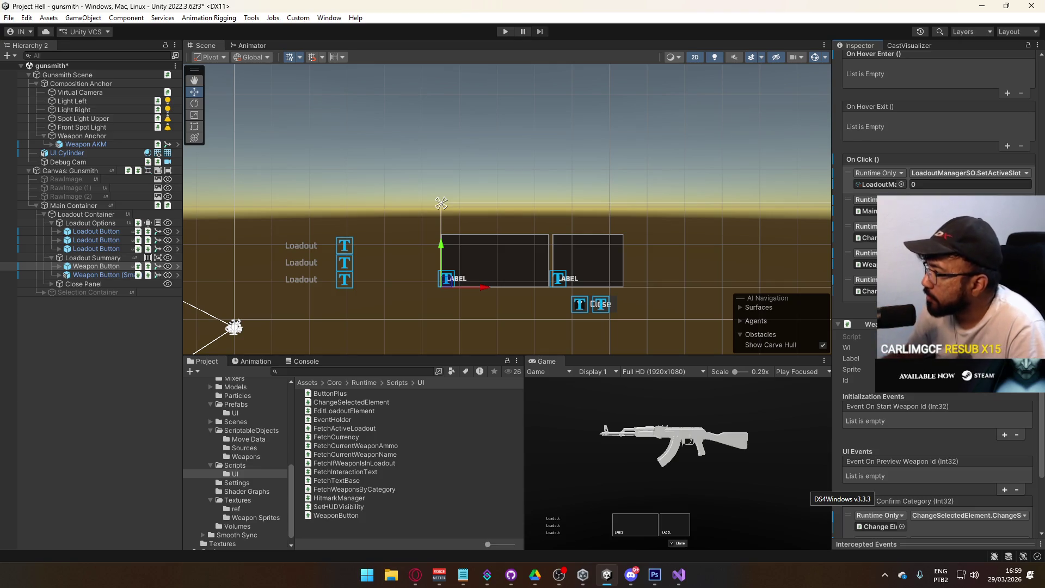
{"action": "left_click", "coordinate": [969, 515]}
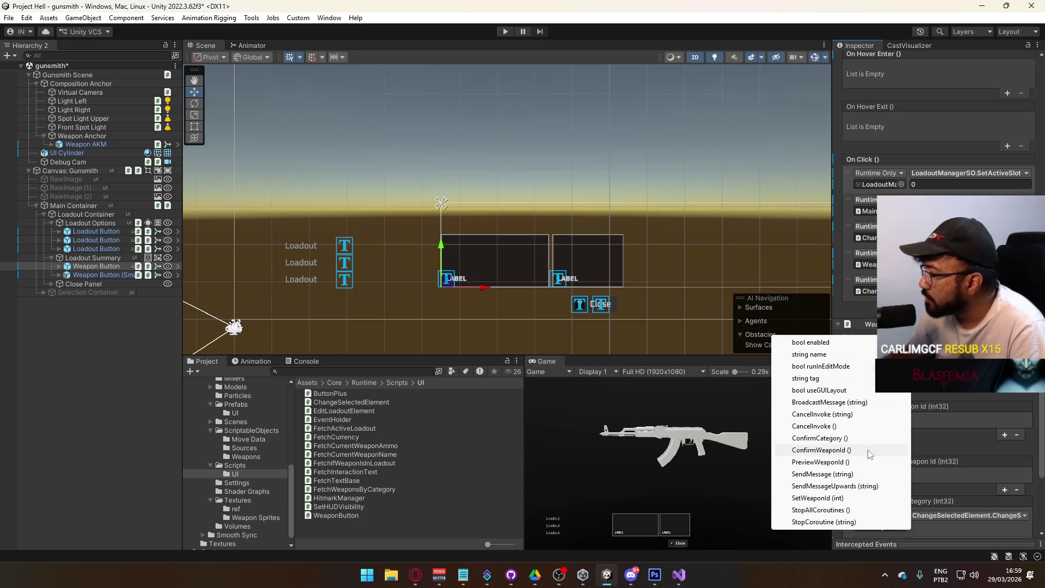
{"action": "left_click", "coordinate": [841, 439]}
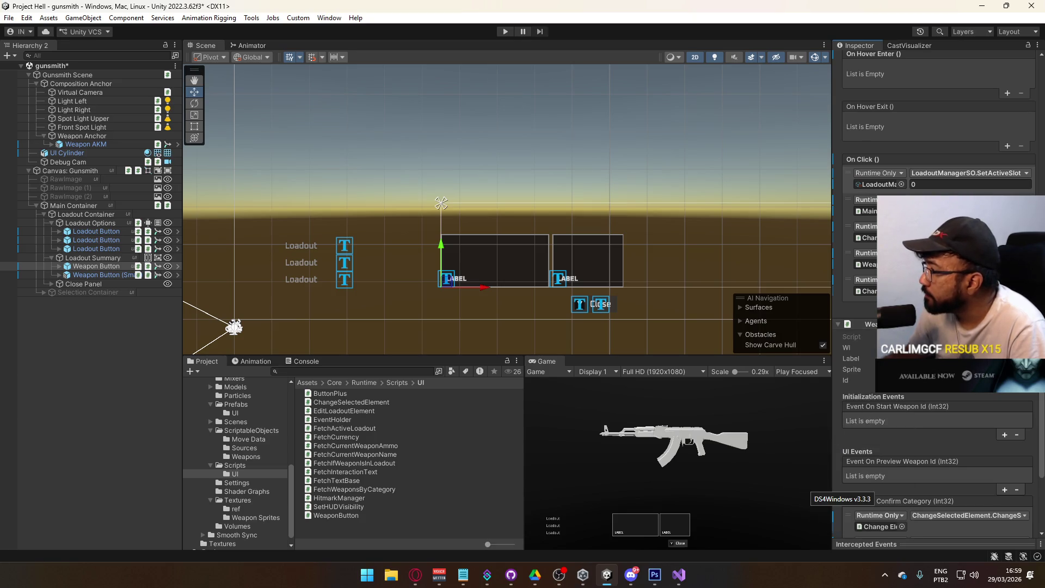
{"action": "left_click", "coordinate": [109, 275]}
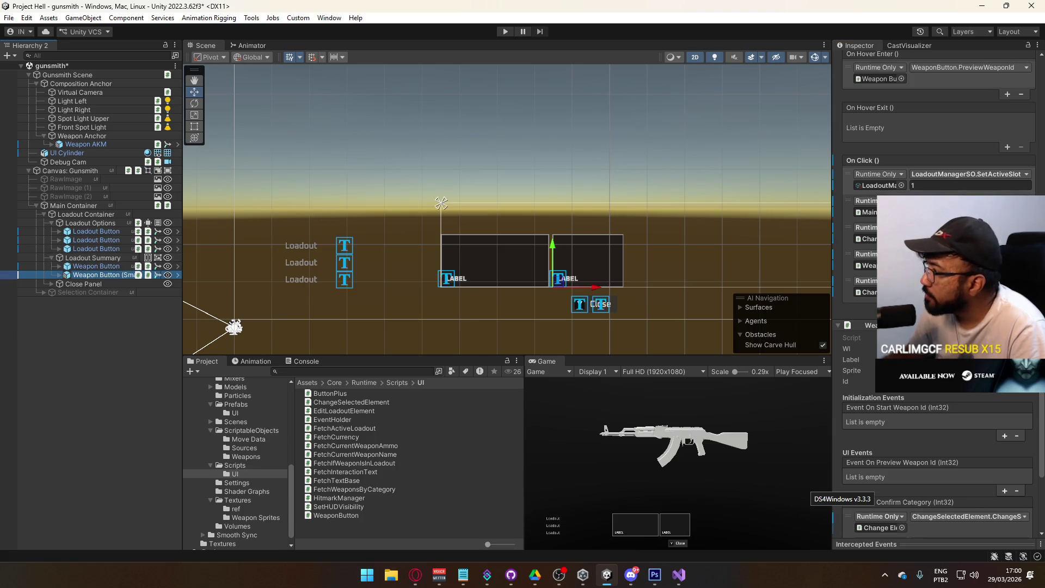
{"action": "left_click", "coordinate": [969, 516]}
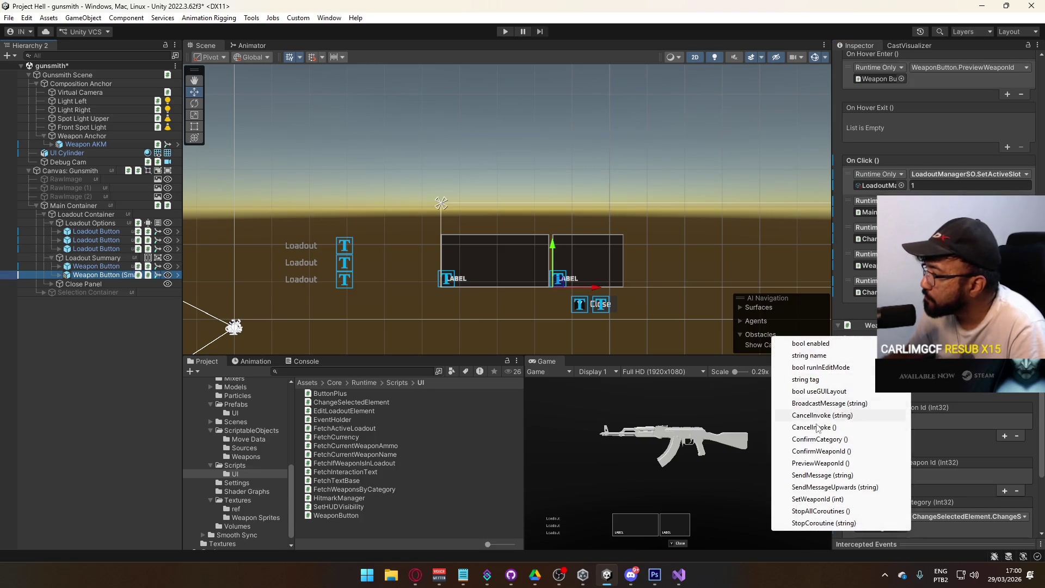
{"action": "left_click", "coordinate": [843, 449]}
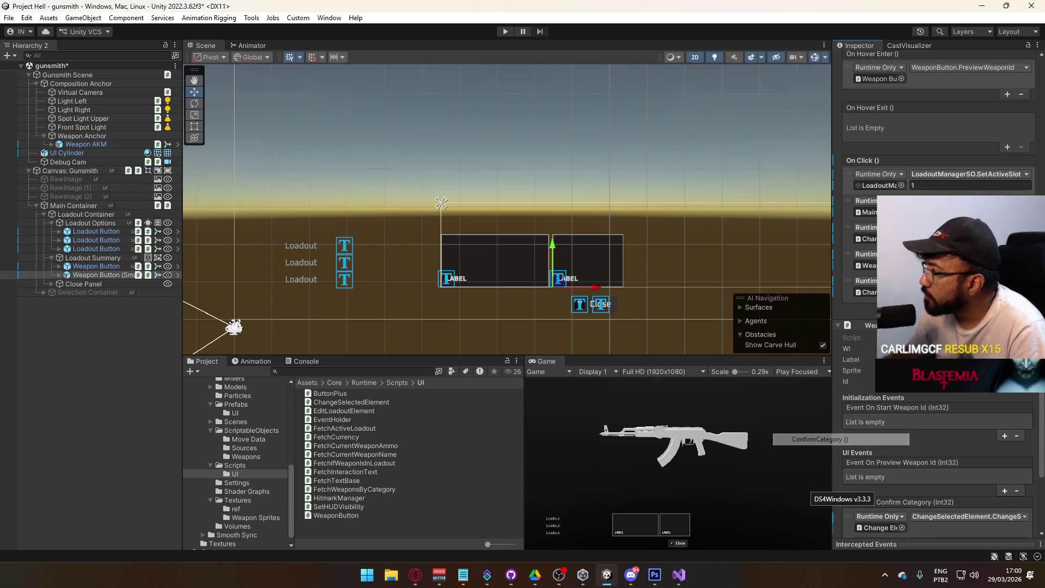
{"action": "scroll", "coordinate": [936, 272], "scroll_direction": "down", "scroll_amount": 3}
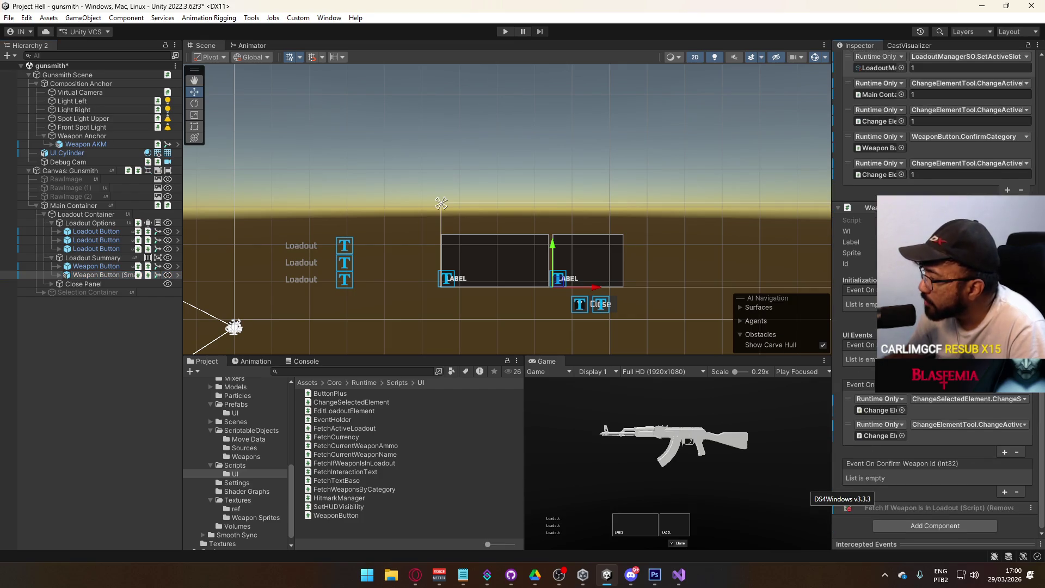
{"action": "scroll", "coordinate": [937, 272], "scroll_direction": "up", "scroll_amount": 10}
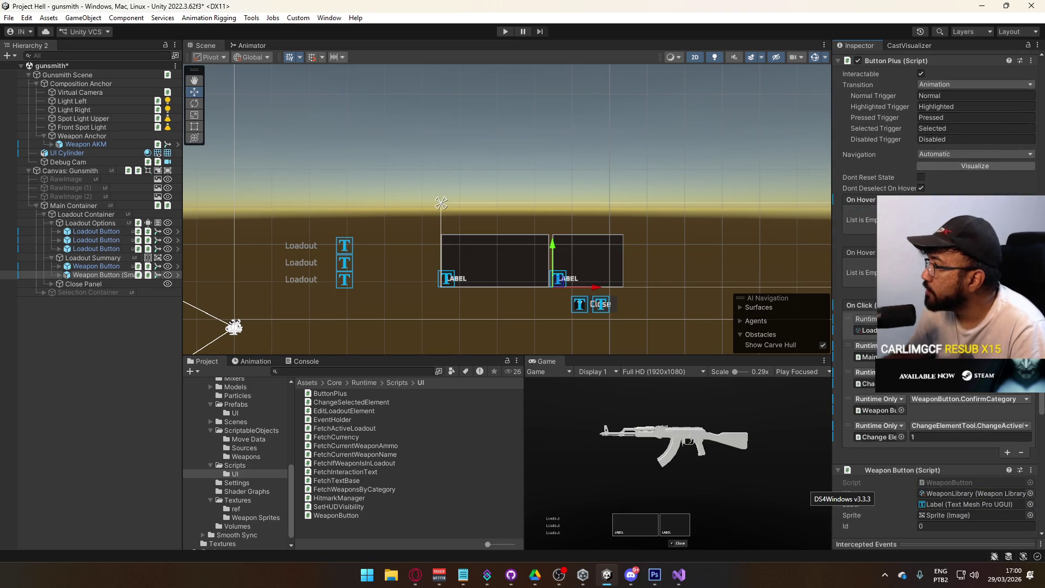
{"action": "scroll", "coordinate": [936, 272], "scroll_direction": "up", "scroll_amount": 3}
{"action": "scroll", "coordinate": [936, 272], "scroll_direction": "down", "scroll_amount": 4}
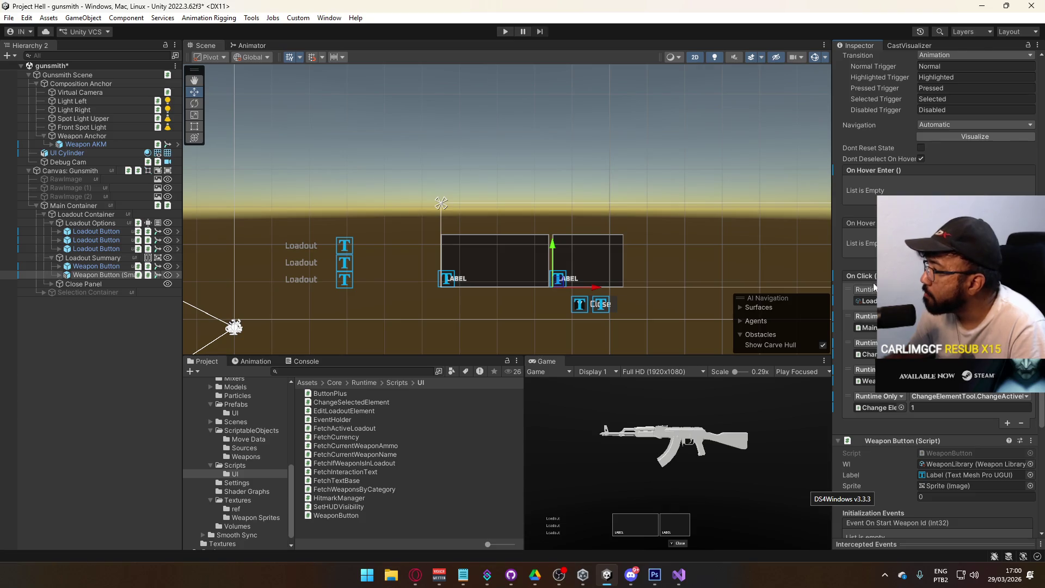
{"action": "scroll", "coordinate": [936, 294], "scroll_direction": "down", "scroll_amount": 1}
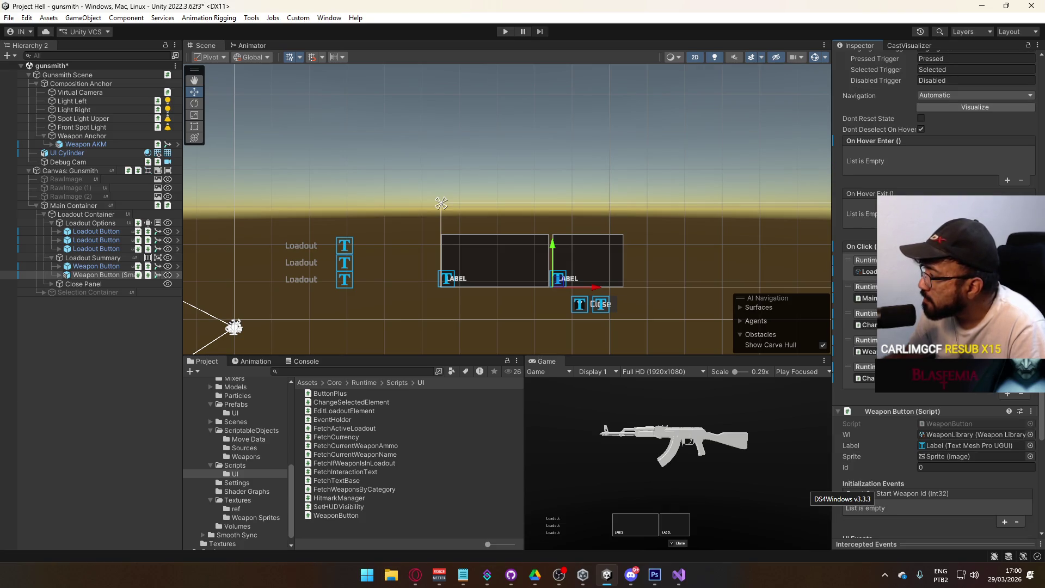
{"action": "scroll", "coordinate": [936, 294], "scroll_direction": "down", "scroll_amount": 7}
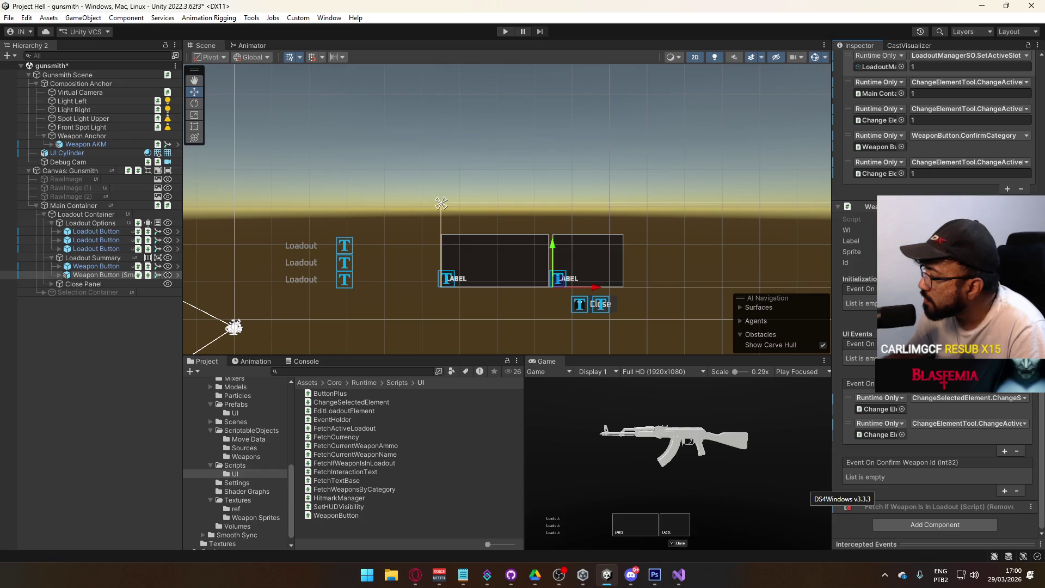
{"action": "left_click", "coordinate": [109, 266]}
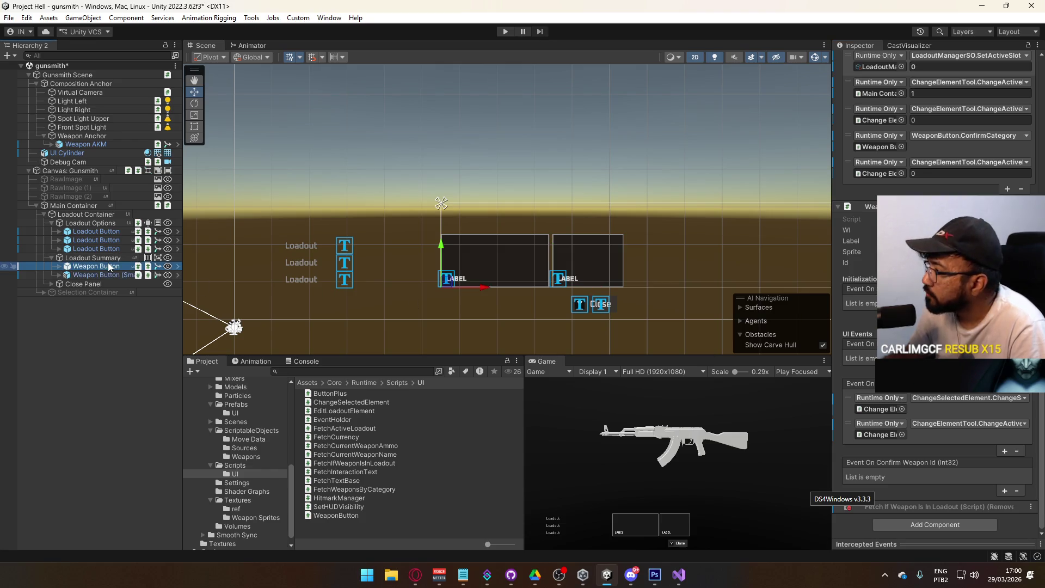
Under Canvas: Gunsmith, expand Selection Container, select Fetch ARs, Fetch SMGs and Fetch Pistols, then bring up Opera
{"action": "left_click", "coordinate": [73, 172]}
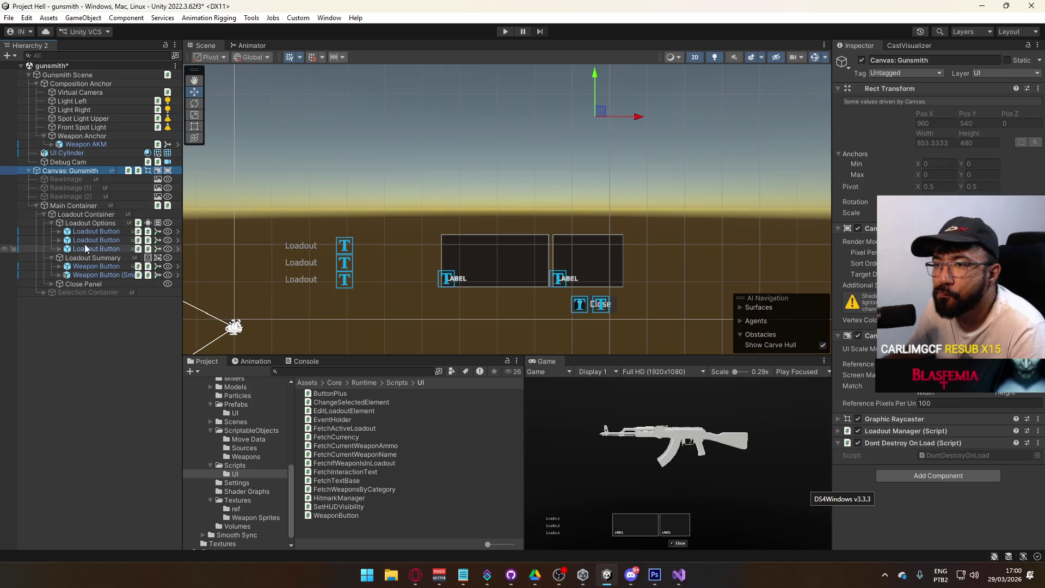
{"action": "left_click", "coordinate": [43, 293]}
{"action": "left_click", "coordinate": [107, 319]}
{"action": "left_click", "coordinate": [82, 301], "text": "shift"}
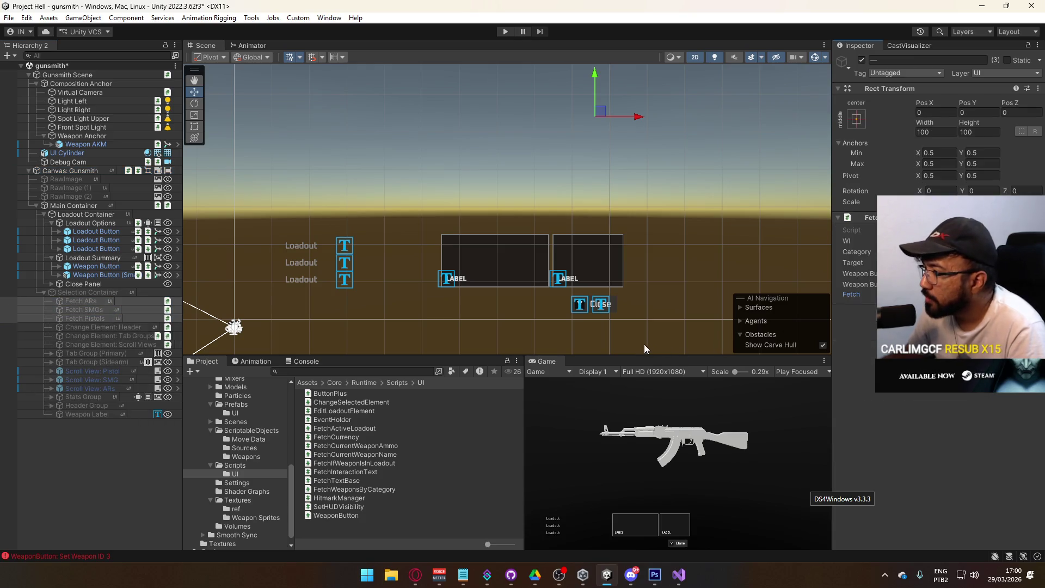
{"action": "left_click", "coordinate": [416, 575]}
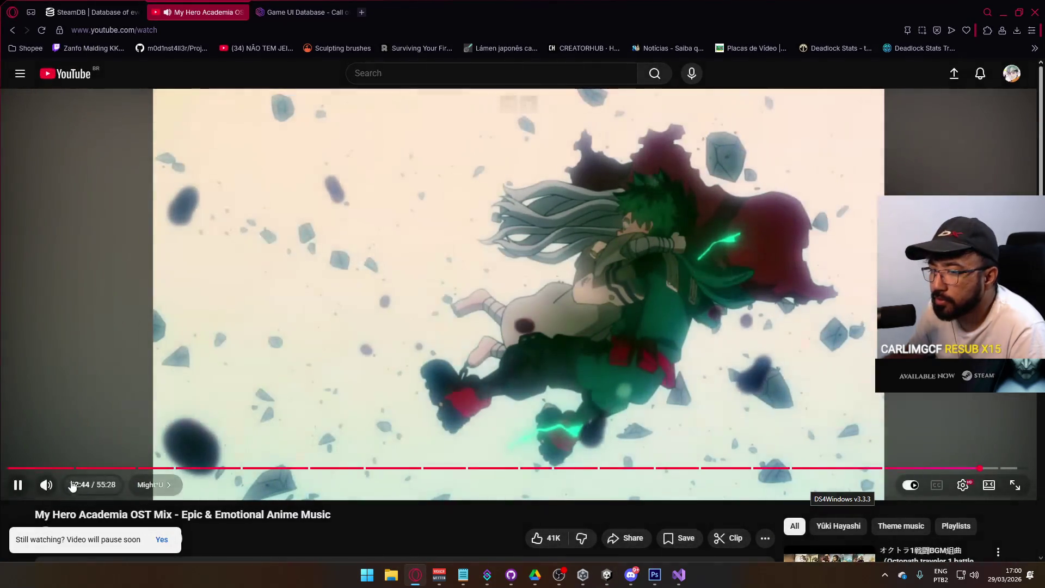
Scroll the YouTube page toward the comments, then Alt+Tab back to Unity
{"action": "scroll", "coordinate": [521, 387], "scroll_direction": "down", "scroll_amount": 5}
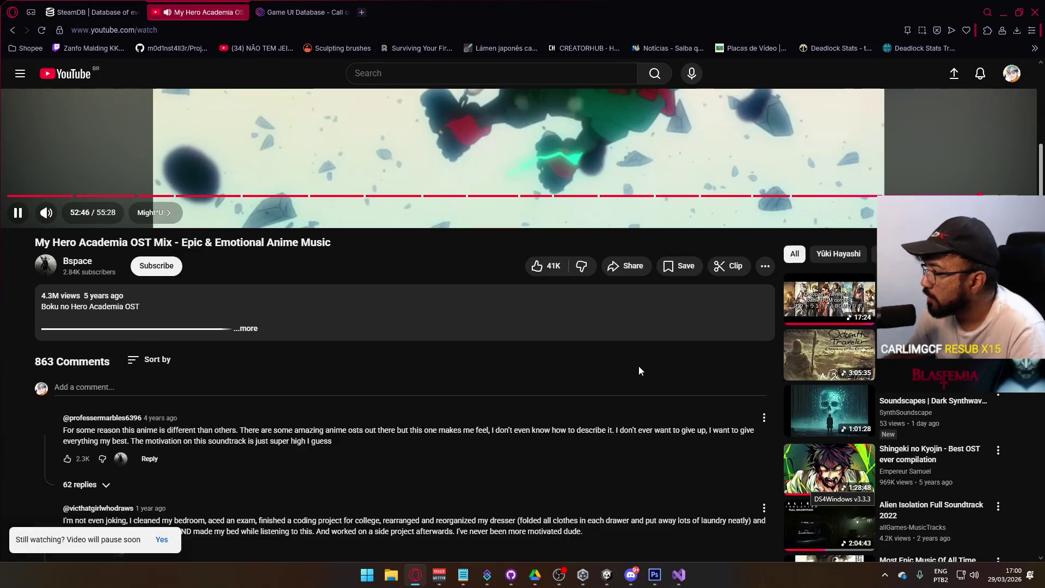
{"action": "scroll", "coordinate": [594, 421], "scroll_direction": "down", "scroll_amount": 3}
{"action": "scroll", "coordinate": [511, 397], "scroll_direction": "up", "scroll_amount": 2}
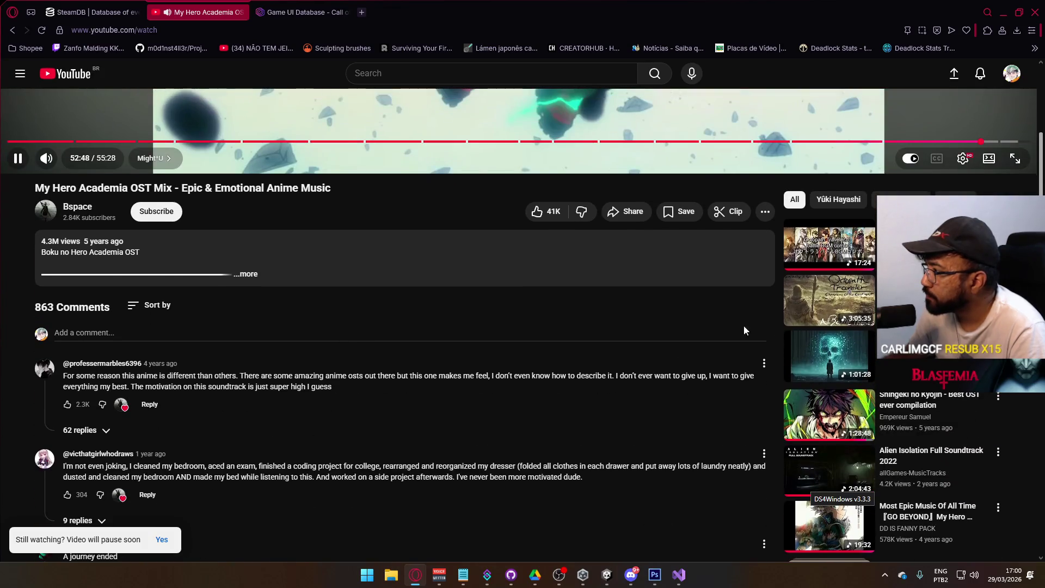
{"action": "key", "text": "alt+Tab"}
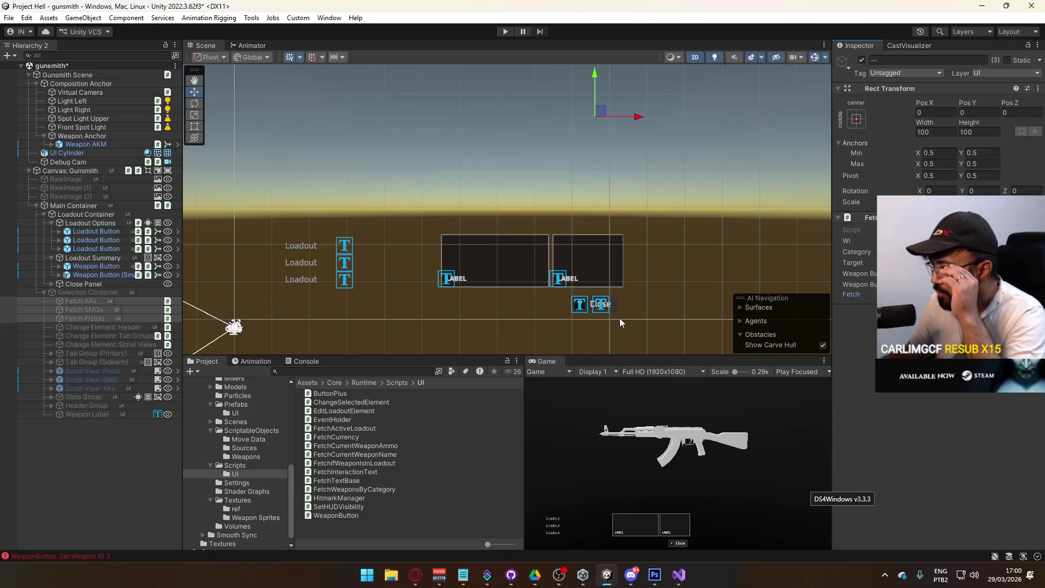
Inspect Fetch ARs, Main Container, the tab groups element and Canvas: Gunsmith in turn
{"action": "left_click", "coordinate": [98, 303]}
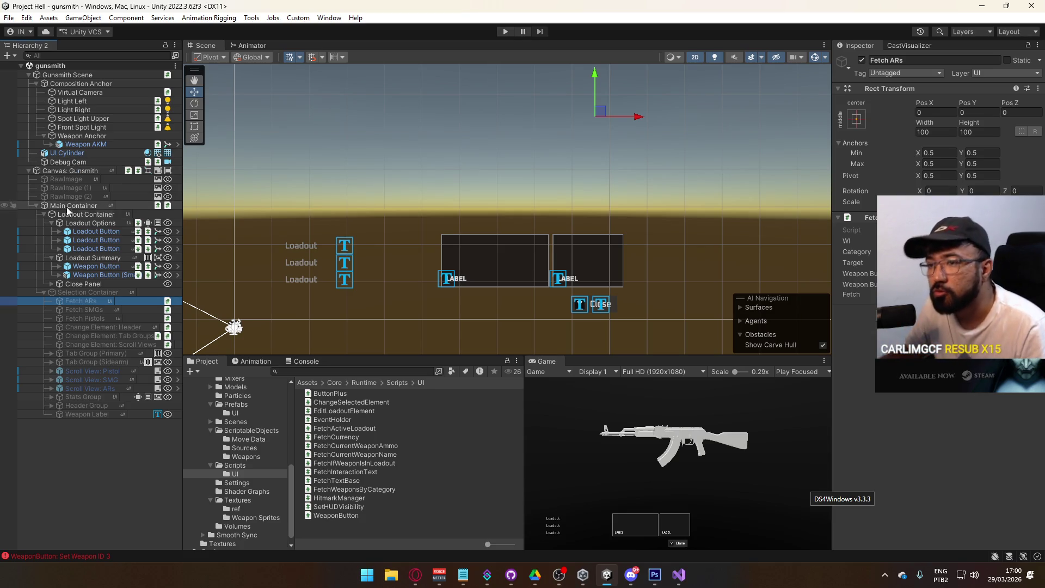
{"action": "left_click", "coordinate": [101, 205]}
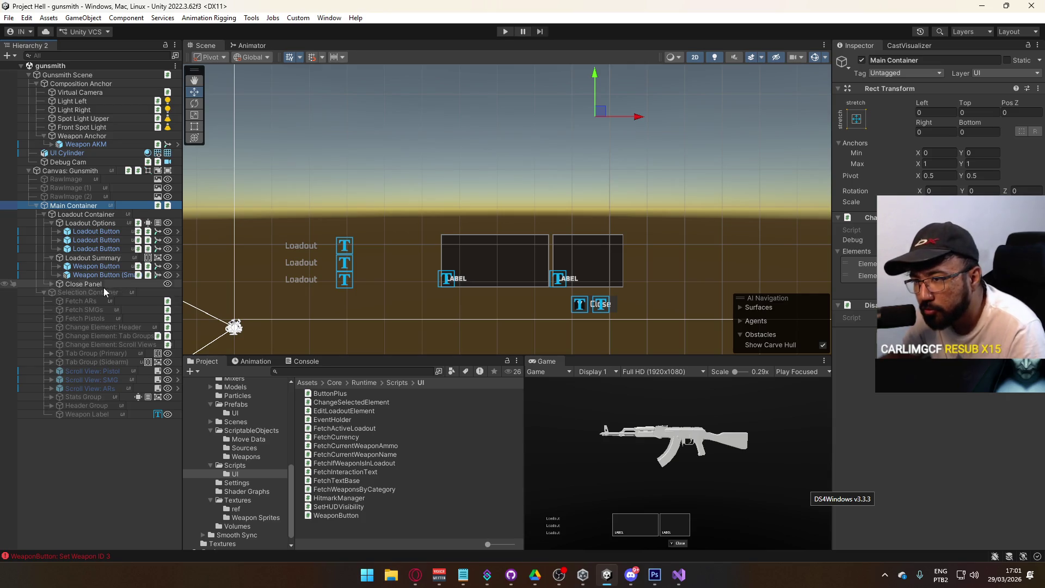
{"action": "left_click", "coordinate": [109, 335]}
{"action": "left_click", "coordinate": [76, 171]}
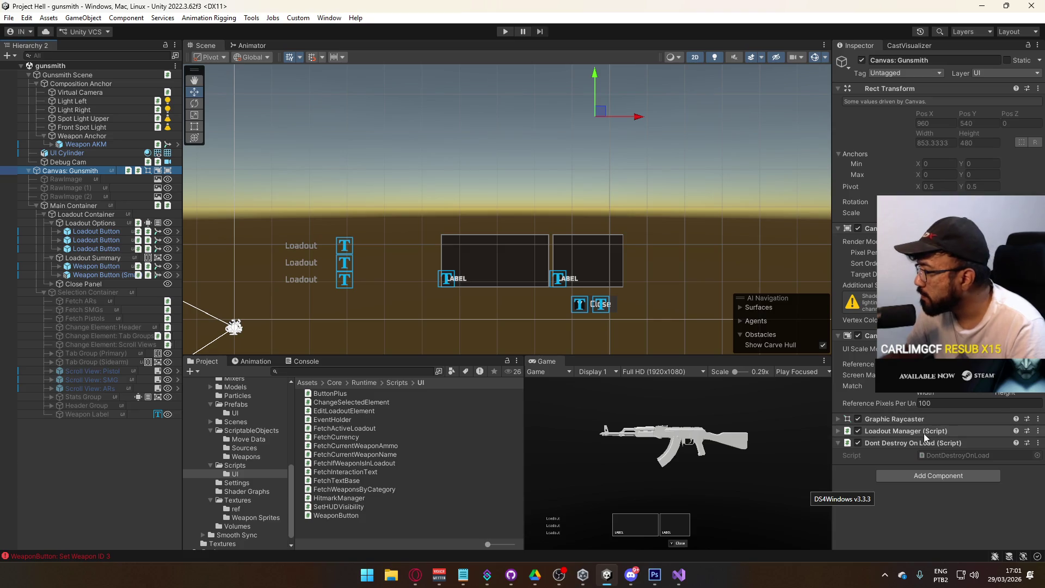
Expand the Loadout Manager (Script) component and open its LoadoutManager script in Visual Studio
{"action": "left_click", "coordinate": [924, 431]}
{"action": "scroll", "coordinate": [924, 431], "scroll_direction": "down", "scroll_amount": 10}
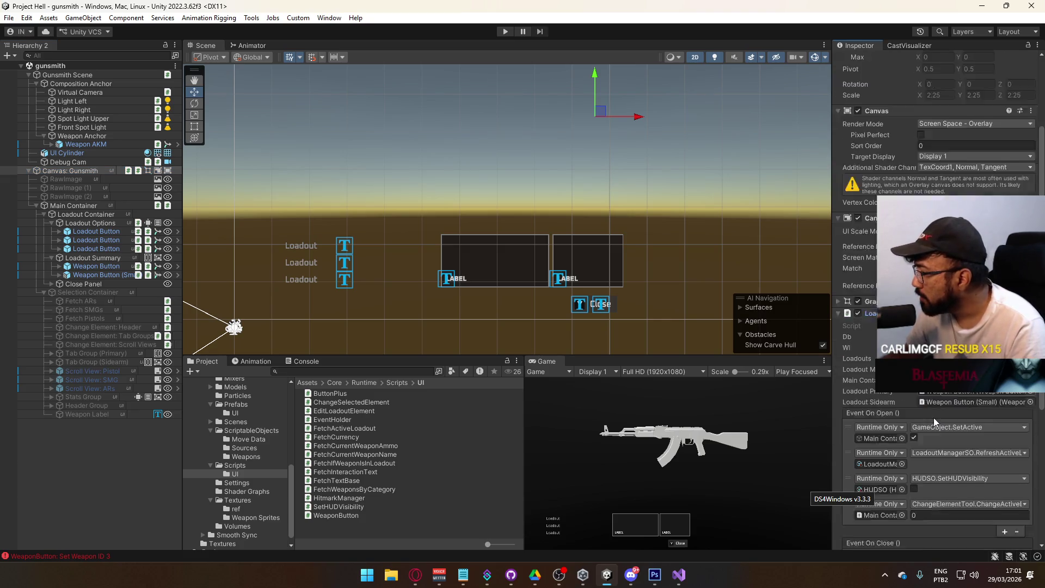
{"action": "scroll", "coordinate": [923, 431], "scroll_direction": "down", "scroll_amount": 3}
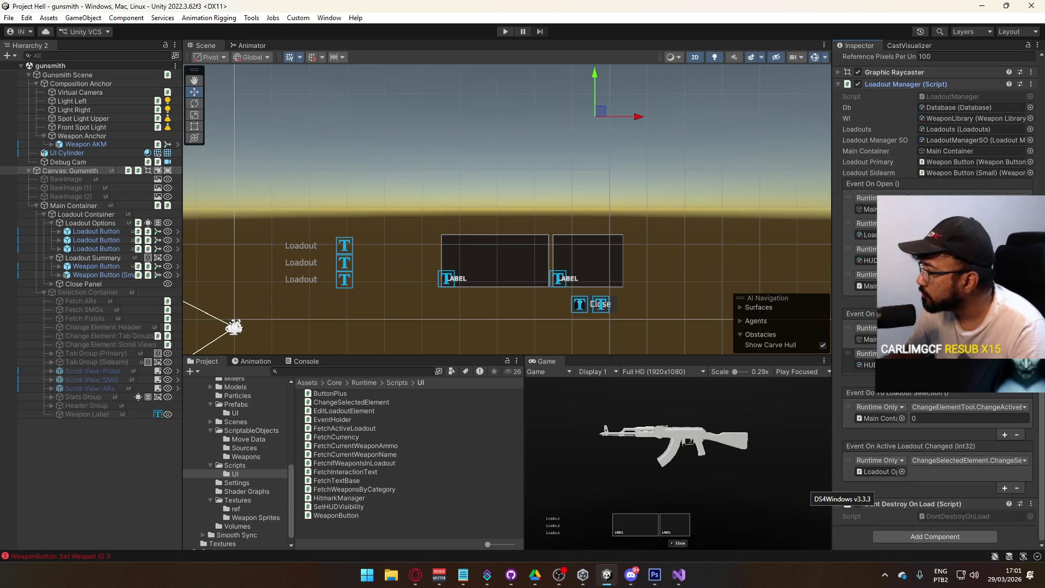
{"action": "scroll", "coordinate": [937, 430], "scroll_direction": "up", "scroll_amount": 3}
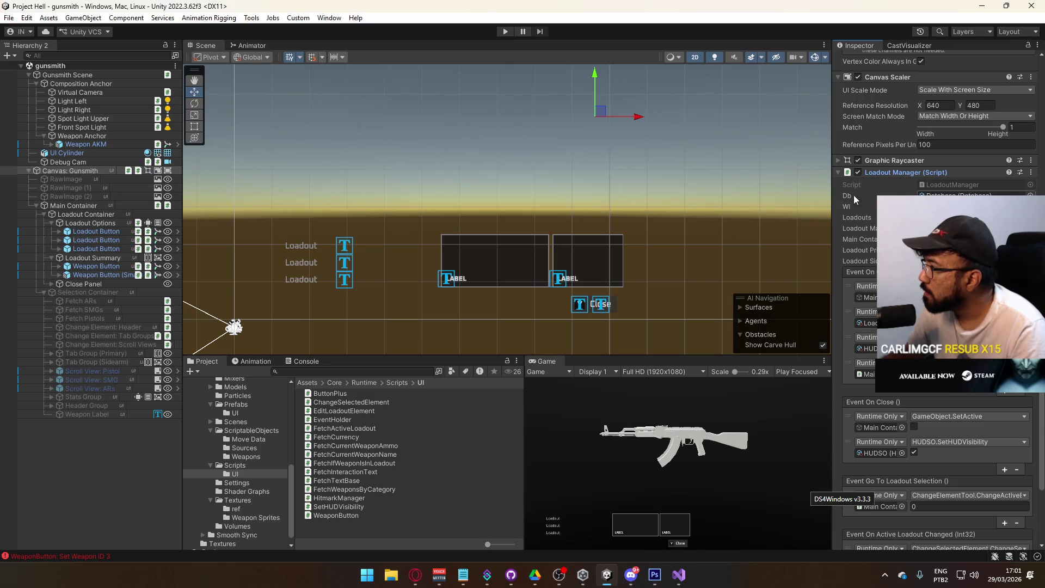
{"action": "double_click", "coordinate": [953, 185]}
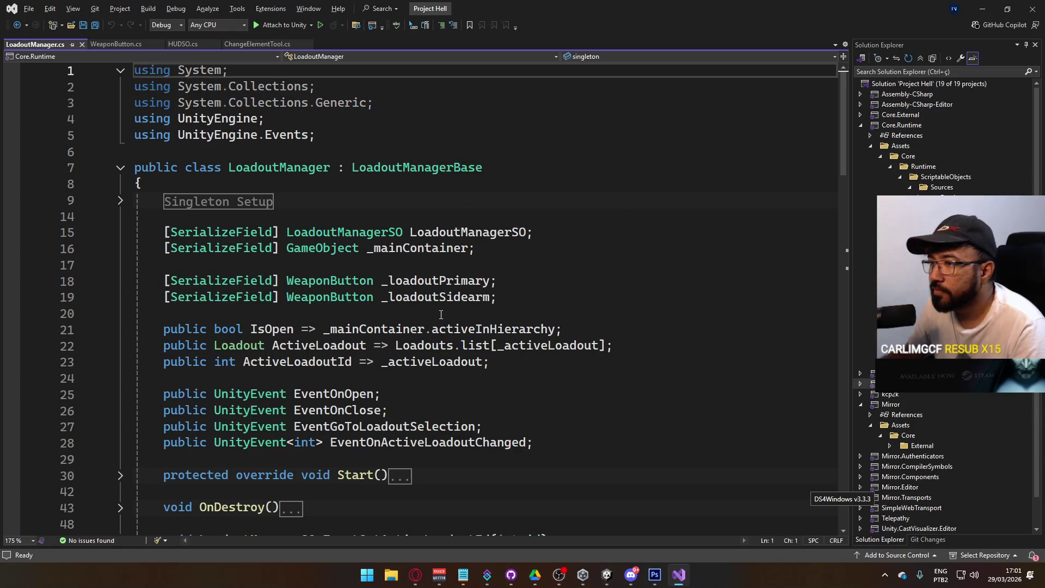
Fold SetActiveLoadoutId, SetActiveSlot and RefreshActiveLoadout in LoadoutManager.cs, then Alt+Tab to Unity
{"action": "scroll", "coordinate": [430, 310], "scroll_direction": "down", "scroll_amount": 1}
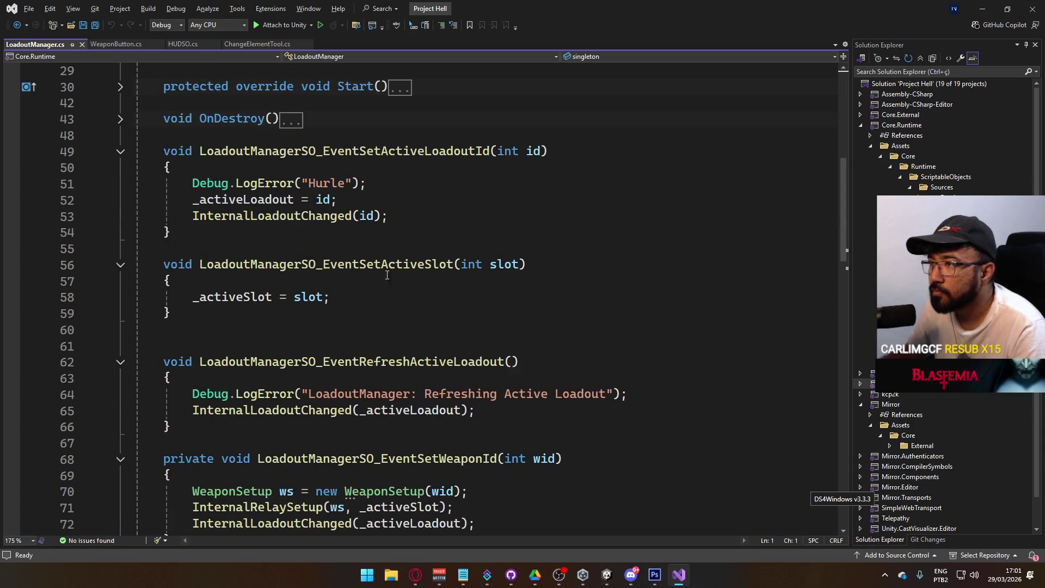
{"action": "scroll", "coordinate": [163, 231], "scroll_direction": "up", "scroll_amount": 2}
{"action": "left_click", "coordinate": [120, 249]}
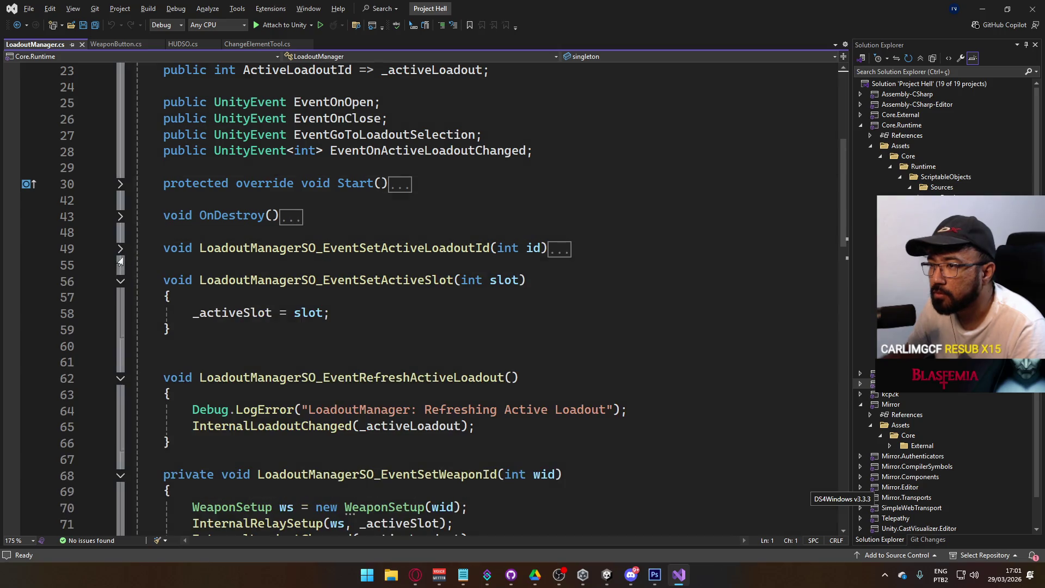
{"action": "left_click", "coordinate": [121, 281]}
{"action": "scroll", "coordinate": [242, 289], "scroll_direction": "down", "scroll_amount": 3}
{"action": "left_click", "coordinate": [120, 184]}
{"action": "scroll", "coordinate": [729, 347], "scroll_direction": "up", "scroll_amount": 7}
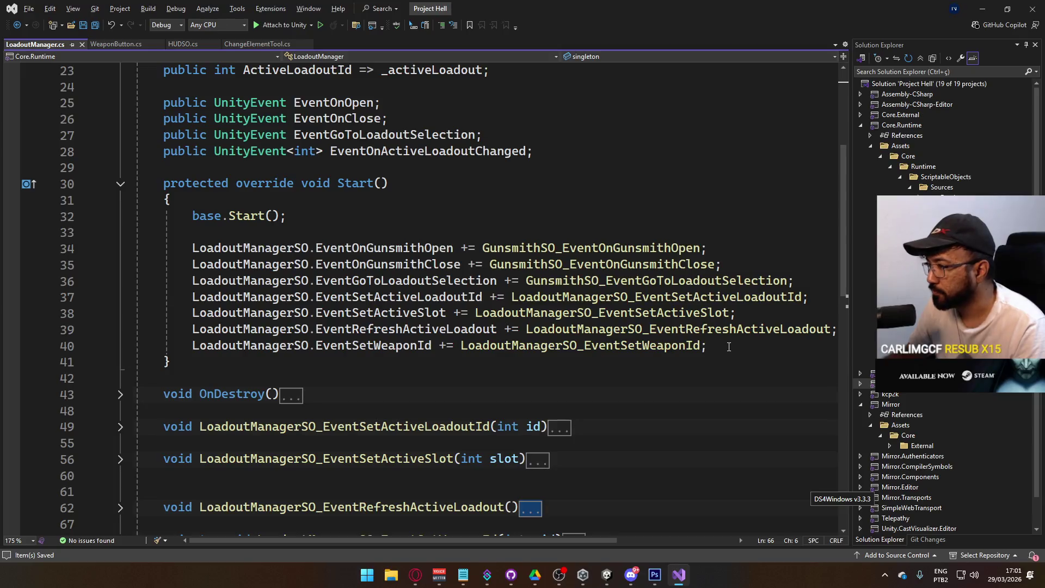
{"action": "scroll", "coordinate": [402, 299], "scroll_direction": "up", "scroll_amount": 5}
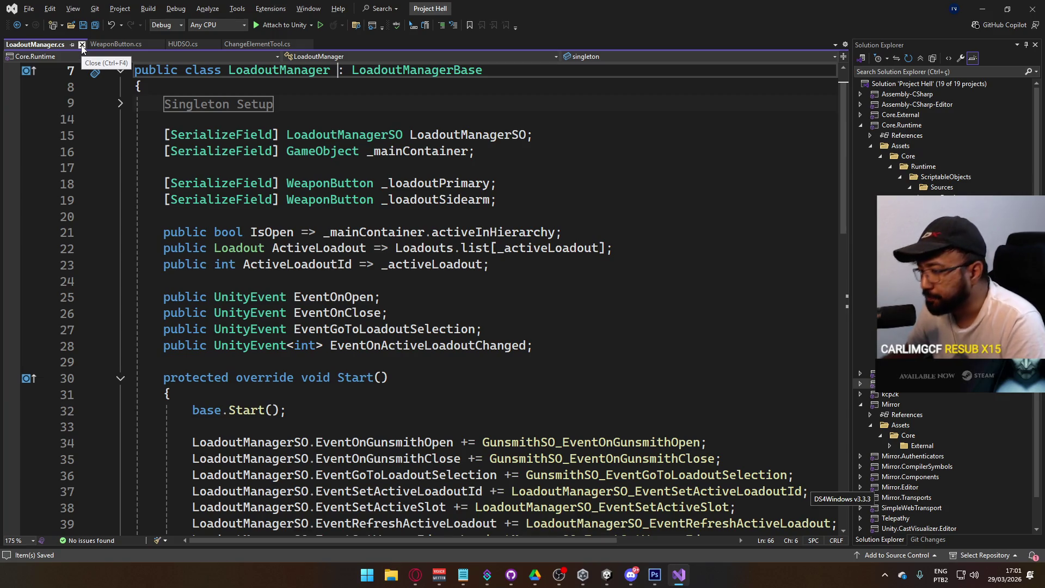
{"action": "key", "text": "alt+Tab"}
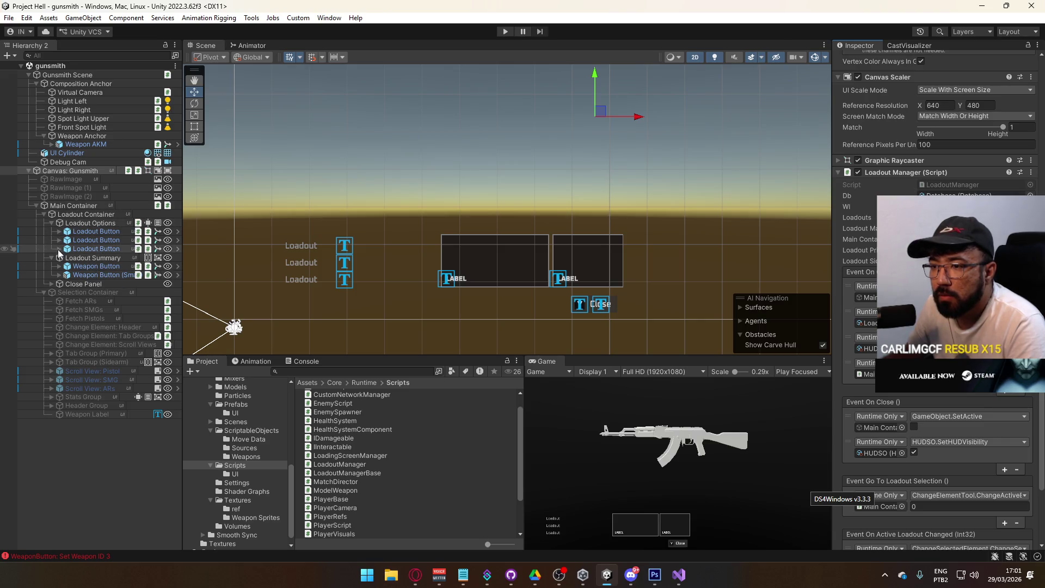
Select Weapon Label, go to the Scripts/UI folder and look at FetchCurrentWeaponName
{"action": "left_click", "coordinate": [90, 413]}
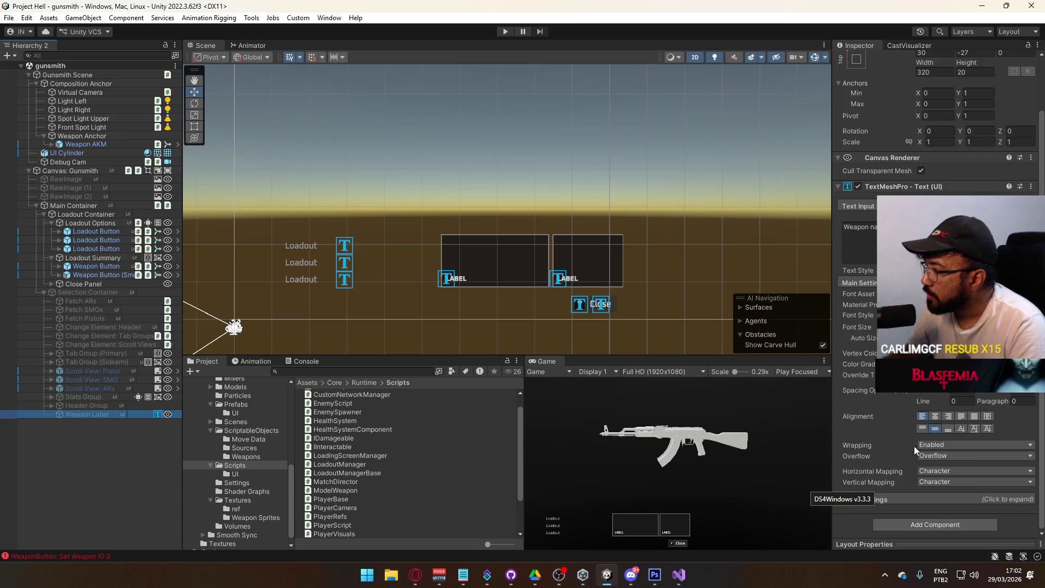
{"action": "scroll", "coordinate": [914, 446], "scroll_direction": "up", "scroll_amount": 3}
{"action": "left_click", "coordinate": [247, 475]}
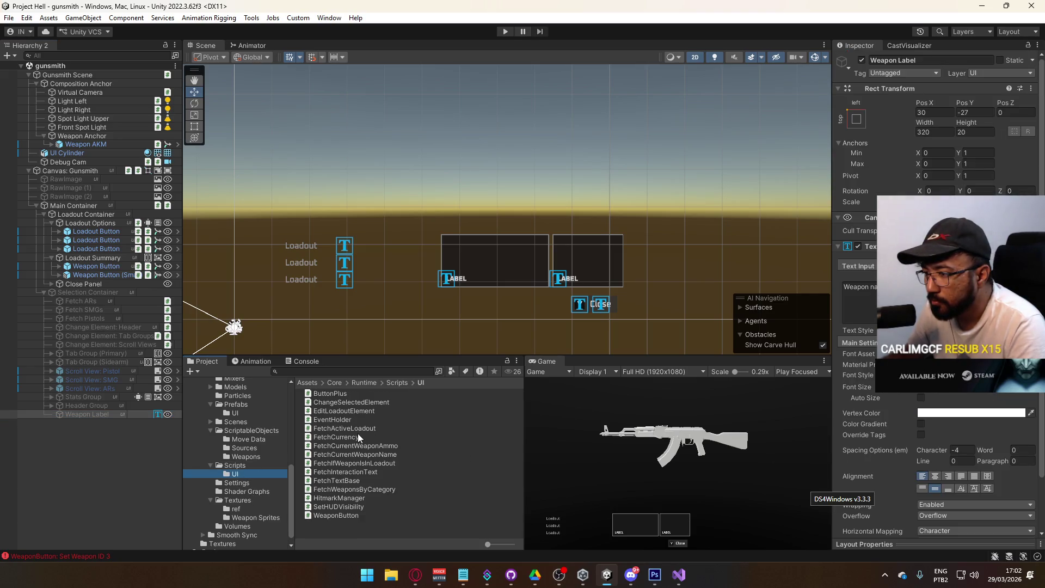
{"action": "left_click", "coordinate": [397, 454]}
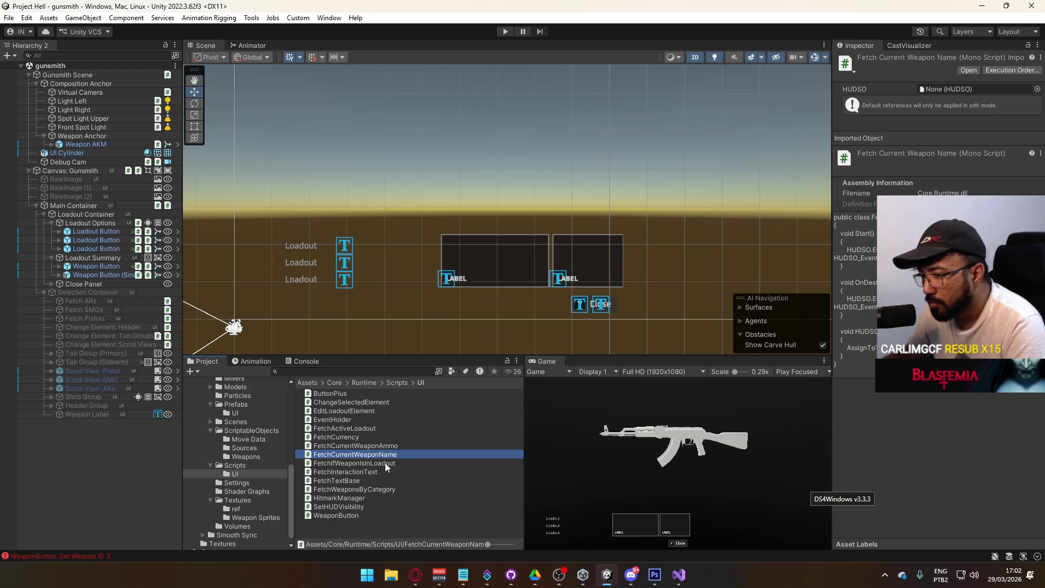
Create a C# script named FetchWeaponNameById in Scripts/UI and open it in Visual Studio
{"action": "right_click", "coordinate": [364, 531]}
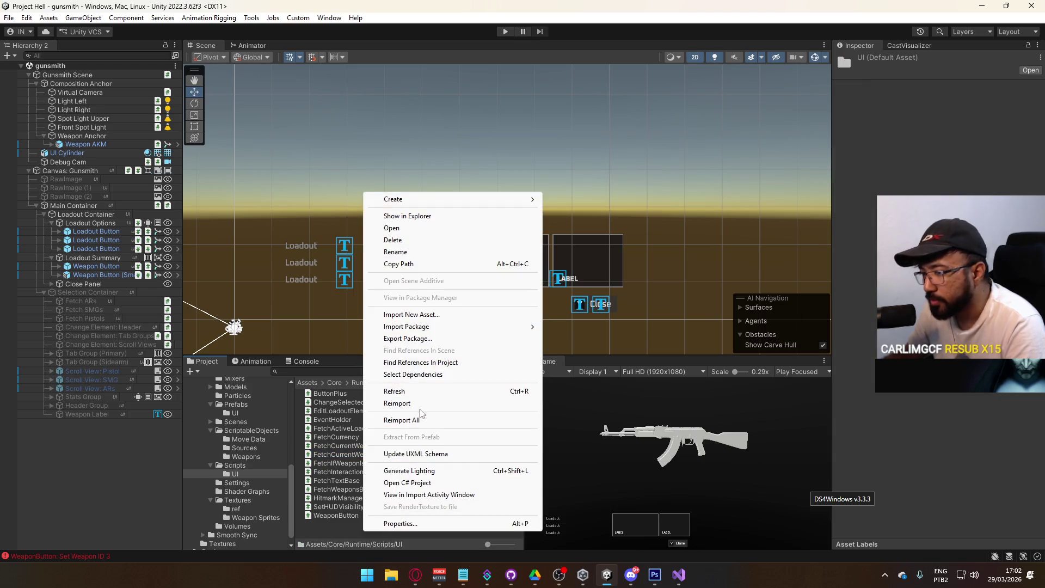
{"action": "mouse_move", "coordinate": [490, 199]}
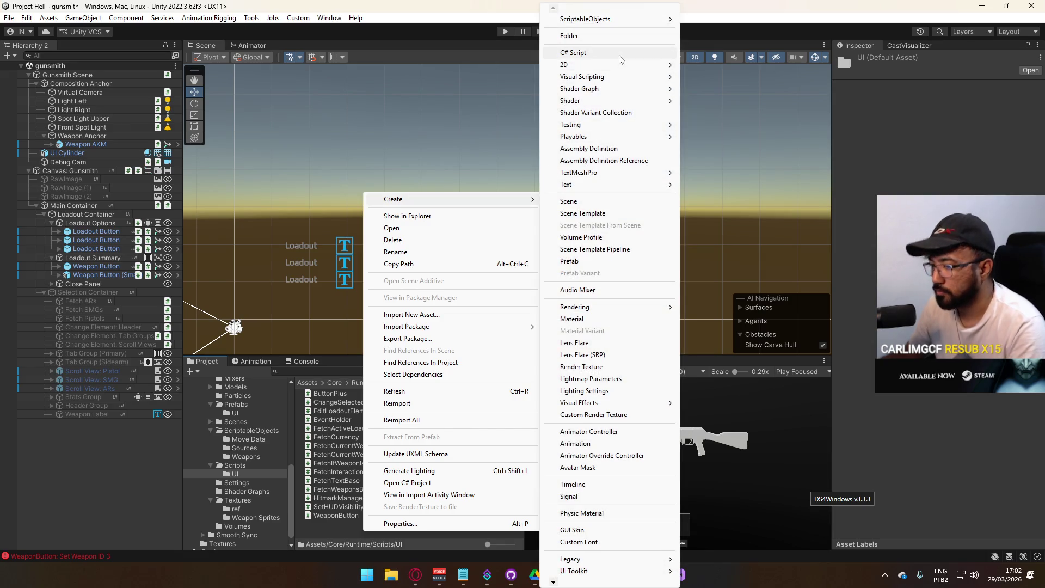
{"action": "left_click", "coordinate": [615, 54]}
{"action": "type", "text": "FetchWeaponNameById"}
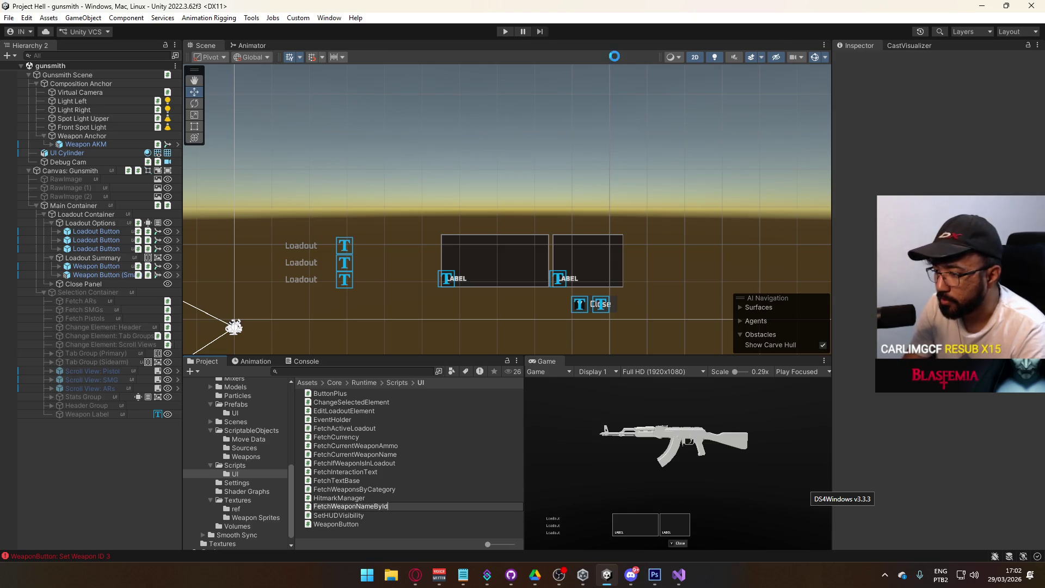
{"action": "key", "text": "Return"}
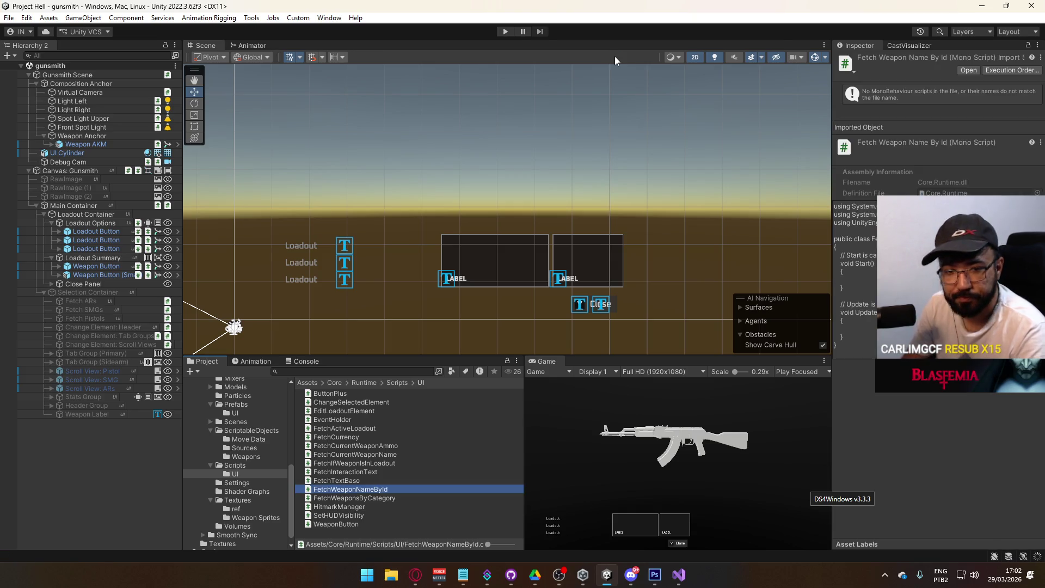
{"action": "double_click", "coordinate": [381, 489]}
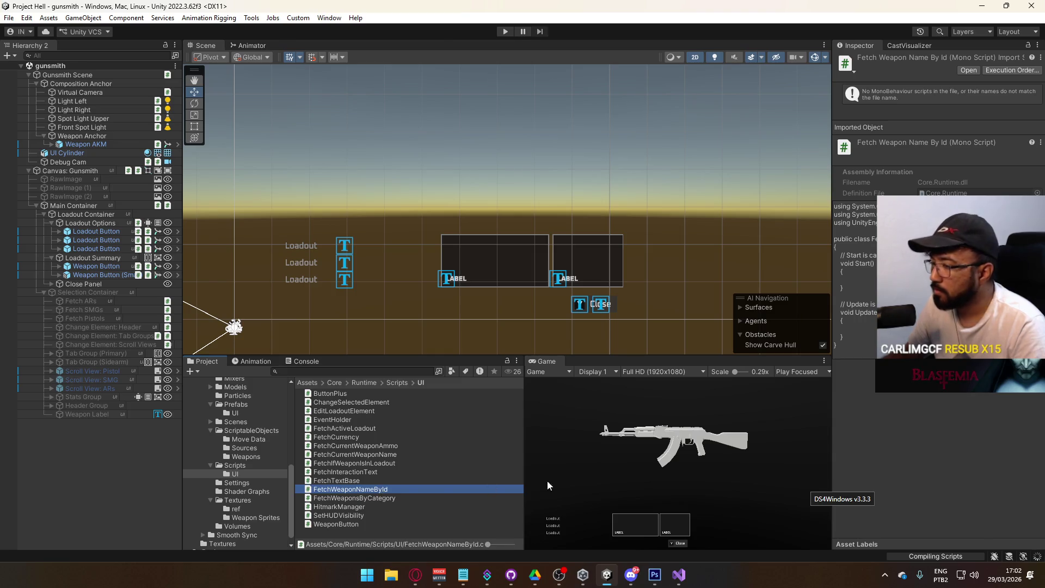
{"action": "left_click", "coordinate": [299, 193]}
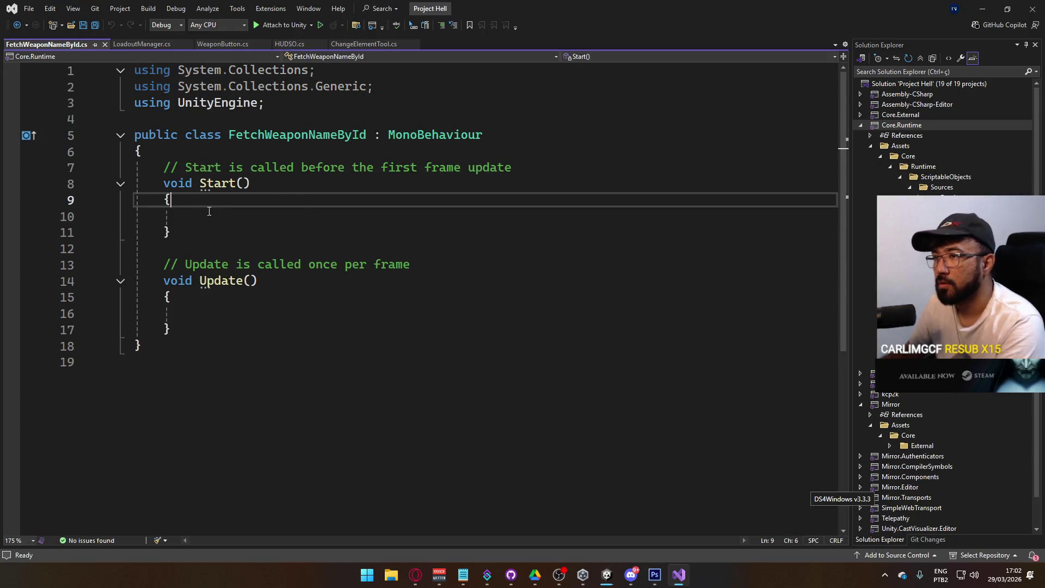
Delete the template Start and Update methods and add the using UnityEngine.Events directive for UnityEvent
{"action": "left_click_drag", "start_coordinate": [226, 328], "coordinate": [166, 168]}
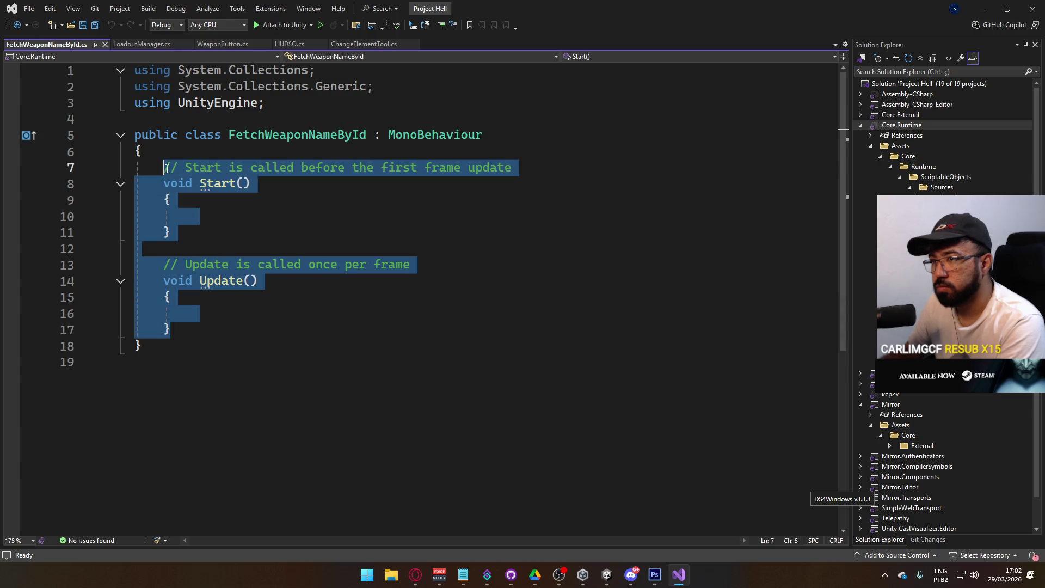
{"action": "key", "text": "Delete"}
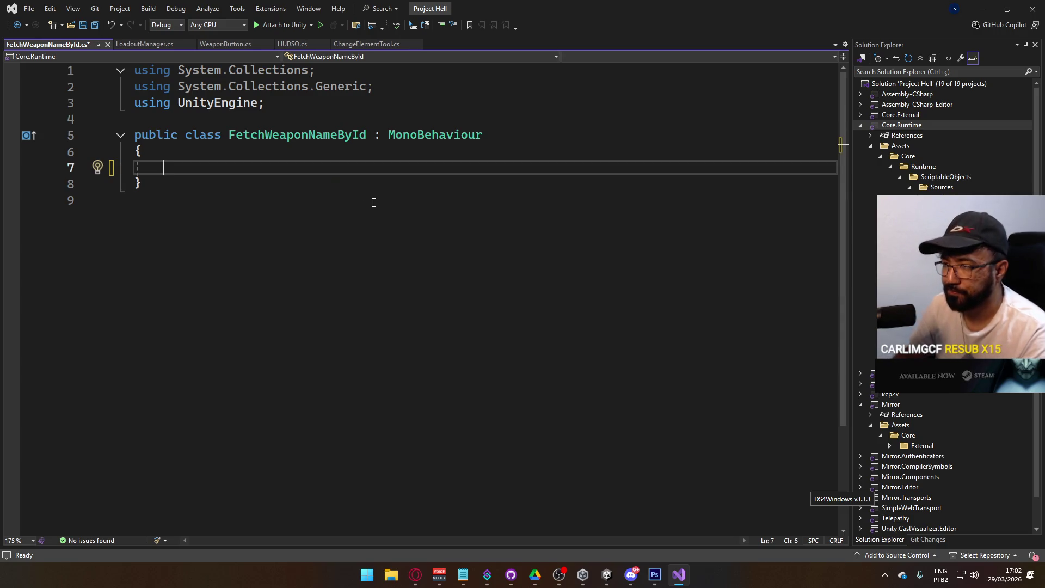
{"action": "type", "text": "UnityE"}
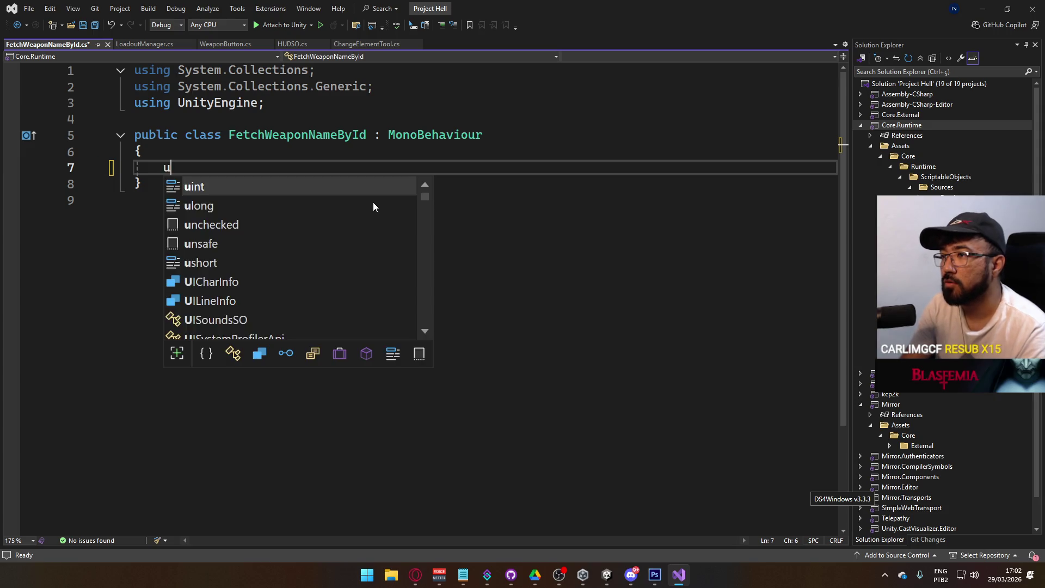
{"action": "type", "text": "vent"}
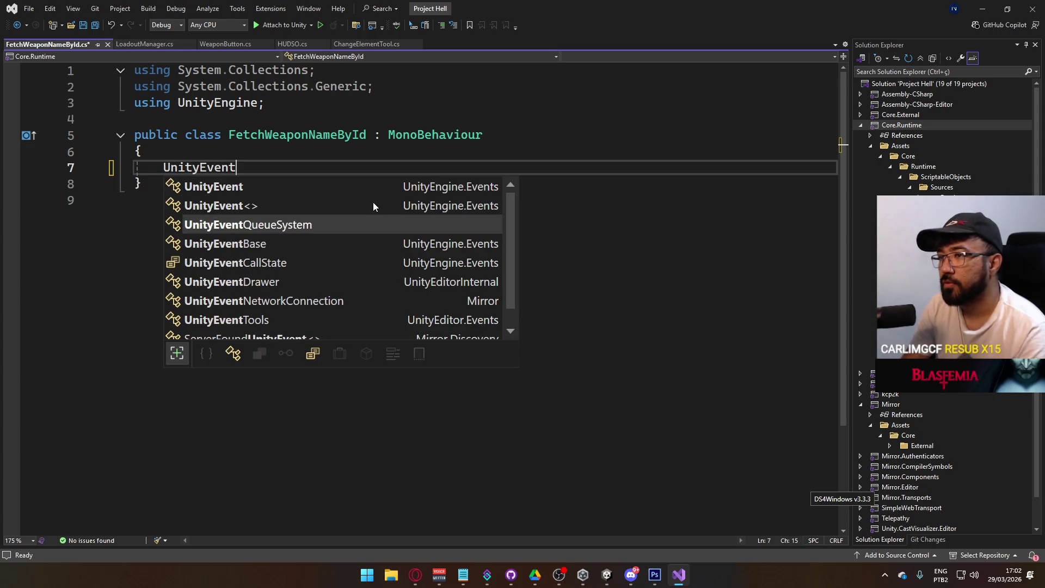
{"action": "key", "text": "Escape"}
{"action": "right_click", "coordinate": [190, 163]}
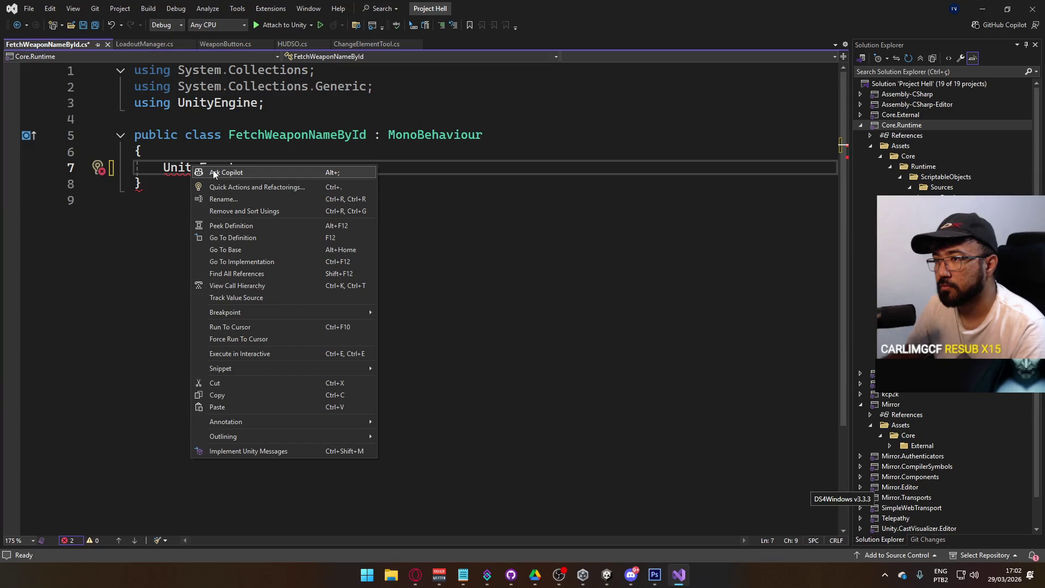
{"action": "left_click", "coordinate": [215, 185]}
{"action": "left_click", "coordinate": [216, 192]}
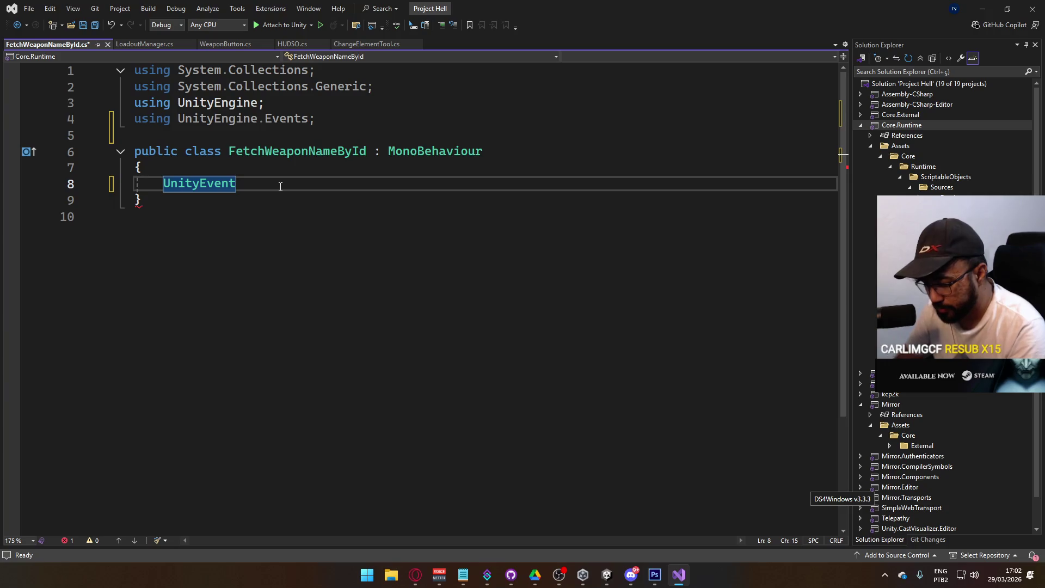
Declare the field UnityEvent<string> OnFetch; and save the file
{"action": "type", "text": "<string<"}
{"action": "key", "text": "BackSpace"}
{"action": "type", "text": "> "}
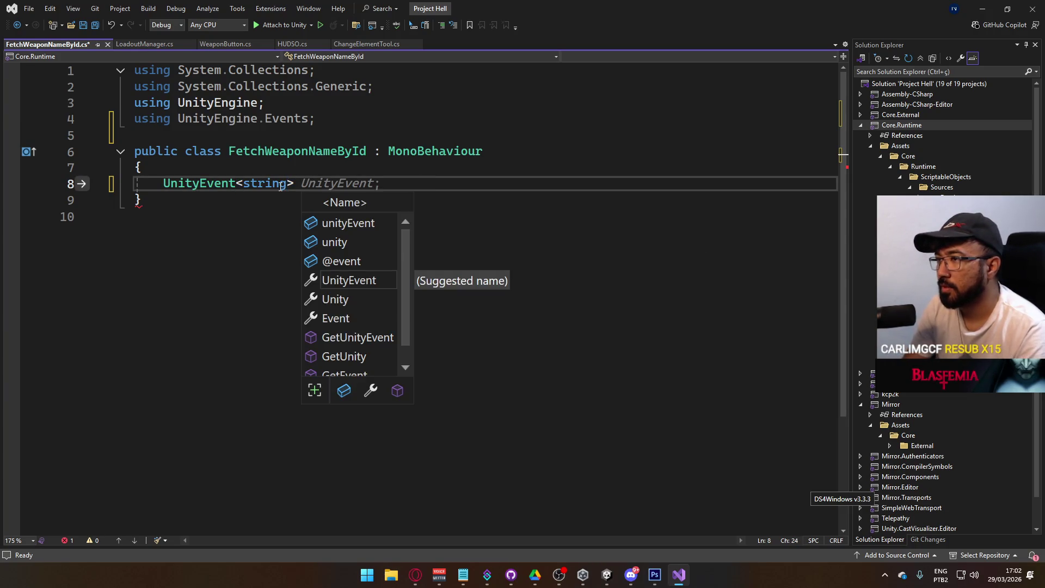
{"action": "type", "text": "OnFetch"}
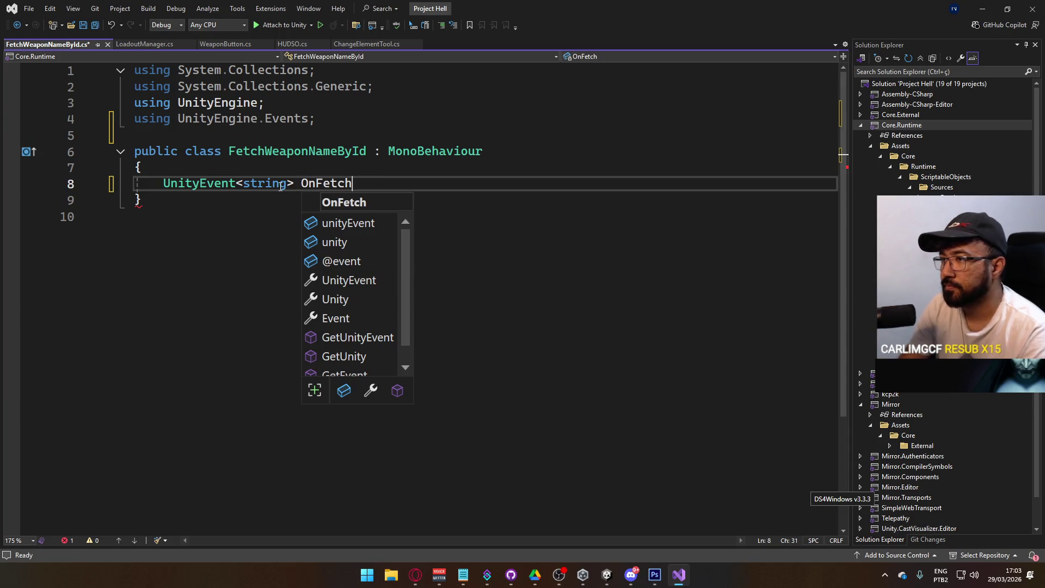
{"action": "key", "text": "Escape"}
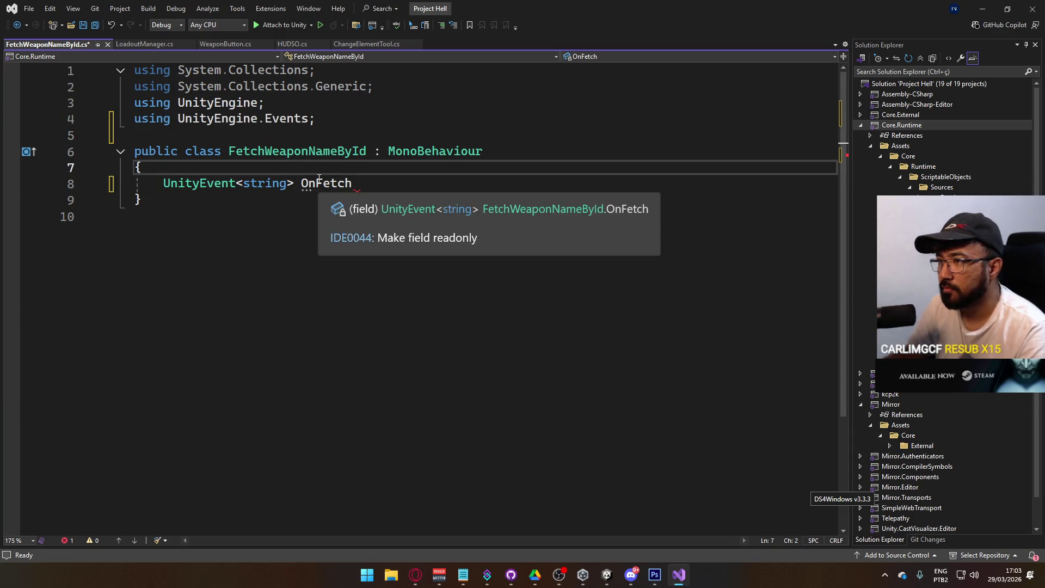
{"action": "type", "text": ";"}
{"action": "key", "text": "ctrl+s"}
Add an empty public void GetName(int id) method below the OnFetch field
{"action": "key", "text": "Return"}
{"action": "key", "text": "Return"}
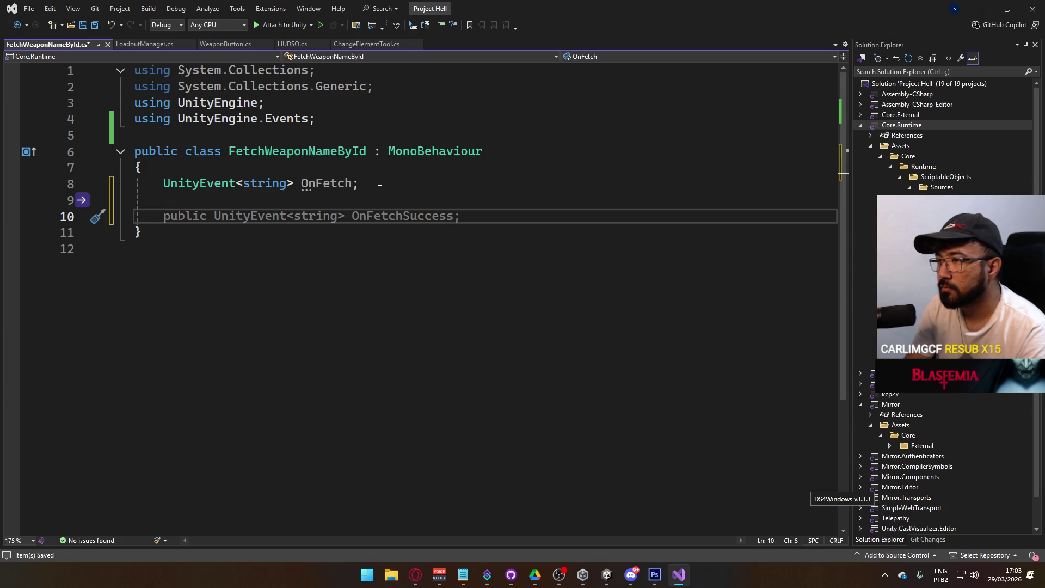
{"action": "type", "text": "oyu"}
{"action": "key", "text": "BackSpace"}
{"action": "key", "text": "BackSpace"}
{"action": "key", "text": "BackSpace"}
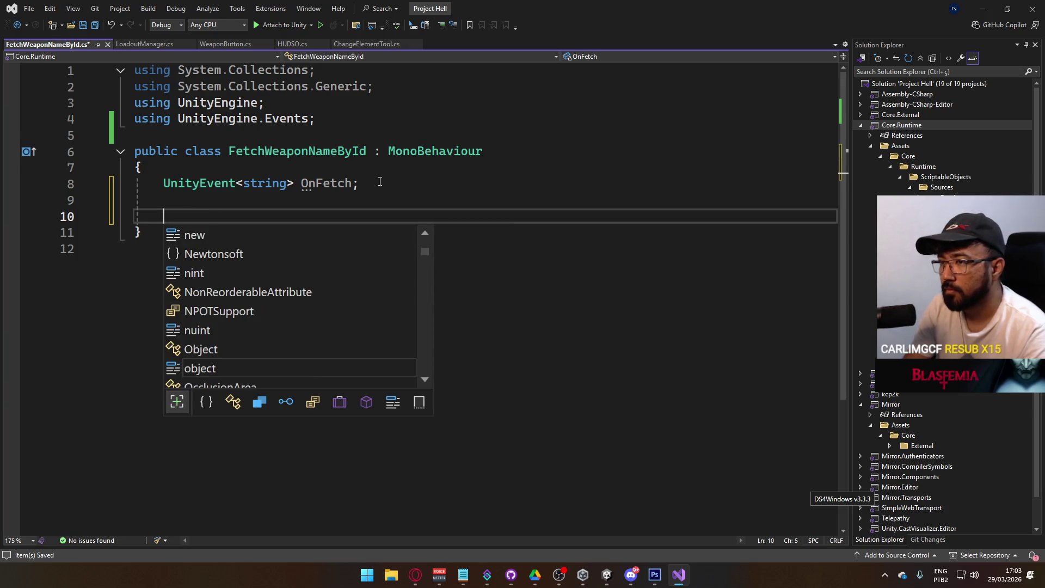
{"action": "type", "text": "public void F"}
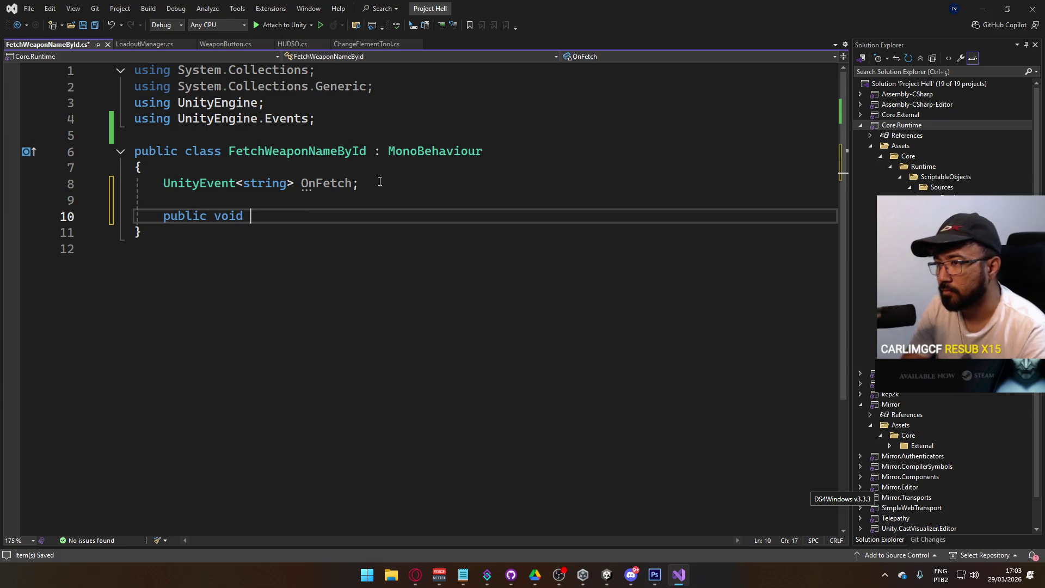
{"action": "key", "text": "BackSpace"}
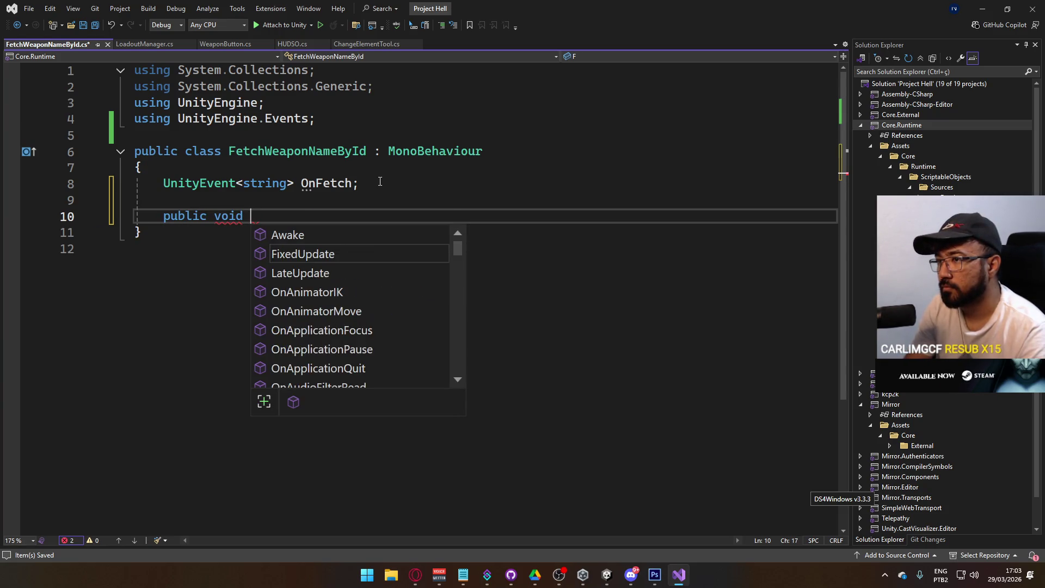
{"action": "type", "text": "G"}
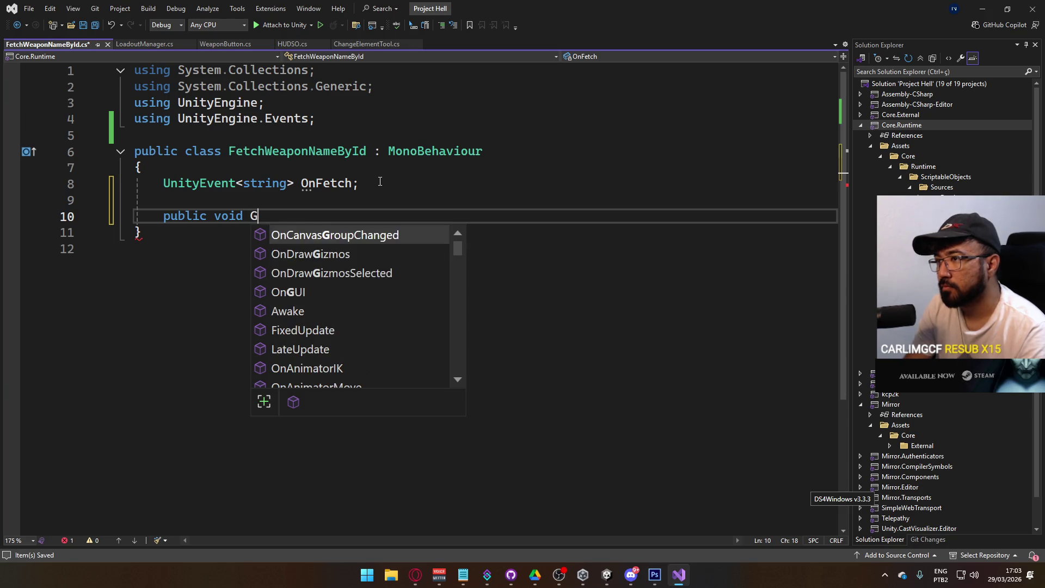
{"action": "type", "text": "etName(int id"}
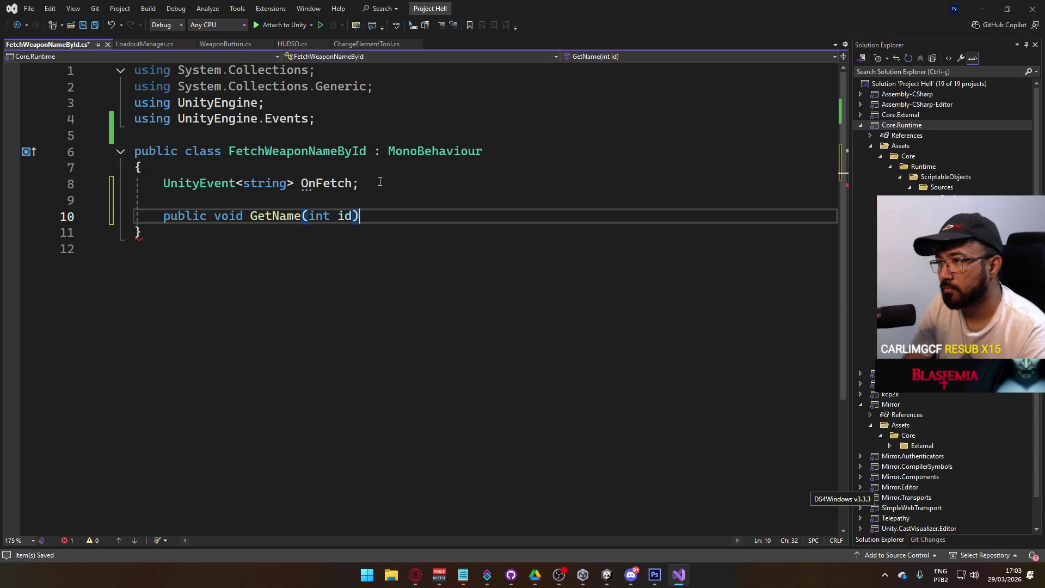
{"action": "key", "text": "Return"}
{"action": "type", "text": "{"}
{"action": "key", "text": "Return"}
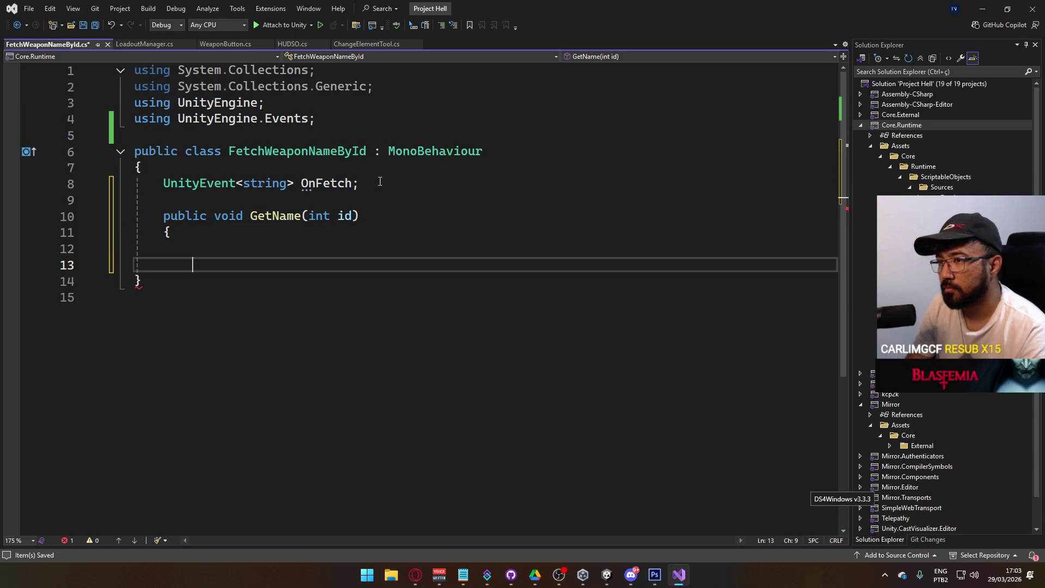
{"action": "type", "text": "}"}
Start a [SerializeField] weapon library field at the top of the class
{"action": "left_click", "coordinate": [369, 162]}
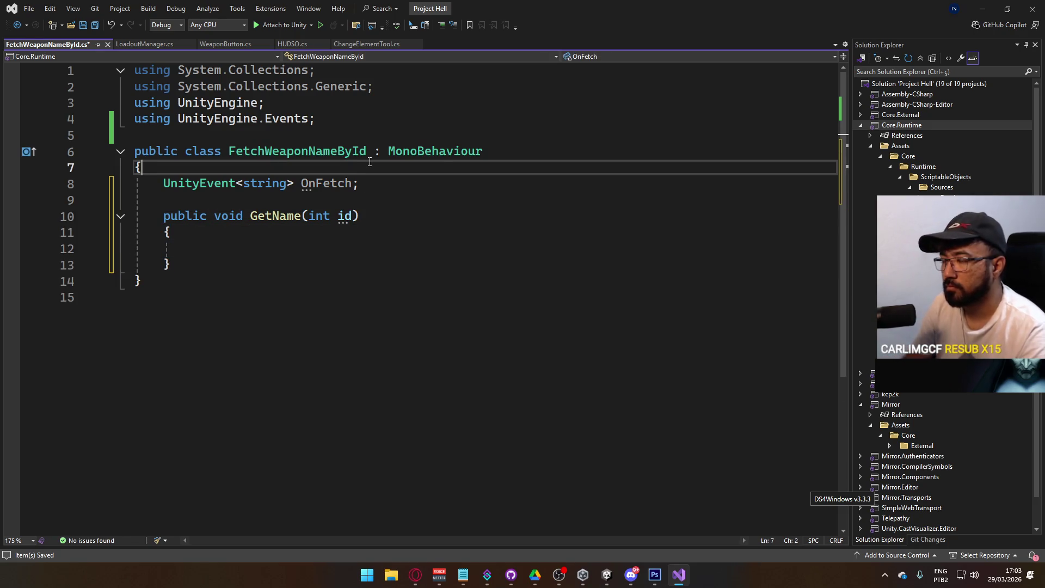
{"action": "key", "text": "Return"}
{"action": "type", "text": "[SerializeField] "}
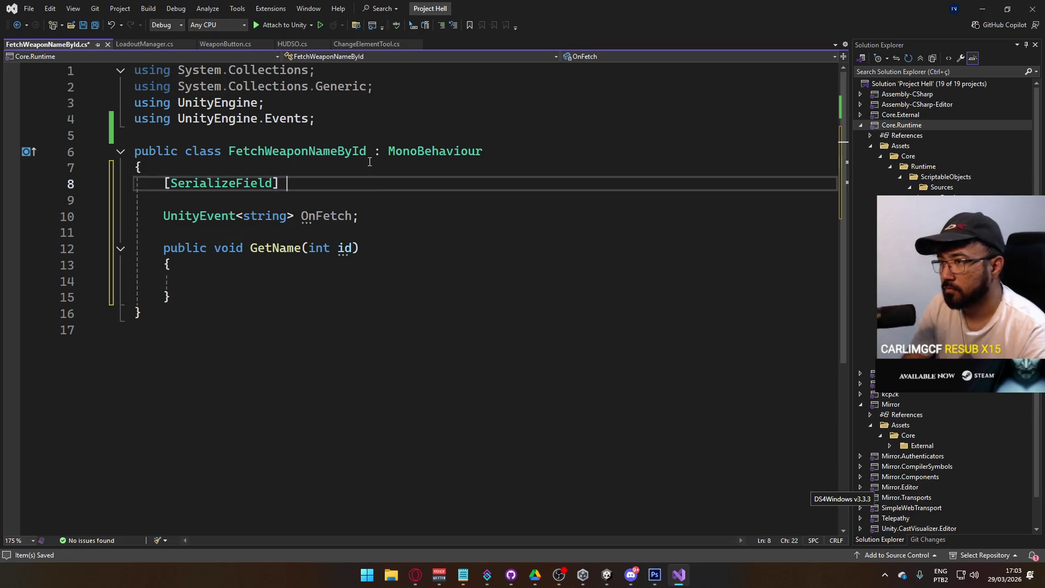
{"action": "type", "text": "Wea"}
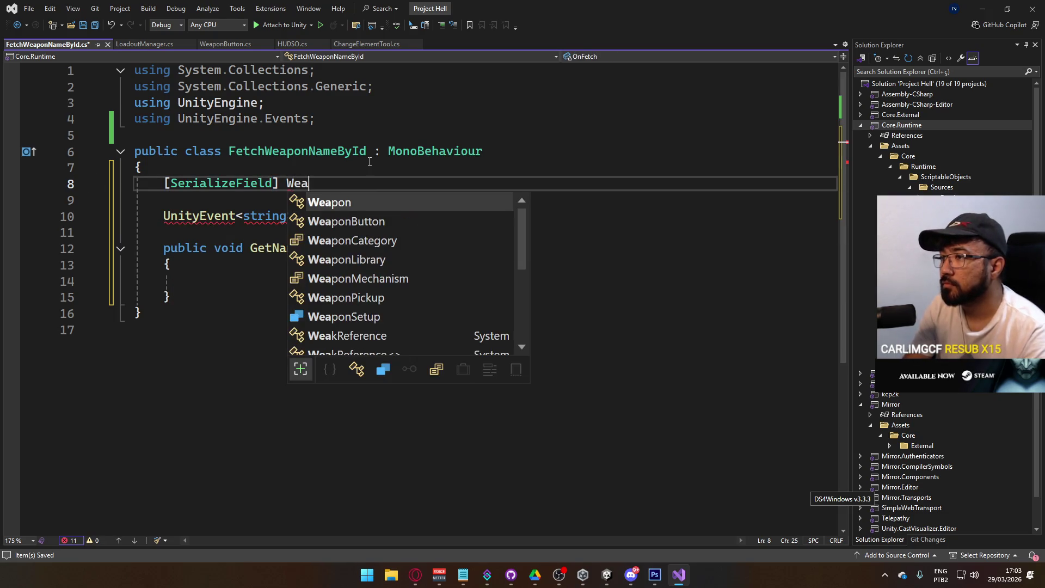
Finish the field as [SerializeField] WeaponLibrary wl;
{"action": "key", "text": "Down"}
{"action": "key", "text": "Down"}
{"action": "key", "text": "Down"}
{"action": "type", "text": "wçl"}
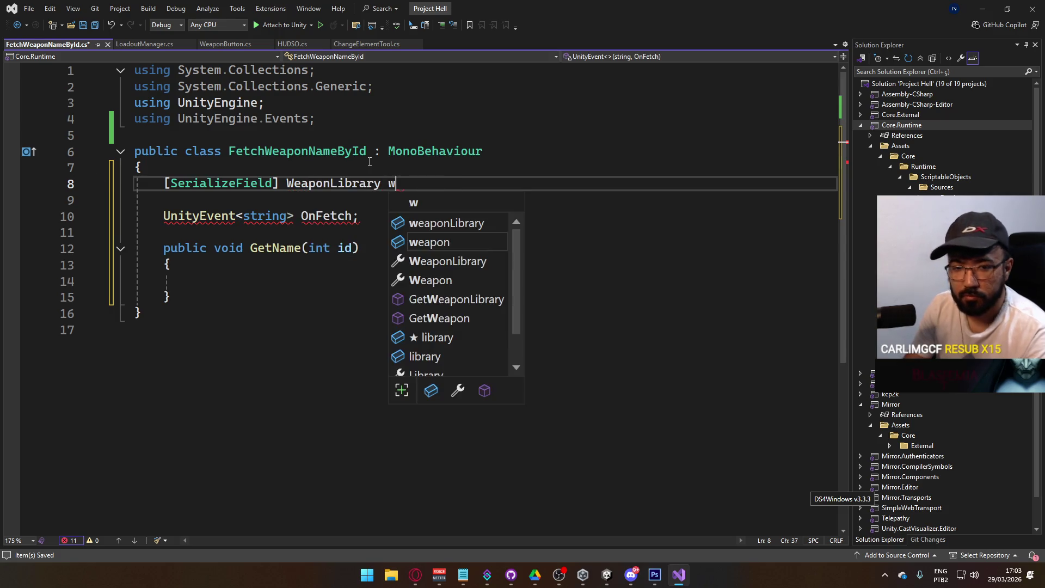
{"action": "key", "text": "BackSpace"}
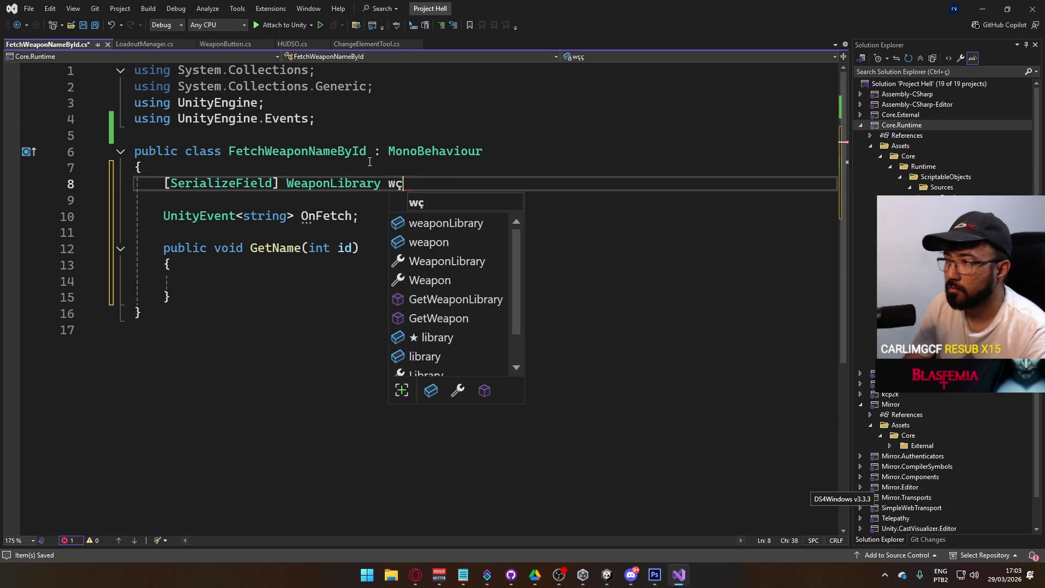
{"action": "key", "text": "BackSpace"}
{"action": "type", "text": "l;"}
In GetName, write the expression wl.weapons[id].Alias
{"action": "scroll", "coordinate": [369, 161], "scroll_direction": "down", "scroll_amount": 1}
{"action": "key", "text": "Down"}
{"action": "key", "text": "Down"}
{"action": "key", "text": "Down"}
{"action": "type", "text": "w"}
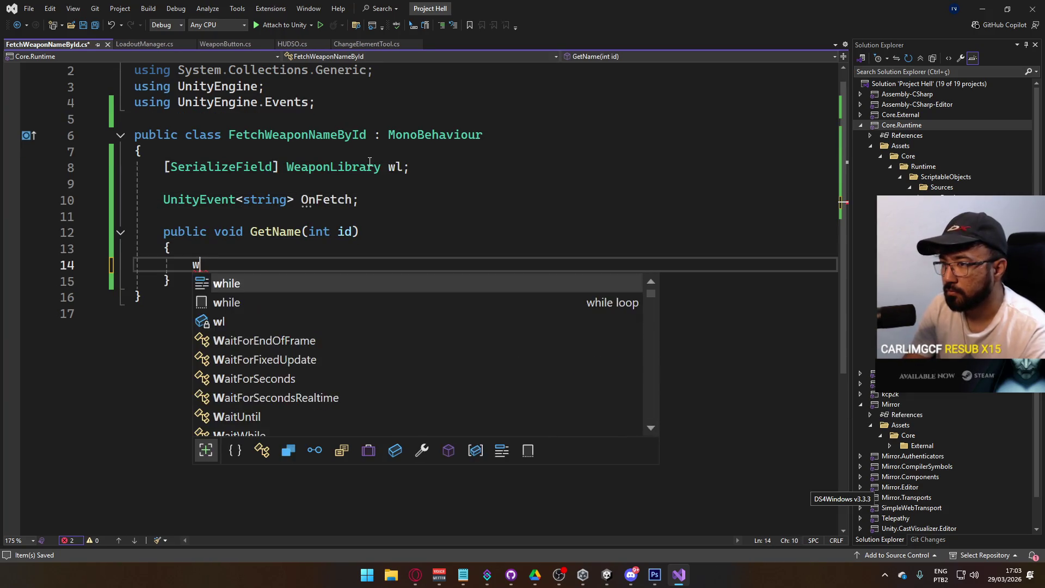
{"action": "type", "text": "l.set"}
{"action": "key", "text": "BackSpace"}
{"action": "key", "text": "BackSpace"}
{"action": "key", "text": "BackSpace"}
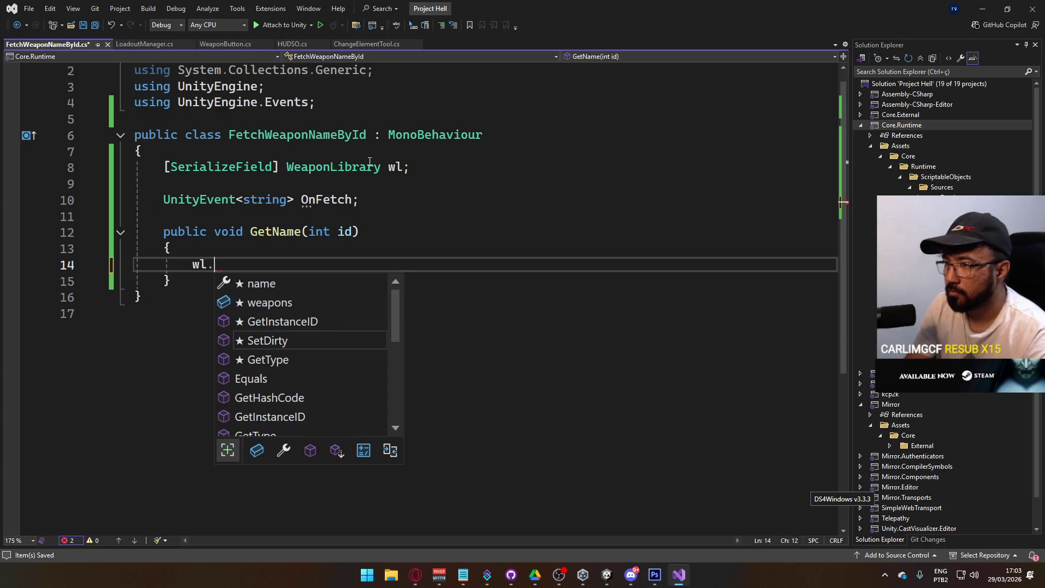
{"action": "key", "text": "Up"}
{"action": "key", "text": "Up"}
{"action": "key", "text": "Tab"}
{"action": "type", "text": "."}
{"action": "key", "text": "BackSpace"}
{"action": "type", "text": "[u"}
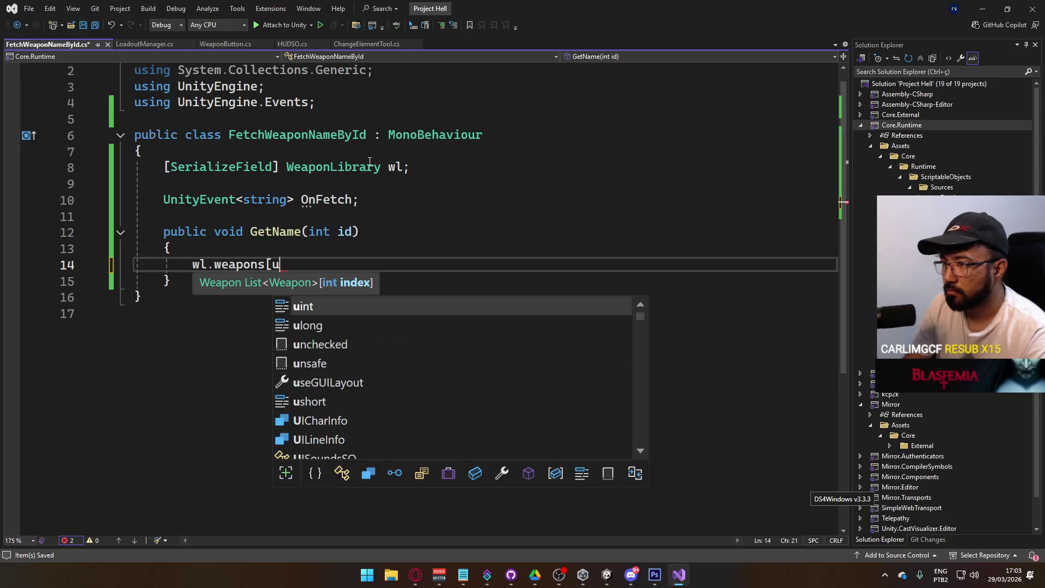
{"action": "key", "text": "BackSpace"}
{"action": "type", "text": "id~]"}
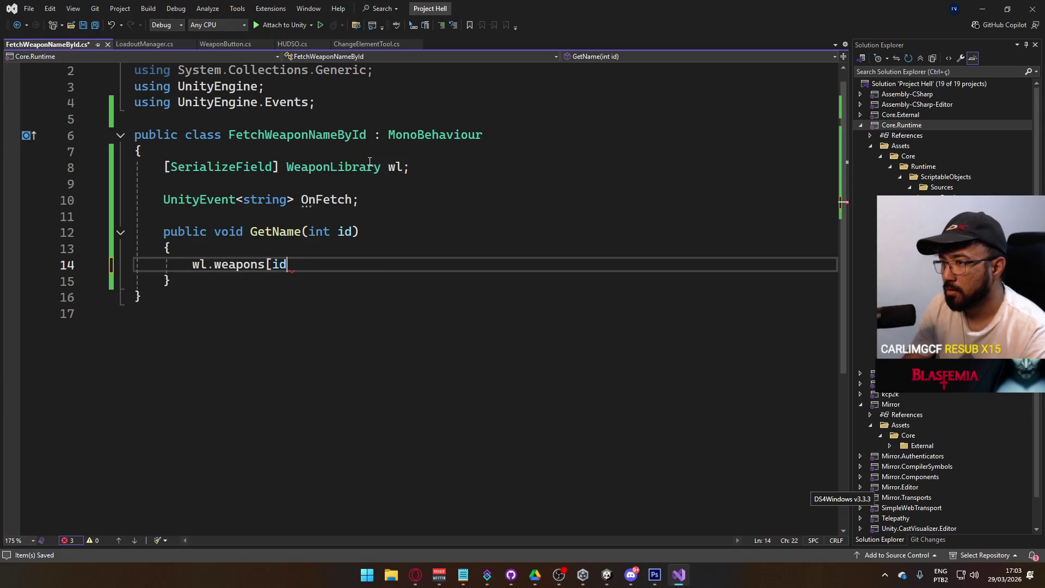
{"action": "type", "text": "].ali"}
{"action": "key", "text": "Tab"}
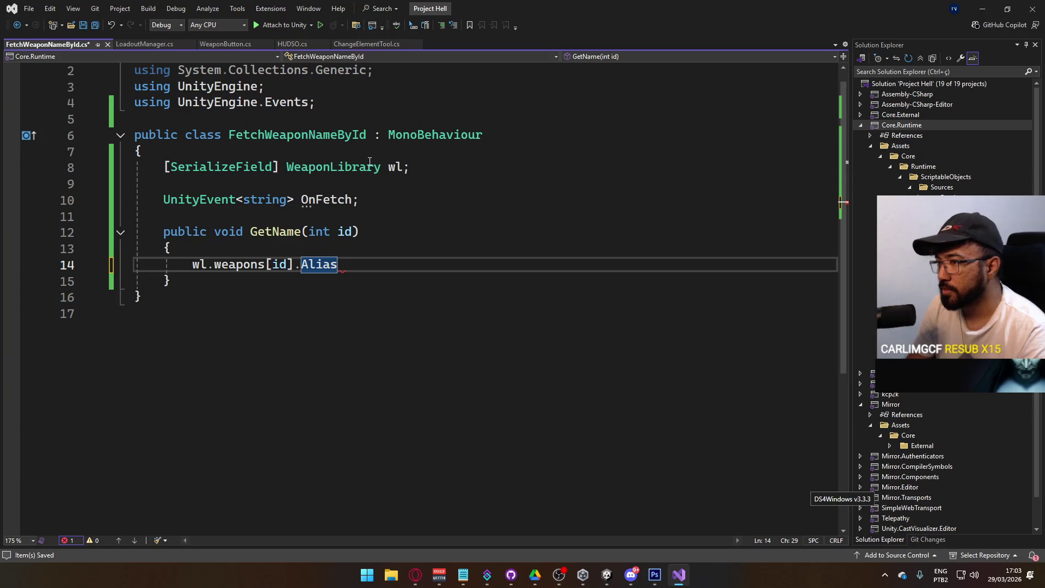
Complete the line as this.OnFetch?.Invoke(wl.weapons[id].Alias); and return to Unity
{"action": "type", "text": ";"}
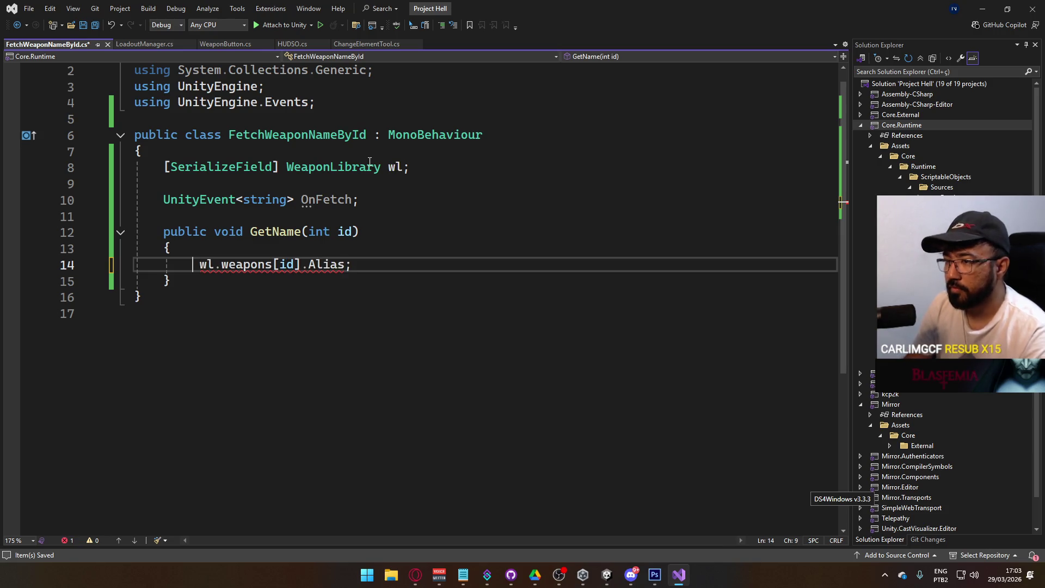
{"action": "type", "text": " this.On"}
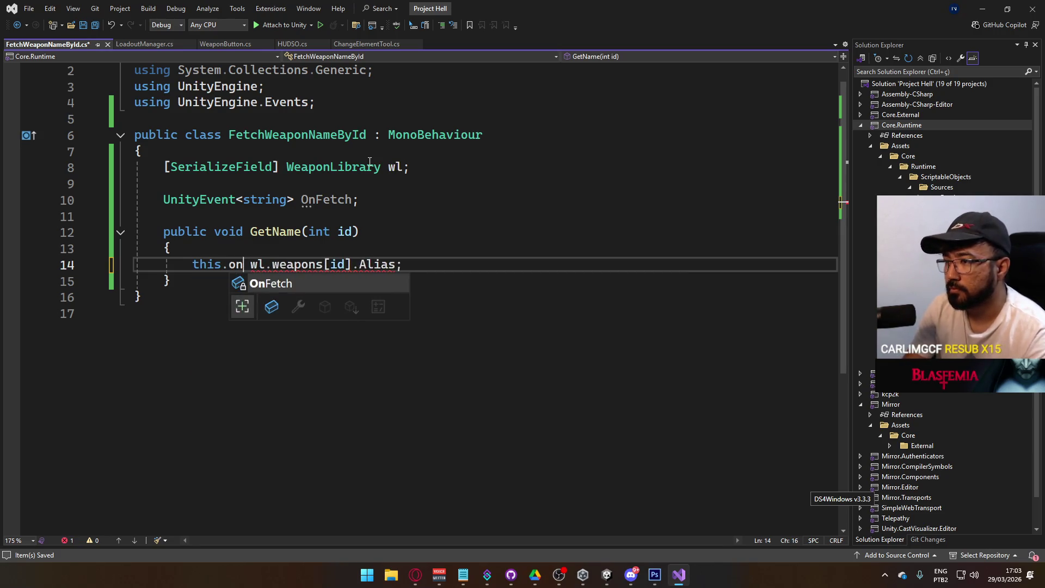
{"action": "key", "text": "Tab"}
{"action": "type", "text": "?."}
{"action": "key", "text": "Tab"}
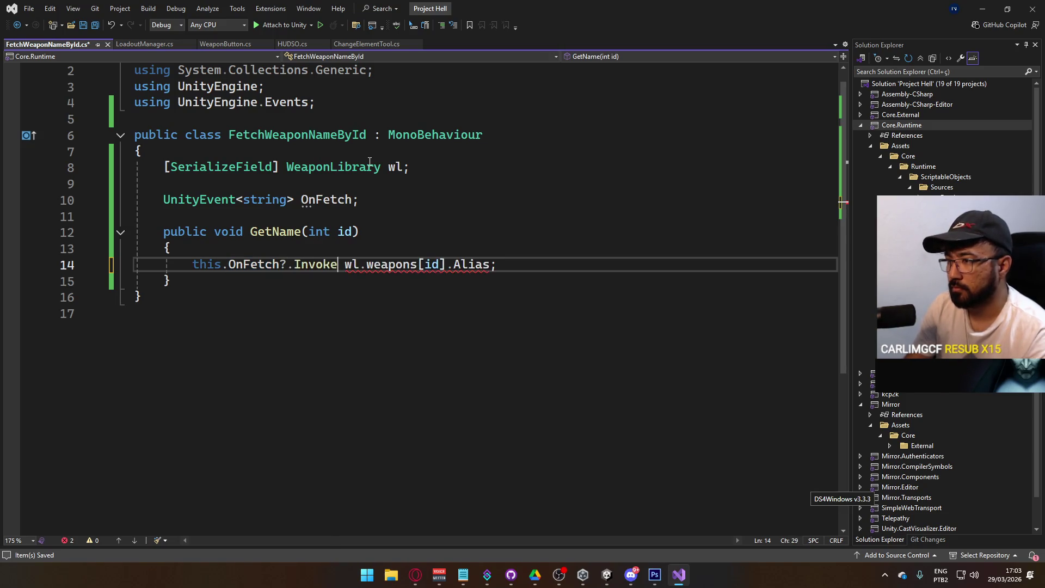
{"action": "type", "text": "("}
{"action": "key", "text": "Delete"}
{"action": "key", "text": "End"}
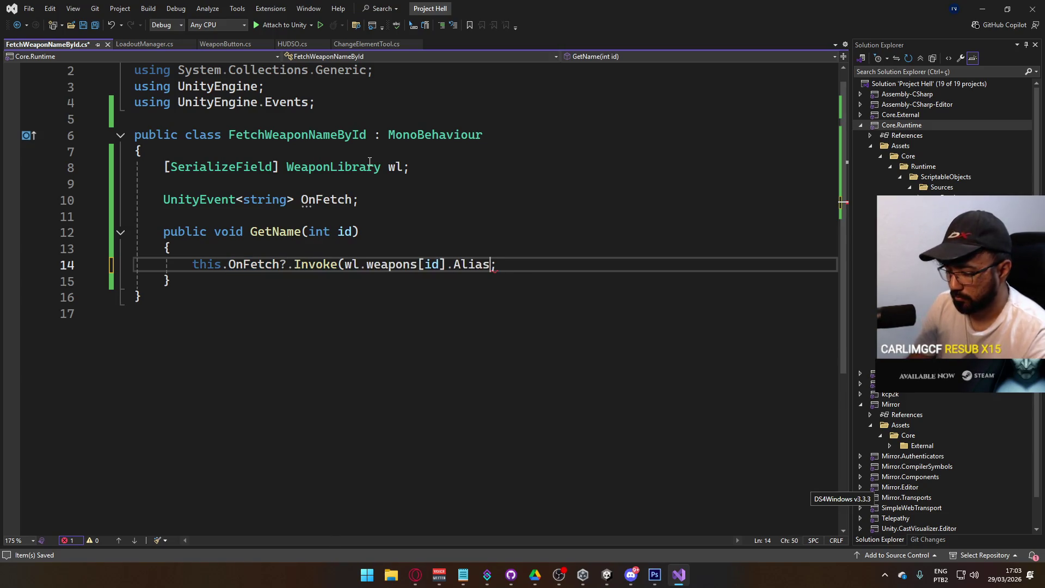
{"action": "type", "text": ")"}
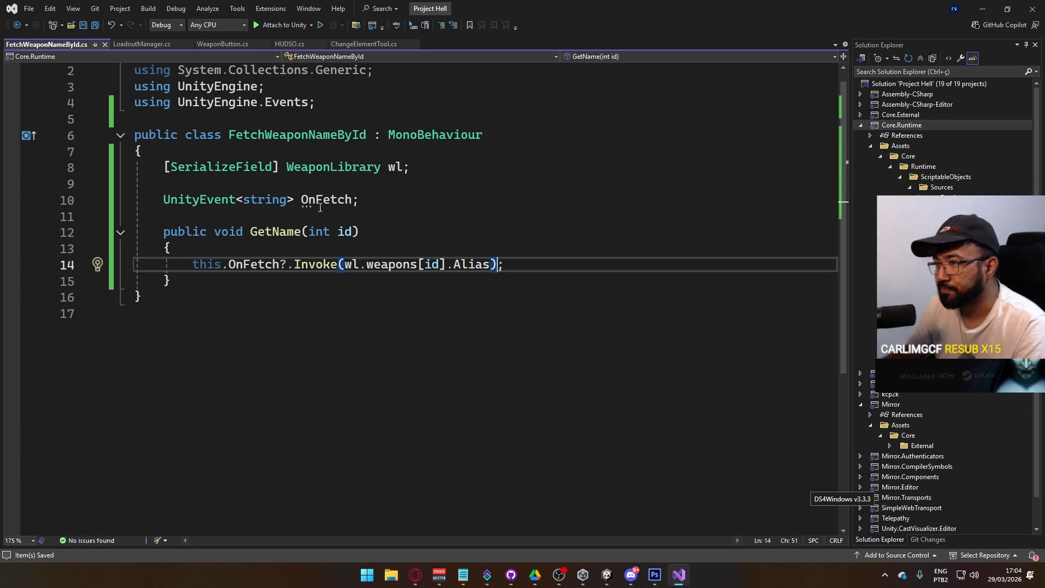
{"action": "key", "text": "Up"}
{"action": "key", "text": "Up"}
{"action": "key", "text": "Up"}
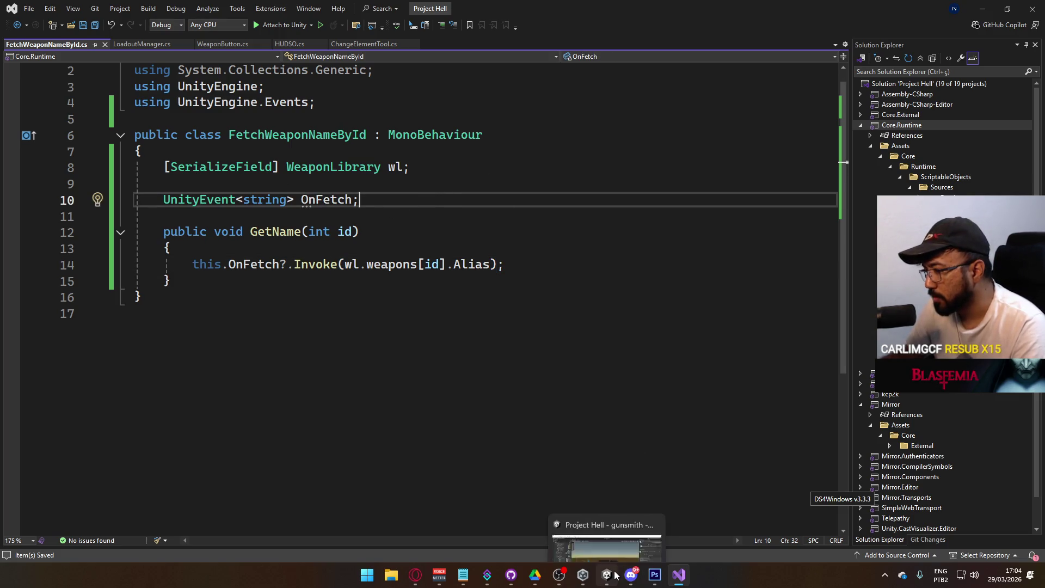
{"action": "left_click", "coordinate": [615, 560]}
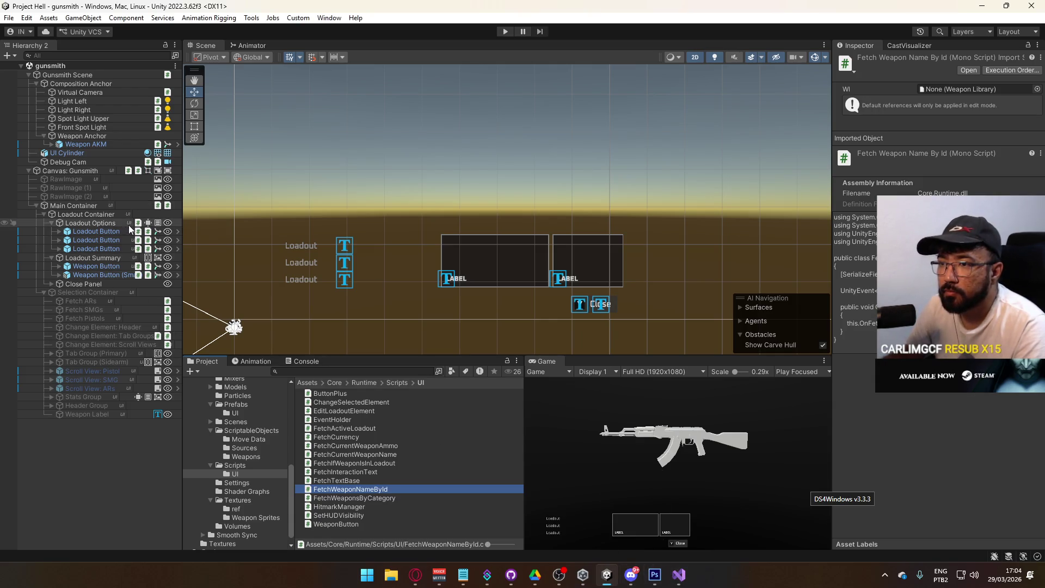
Deactivate Loadout Container and activate Selection Container
{"action": "left_click", "coordinate": [87, 415]}
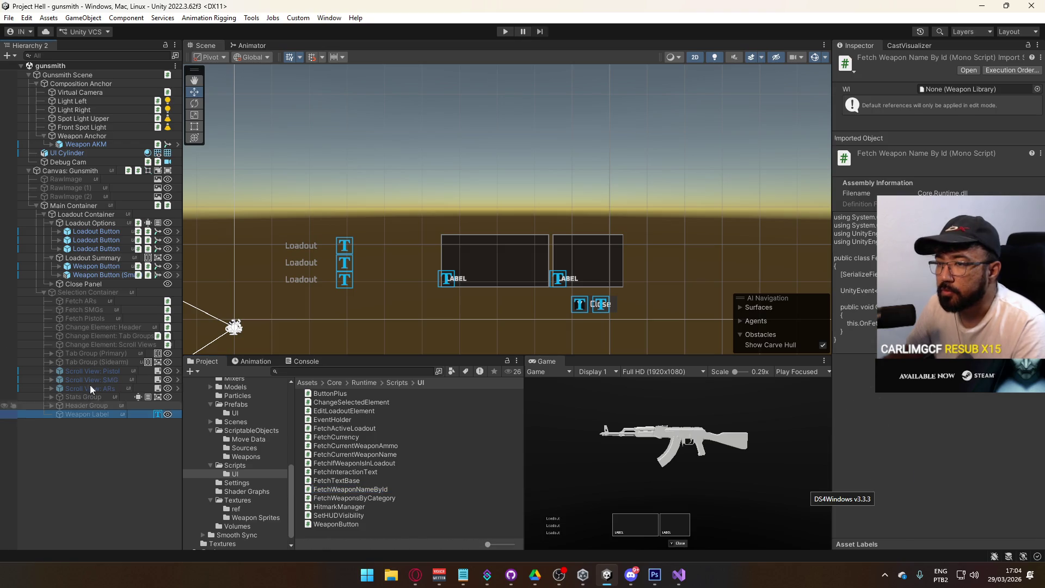
{"action": "left_click", "coordinate": [88, 215]}
{"action": "left_click", "coordinate": [862, 60]}
{"action": "left_click", "coordinate": [82, 292]}
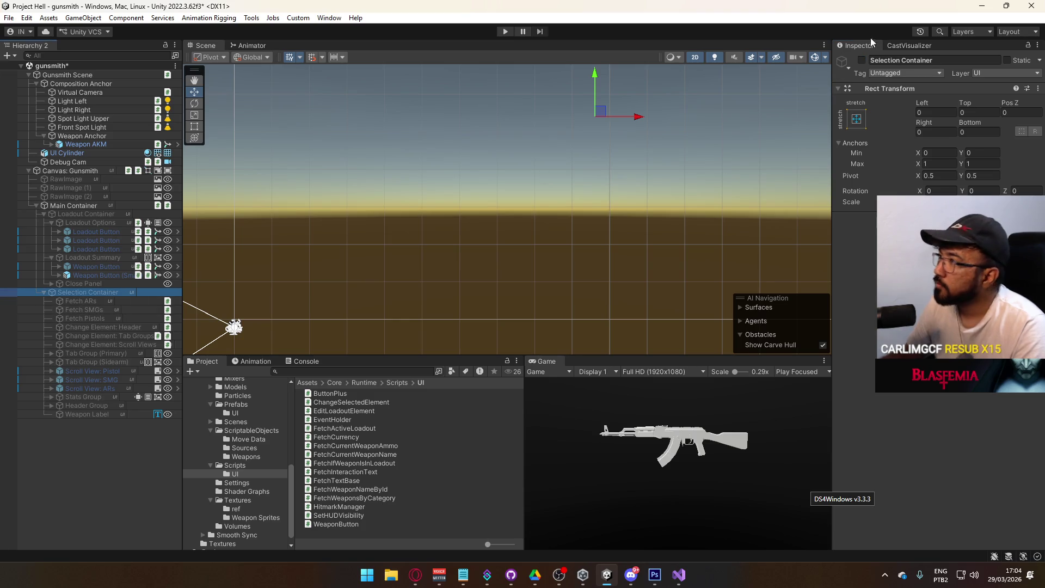
{"action": "left_click", "coordinate": [862, 60]}
Select Weapon Label and collapse its text component in the Inspector
{"action": "scroll", "coordinate": [400, 174], "scroll_direction": "up", "scroll_amount": 5}
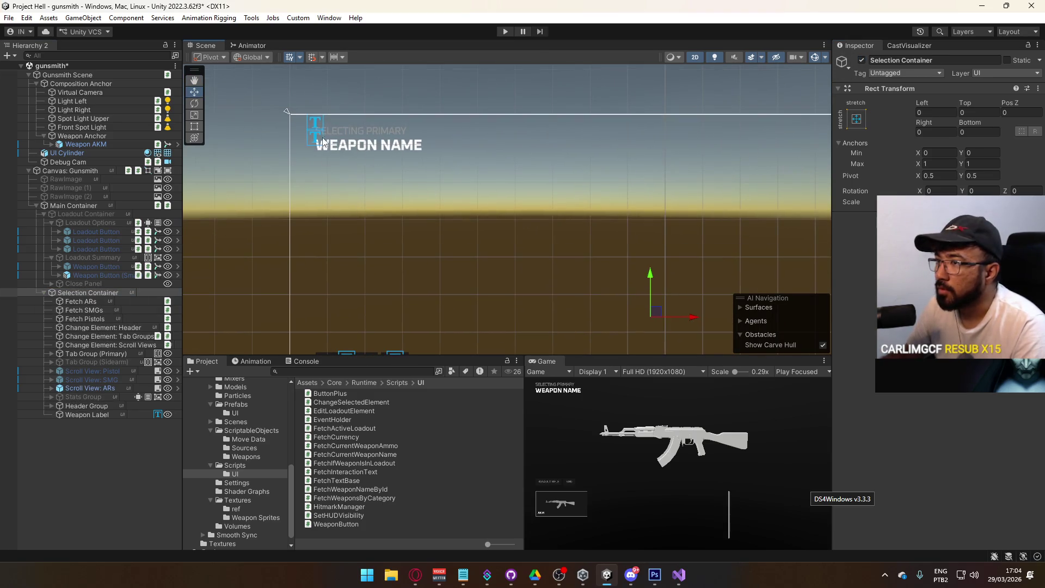
{"action": "left_click", "coordinate": [324, 143]}
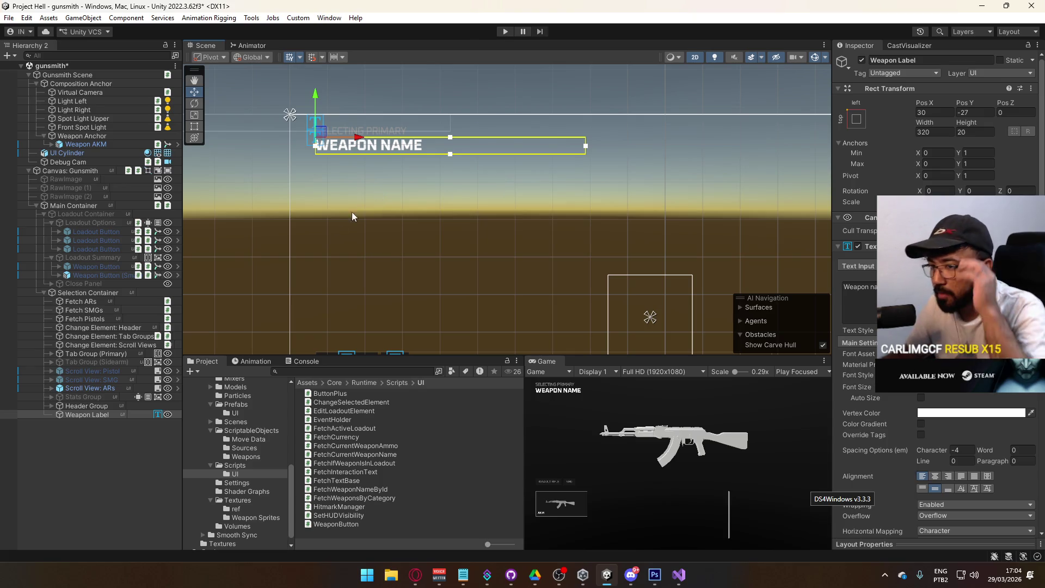
{"action": "scroll", "coordinate": [936, 272], "scroll_direction": "down", "scroll_amount": 5}
{"action": "scroll", "coordinate": [936, 272], "scroll_direction": "down", "scroll_amount": 3}
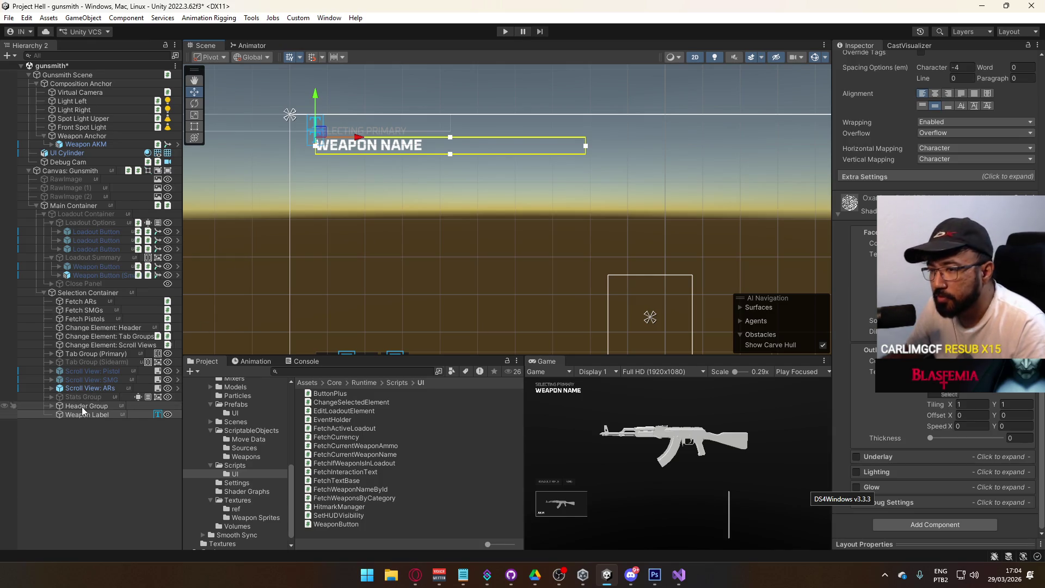
{"action": "scroll", "coordinate": [838, 331], "scroll_direction": "up", "scroll_amount": 2}
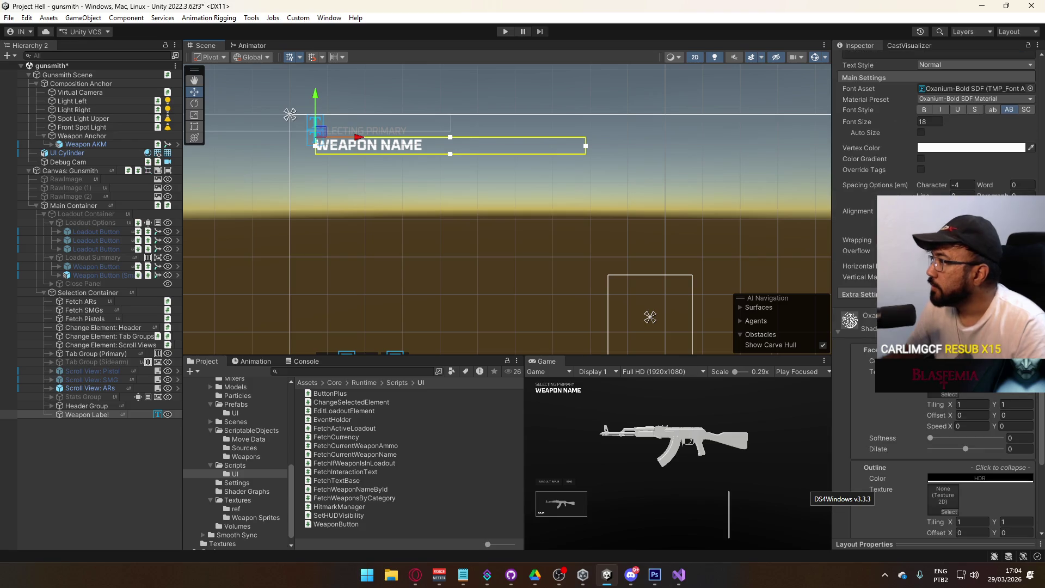
{"action": "scroll", "coordinate": [871, 294], "scroll_direction": "up", "scroll_amount": 3}
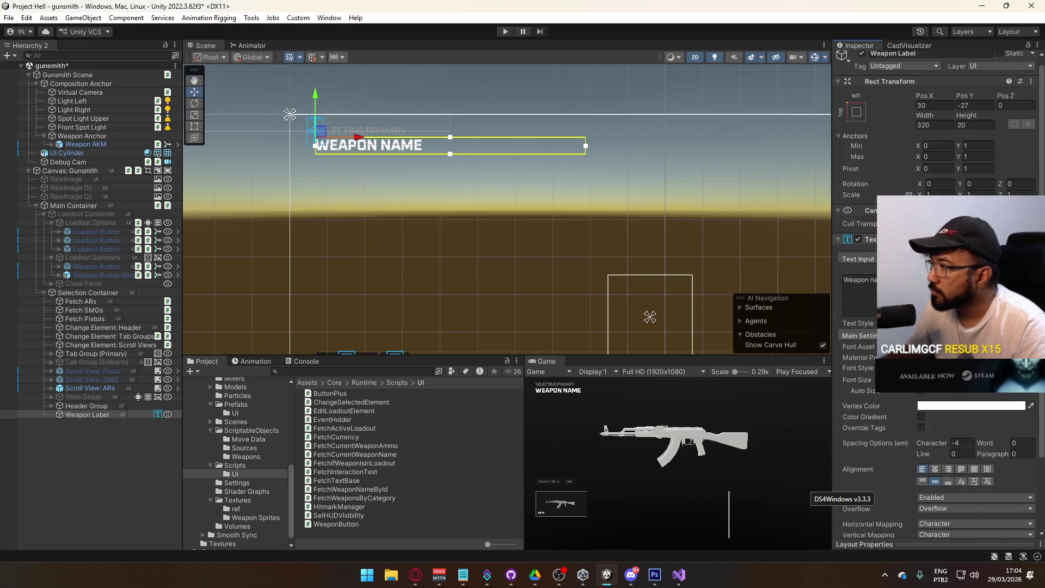
{"action": "left_click", "coordinate": [926, 239]}
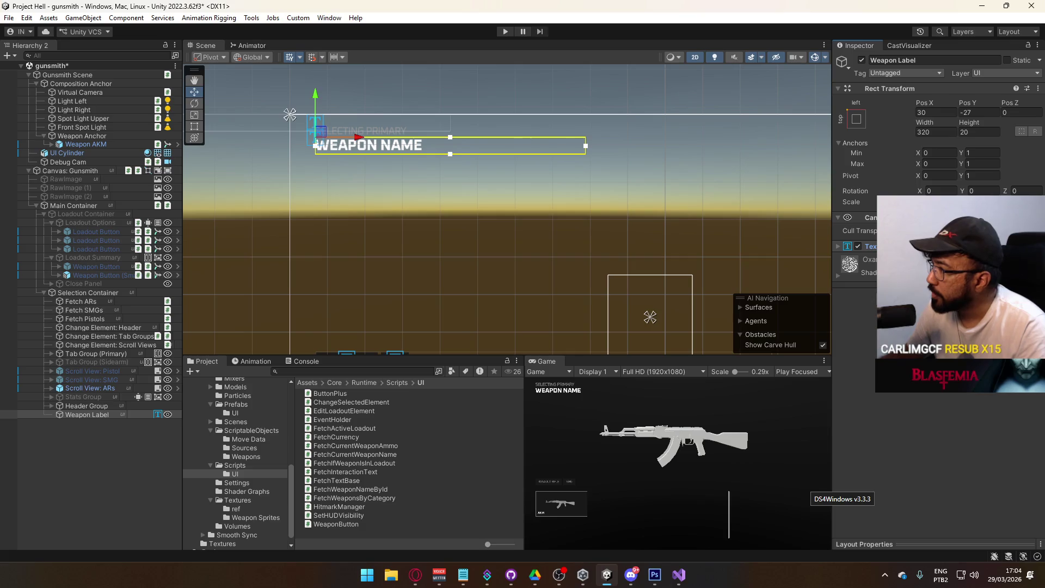
Add FetchWeaponNameById to Weapon Label and assign the weapon library to its Wl field
{"action": "left_click_drag", "start_coordinate": [355, 455], "coordinate": [855, 251]}
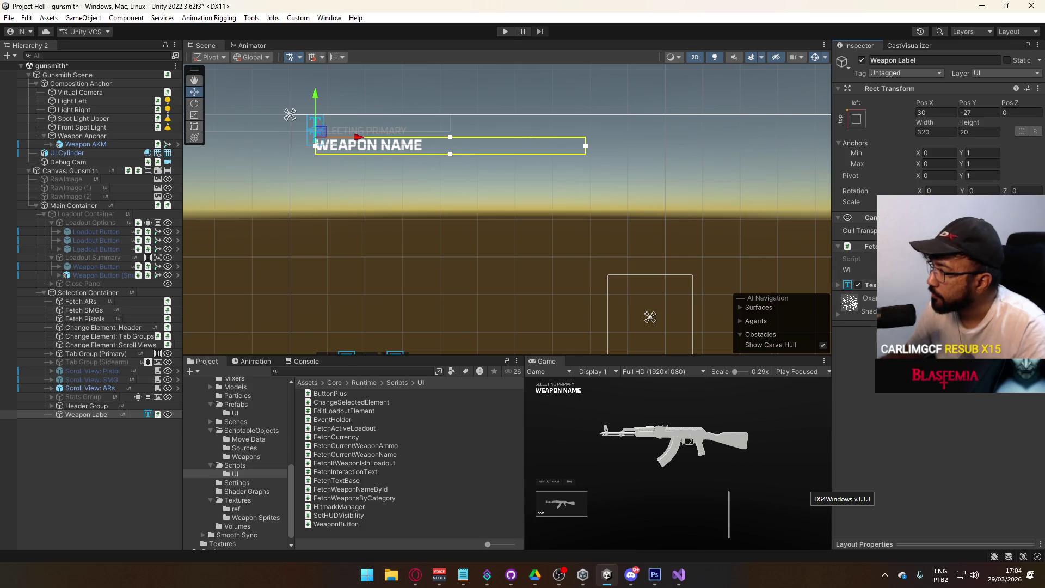
{"action": "left_click", "coordinate": [1034, 270]}
{"action": "double_click", "coordinate": [808, 304]}
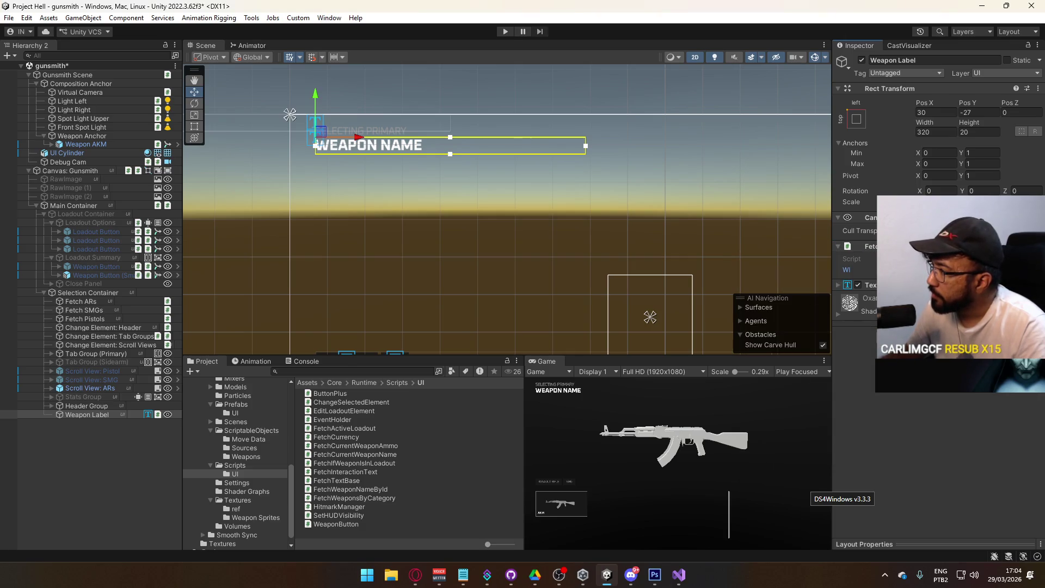
{"action": "left_click", "coordinate": [839, 285]}
{"action": "scroll", "coordinate": [849, 283], "scroll_direction": "down", "scroll_amount": 1}
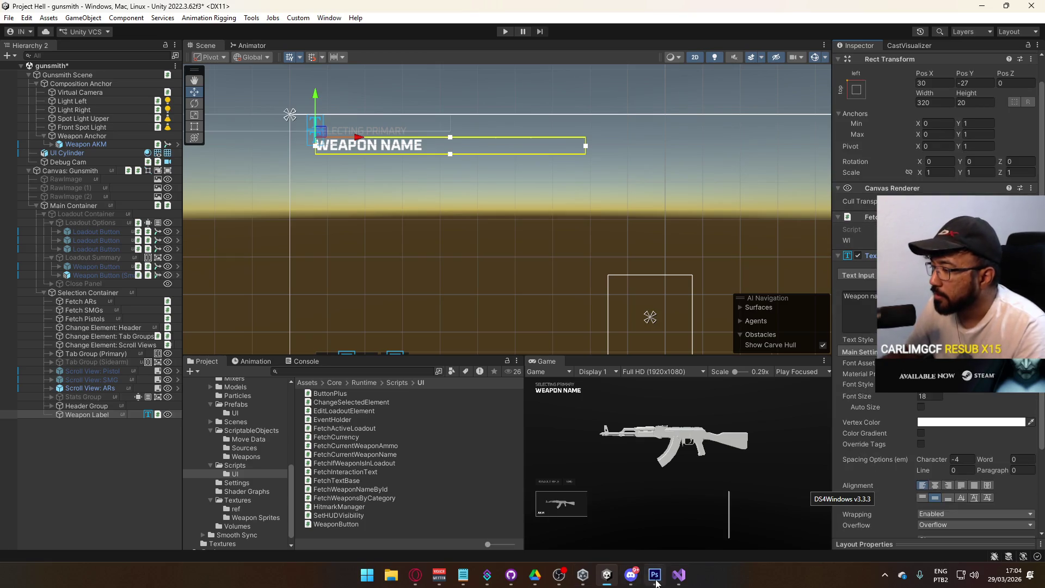
{"action": "left_click", "coordinate": [679, 574]}
Prefix the OnFetch declaration with public, let Unity recompile, and select Canvas: Gunsmith
{"action": "key", "text": "Home"}
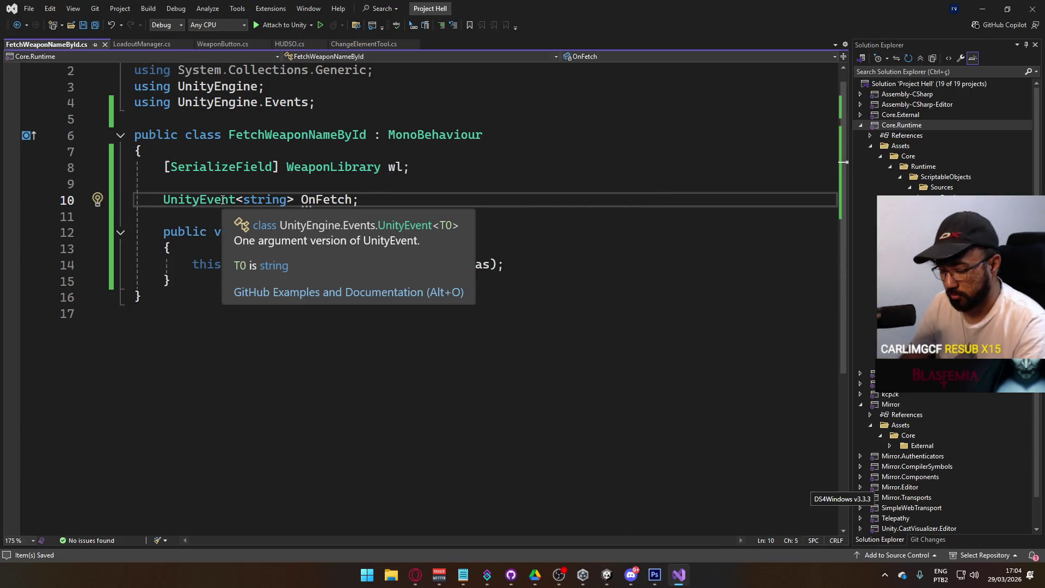
{"action": "type", "text": "public"}
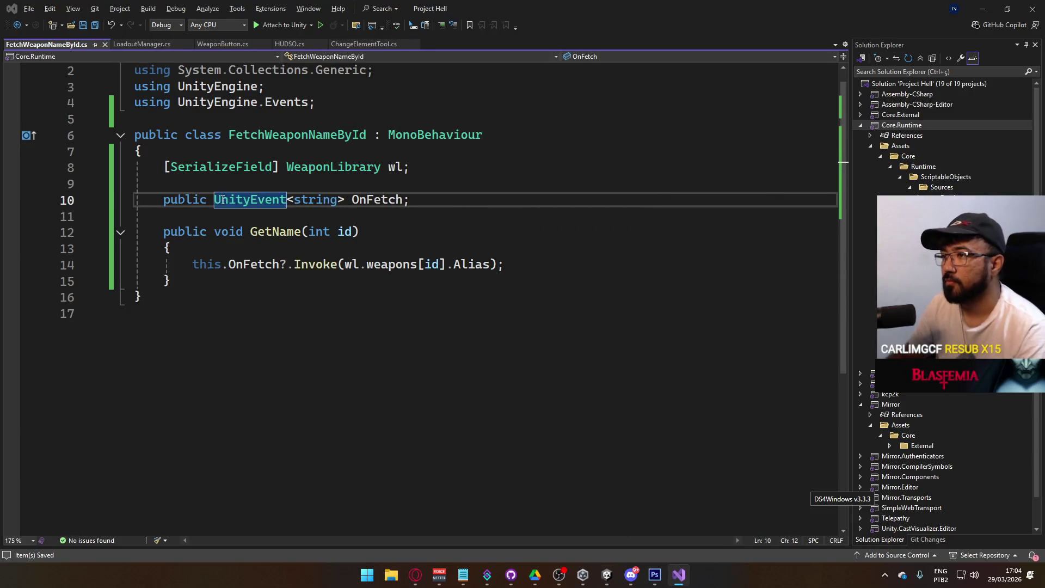
{"action": "key", "text": "alt+Tab"}
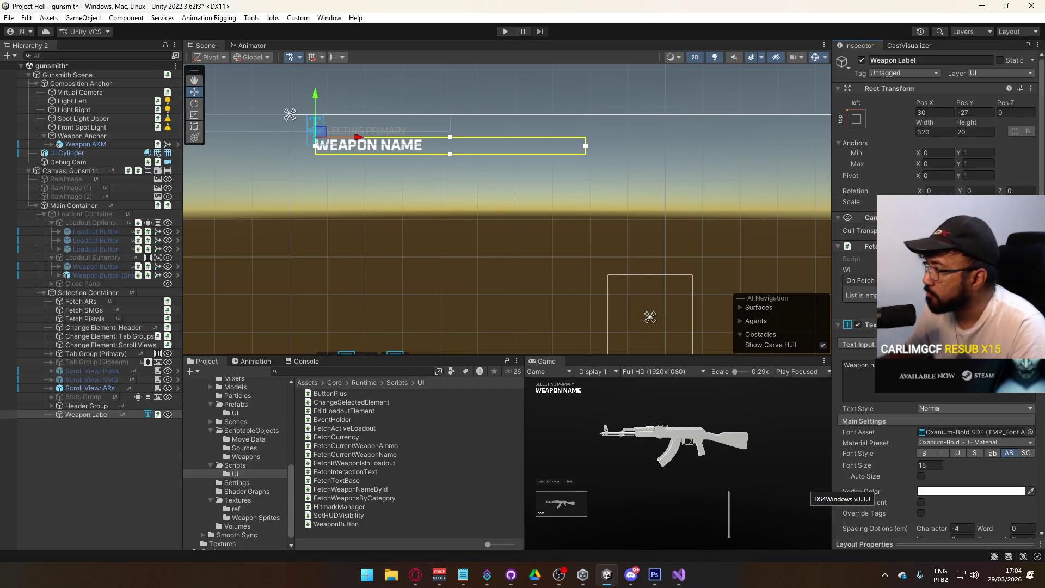
{"action": "left_click", "coordinate": [71, 171]}
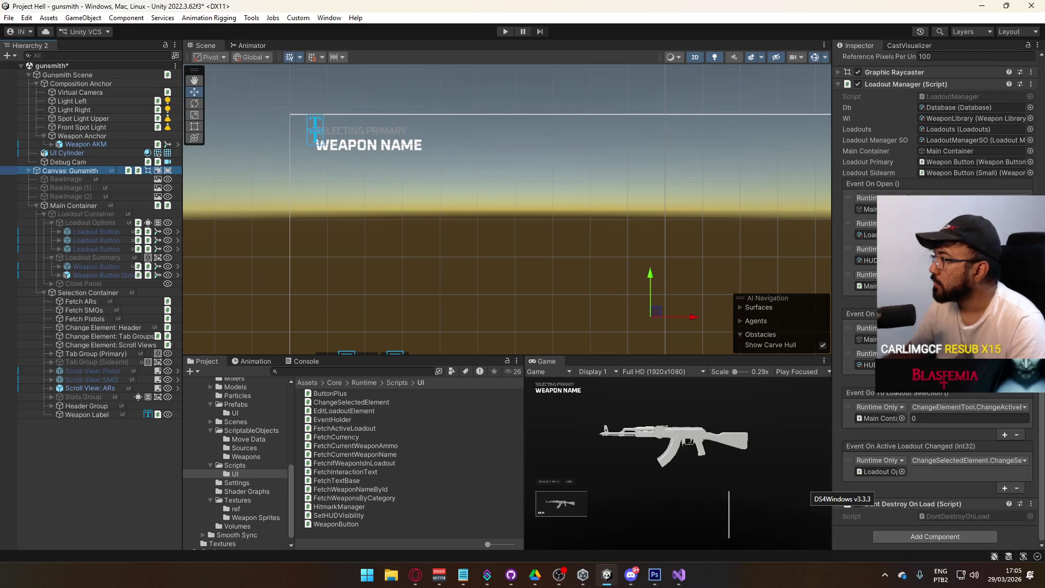
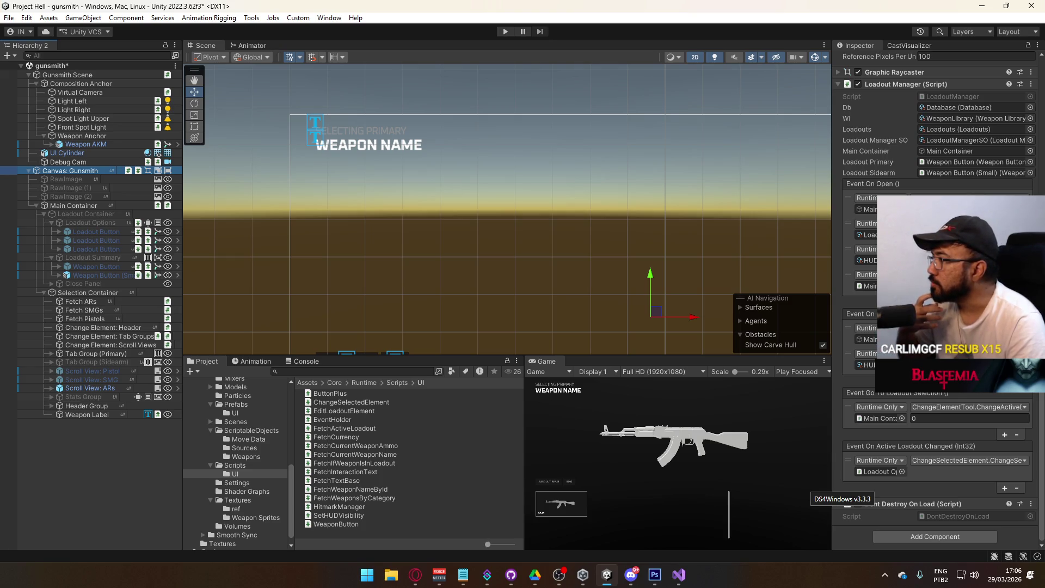
Delete the EventOnPreviewWeaponChanged event and SetPreviewWeapon method from HUDSO.cs, save, and return to Unity
{"action": "left_click", "coordinate": [678, 574]}
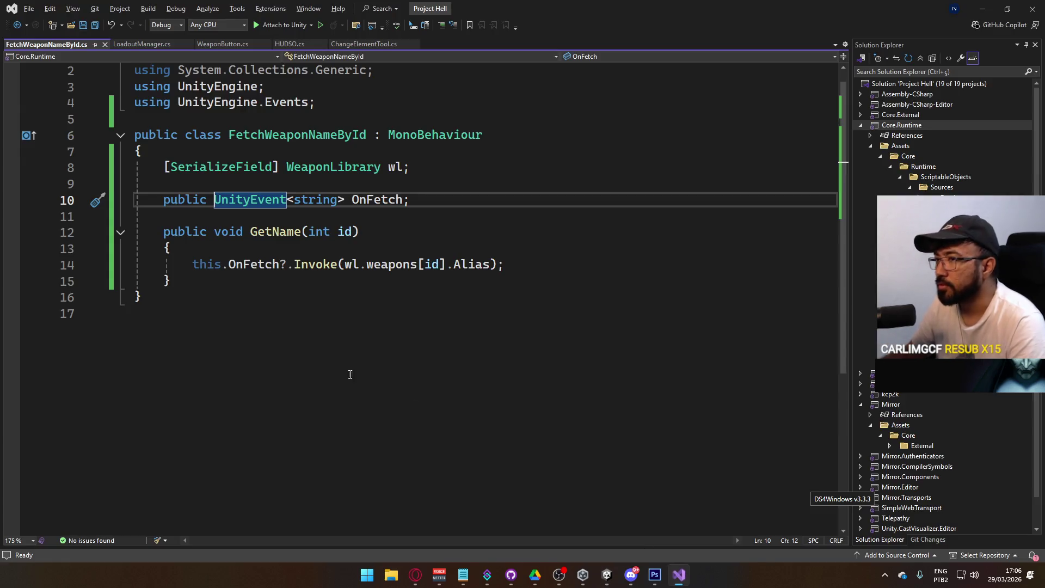
{"action": "left_click", "coordinate": [286, 44]}
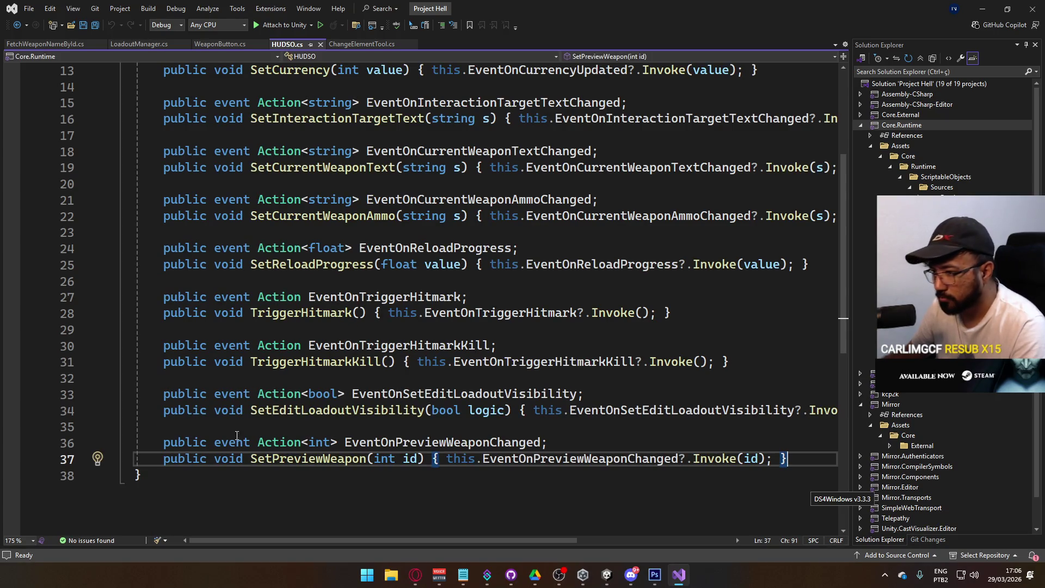
{"action": "left_click", "coordinate": [168, 441], "text": "shift"}
{"action": "key", "text": "Delete"}
{"action": "key", "text": "BackSpace"}
{"action": "key", "text": "ctrl+s"}
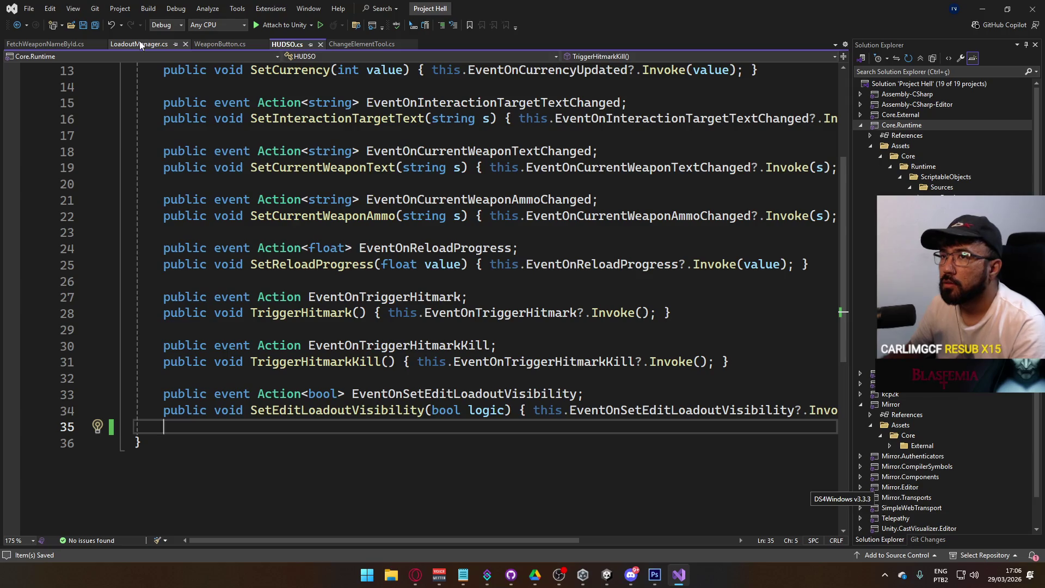
{"action": "left_click", "coordinate": [608, 582]}
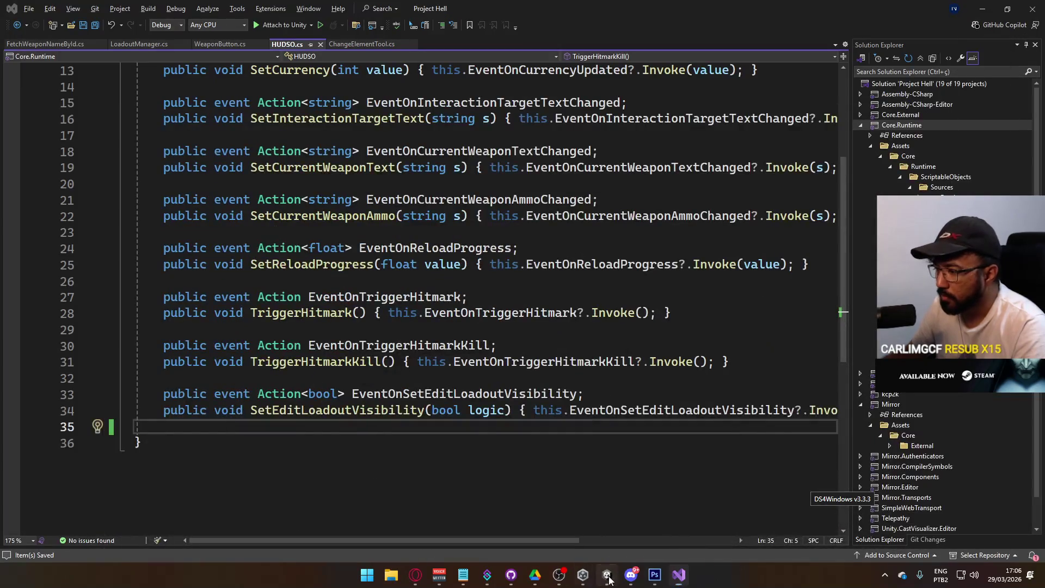
{"action": "left_click", "coordinate": [608, 575]}
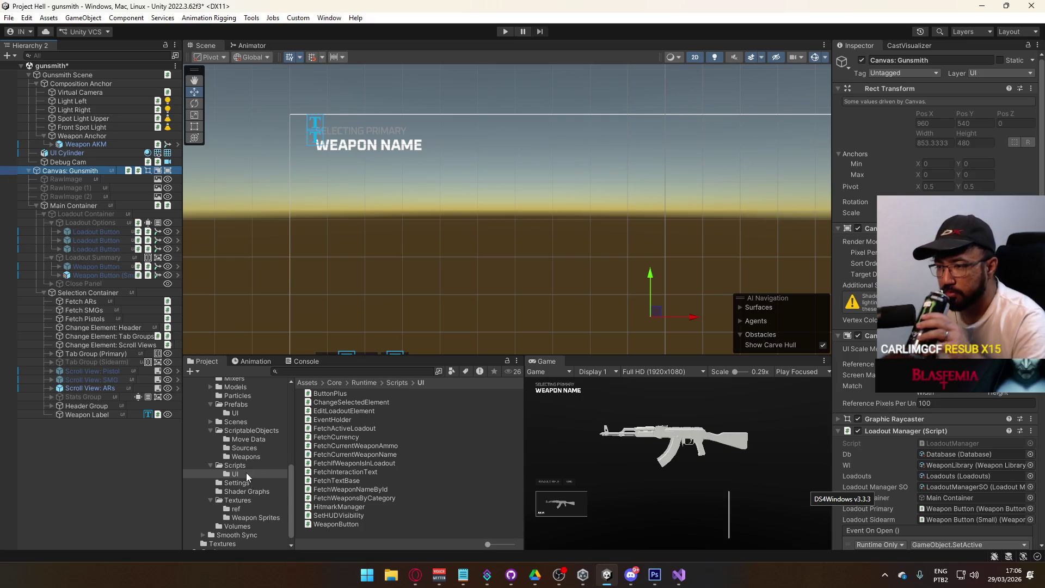
Browse to ScriptableObjects > Sources and open LoadoutManagerSO.cs in Visual Studio
{"action": "scroll", "coordinate": [246, 473], "scroll_direction": "down", "scroll_amount": 1}
{"action": "left_click", "coordinate": [252, 422]}
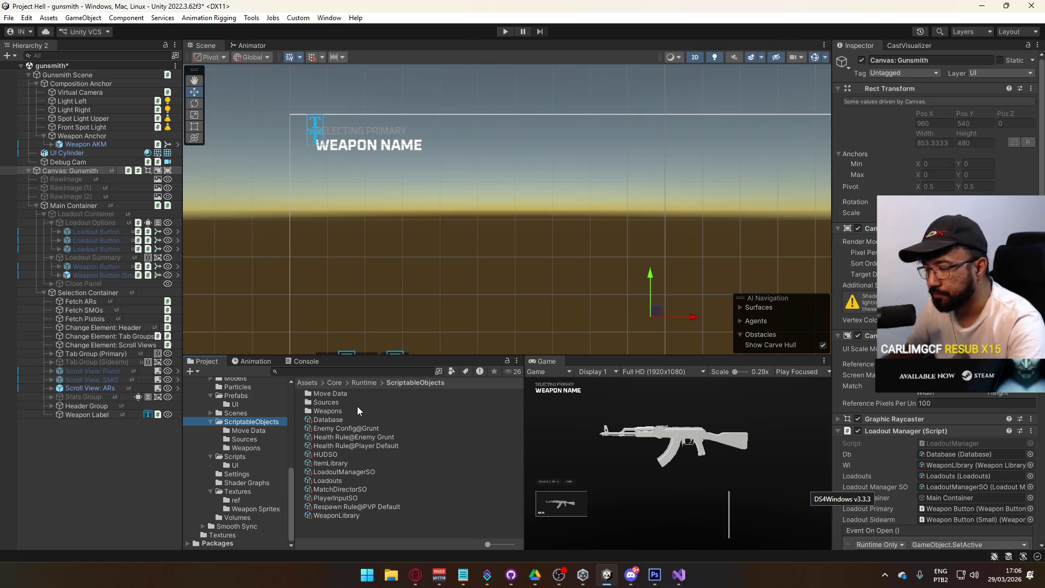
{"action": "left_click", "coordinate": [678, 576]}
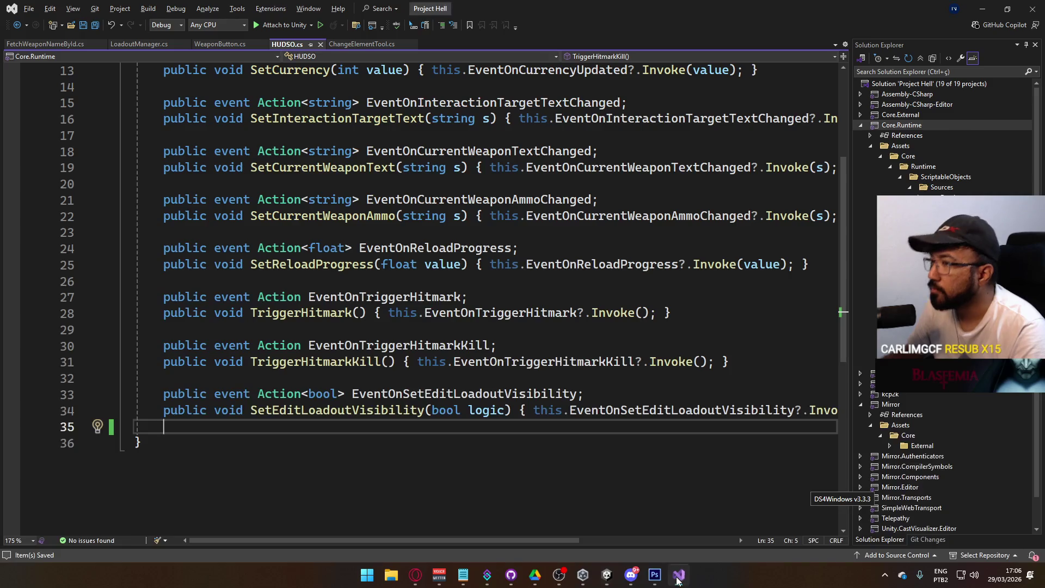
{"action": "left_click", "coordinate": [677, 580]}
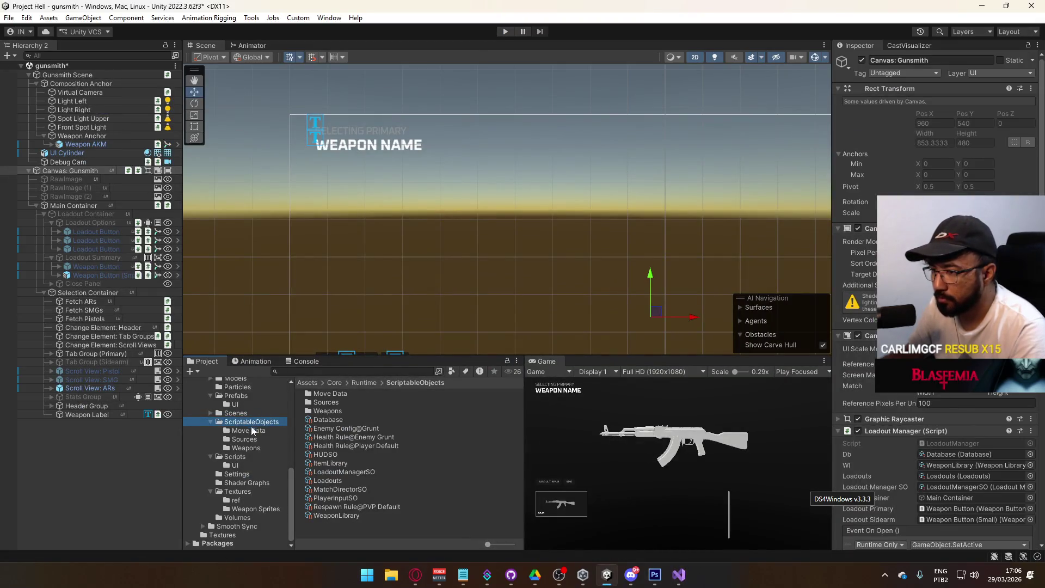
{"action": "left_click", "coordinate": [244, 439]}
{"action": "left_click", "coordinate": [345, 446]}
{"action": "double_click", "coordinate": [346, 441]}
Accept the suggested preview-weapon event and method below SetWeaponId in LoadoutManagerSO.cs and save
{"action": "scroll", "coordinate": [694, 330], "scroll_direction": "down", "scroll_amount": 5}
{"action": "scroll", "coordinate": [694, 330], "scroll_direction": "up", "scroll_amount": 1}
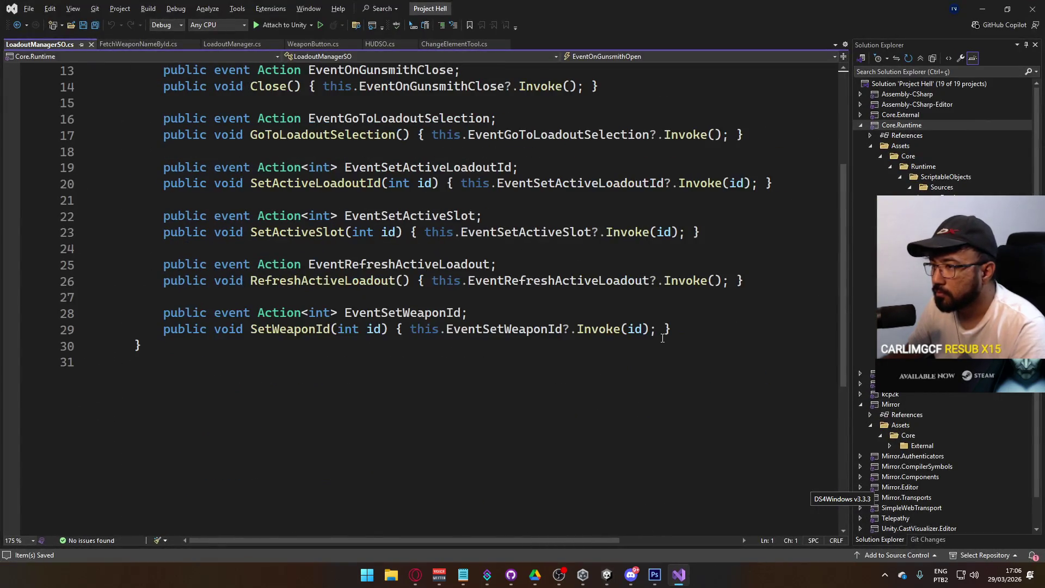
{"action": "left_click", "coordinate": [695, 330]}
{"action": "key", "text": "Return"}
{"action": "key", "text": "Return"}
{"action": "key", "text": "Tab"}
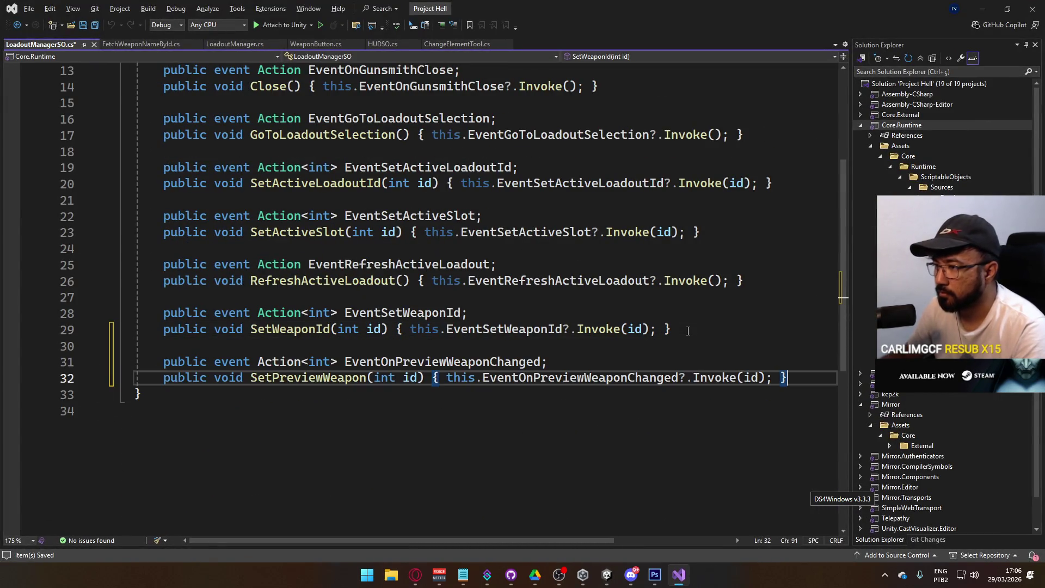
{"action": "key", "text": "ctrl+s"}
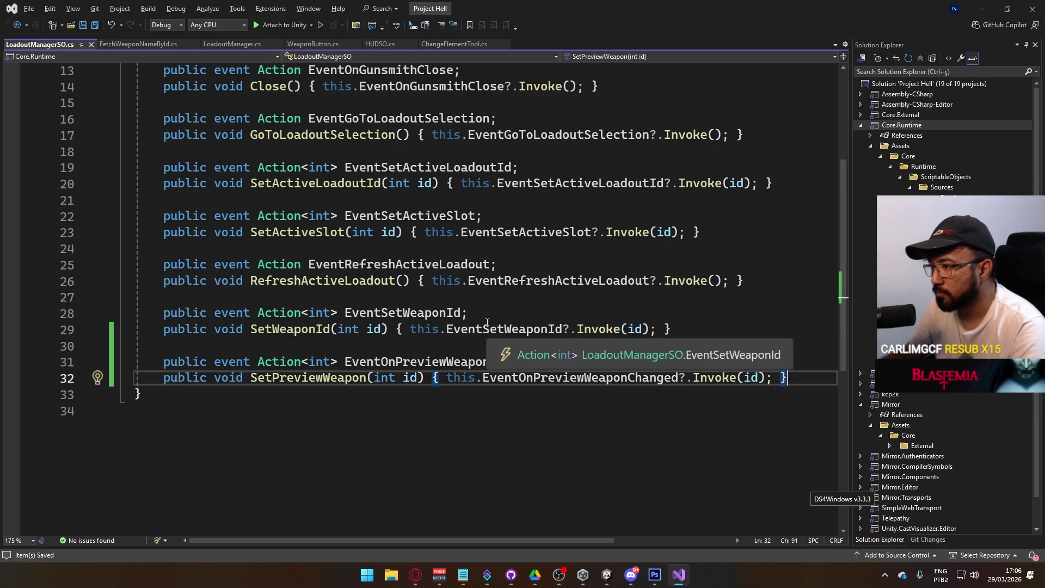
Rename the event EventOnPreviewWeaponChanged to EventOnSetPreviewWeaponId and save
{"action": "double_click", "coordinate": [430, 362]}
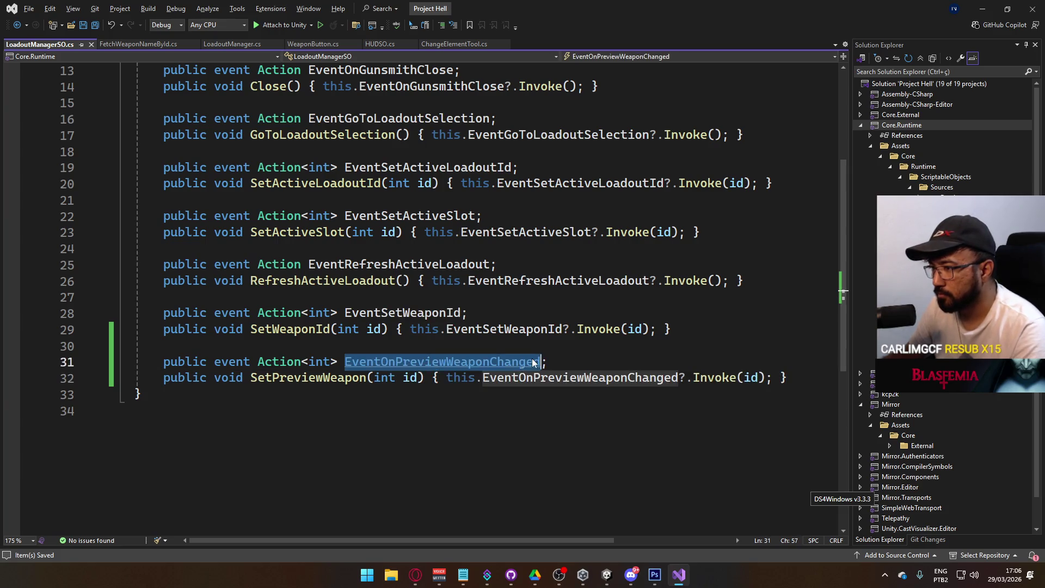
{"action": "key", "text": "ctrl+r"}
{"action": "key", "text": "ctrl+r"}
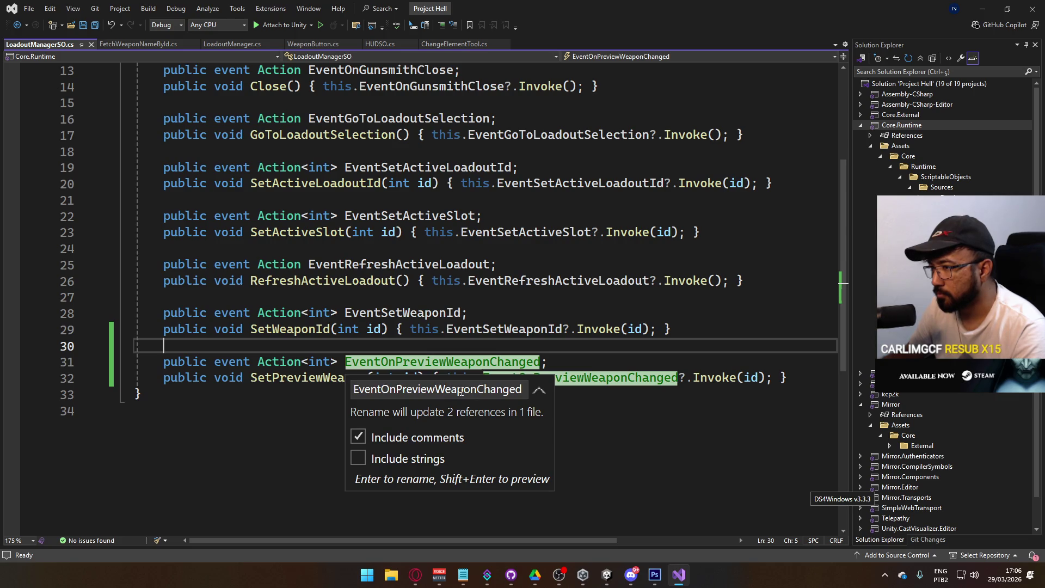
{"action": "left_click", "coordinate": [396, 389]}
{"action": "type", "text": "Set"}
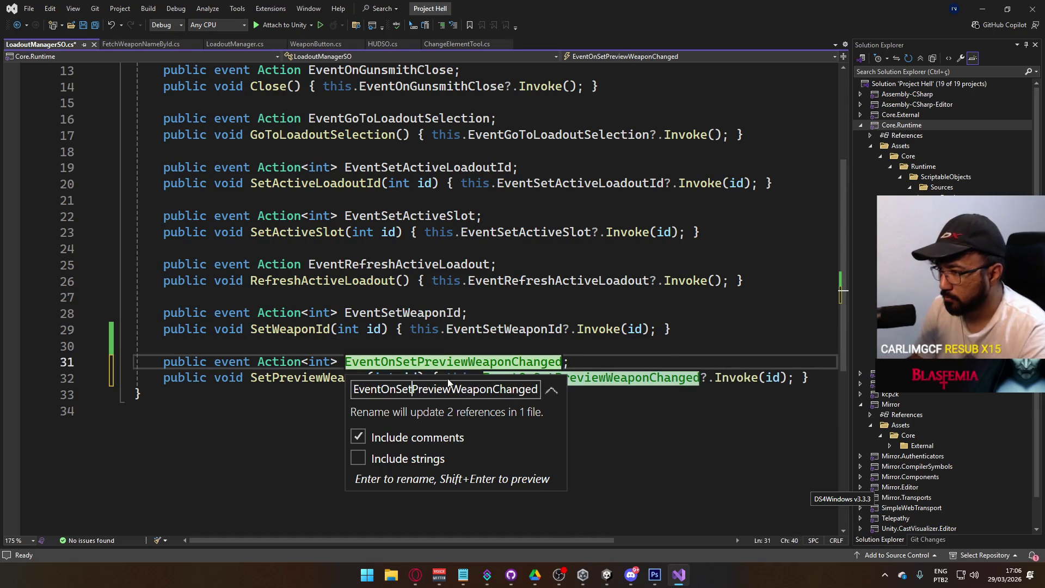
{"action": "key", "text": "BackSpace"}
{"action": "key", "text": "BackSpace"}
{"action": "key", "text": "BackSpace"}
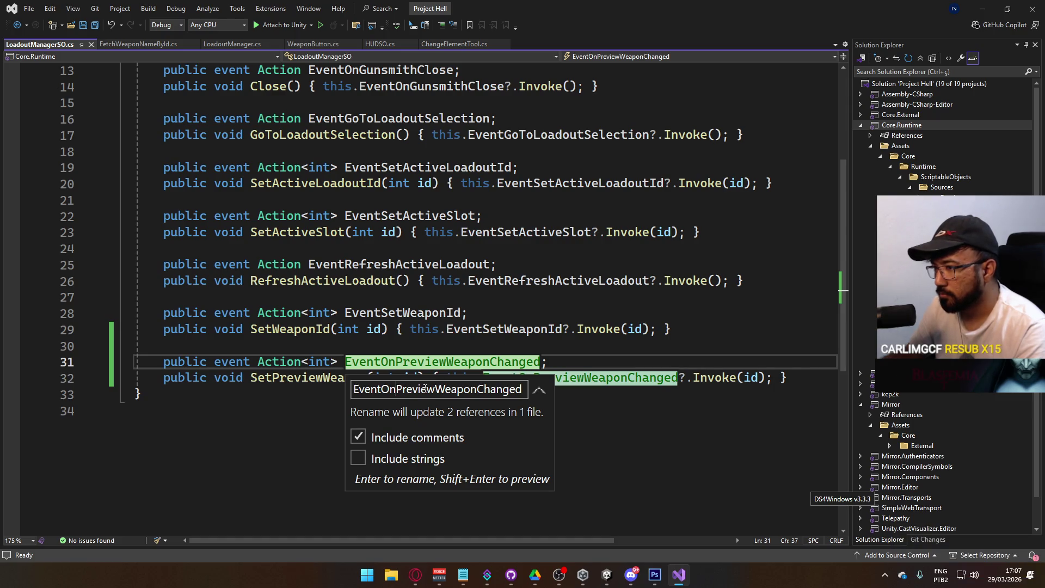
{"action": "type", "text": "Set"}
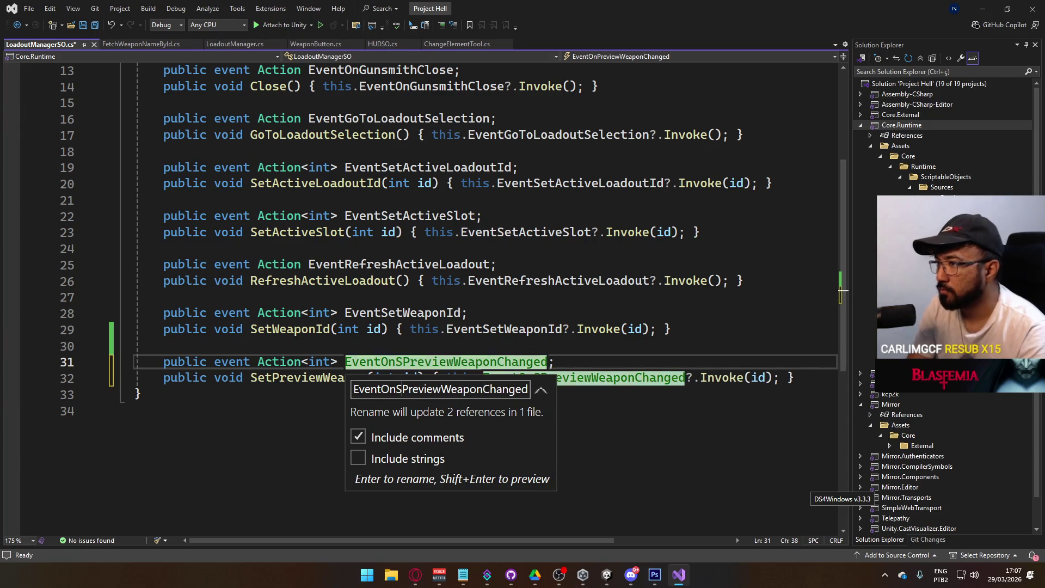
{"action": "left_click", "coordinate": [473, 389]}
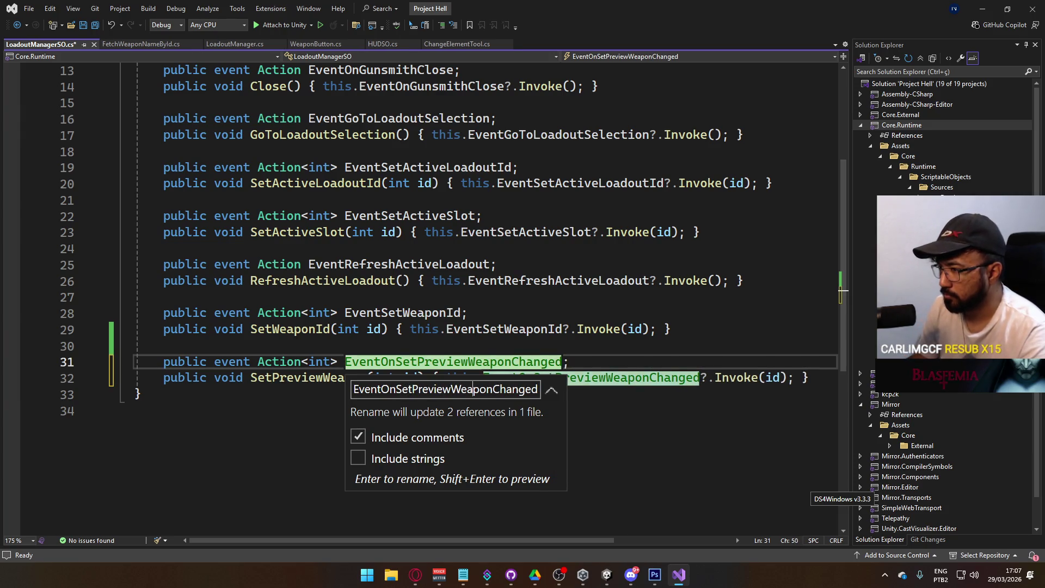
{"action": "key", "text": "shift+Right"}
{"action": "key", "text": "shift+Right"}
{"action": "key", "text": "shift+Right"}
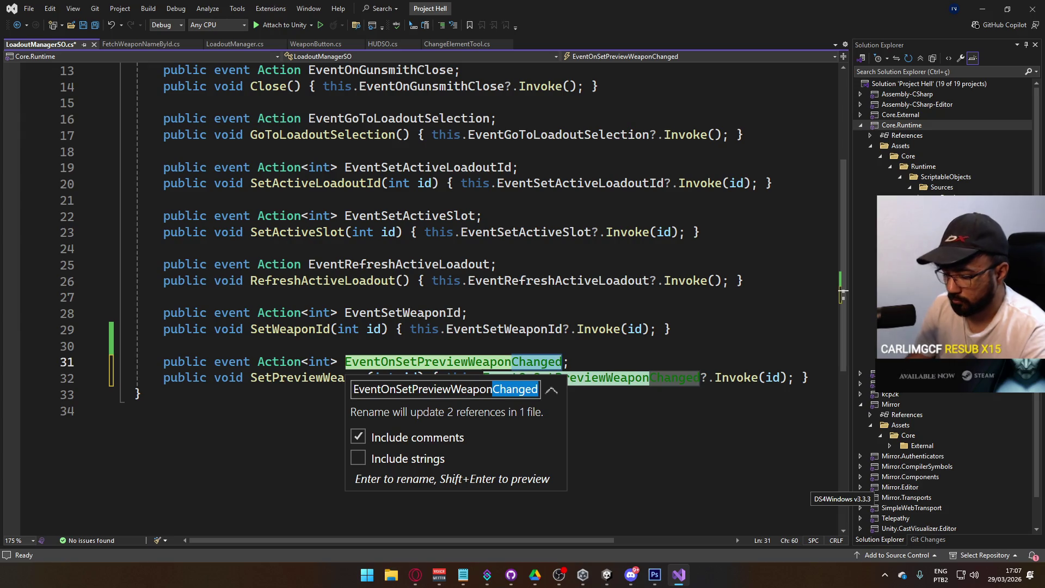
{"action": "type", "text": "Id"}
{"action": "key", "text": "Return"}
{"action": "key", "text": "ctrl+s"}
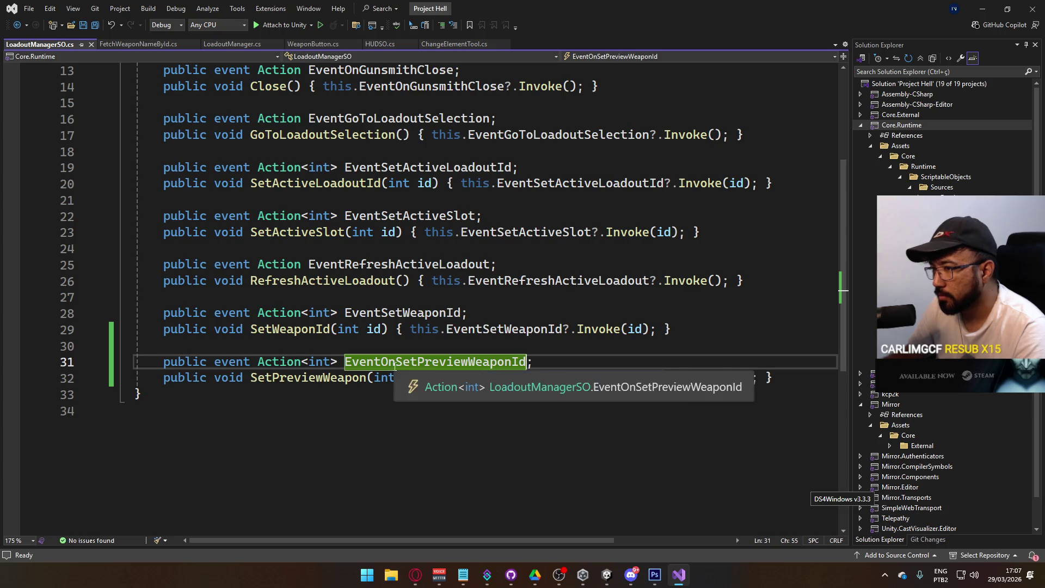
Rename the SetPreviewWeapon method to SetPreviewWeaponId, save, and go to LoadoutManager.cs
{"action": "left_click", "coordinate": [327, 378]}
{"action": "key", "text": "ctrl+r"}
{"action": "key", "text": "ctrl+r"}
{"action": "key", "text": "End"}
{"action": "type", "text": "Id"}
{"action": "key", "text": "Return"}
{"action": "key", "text": "ctrl+s"}
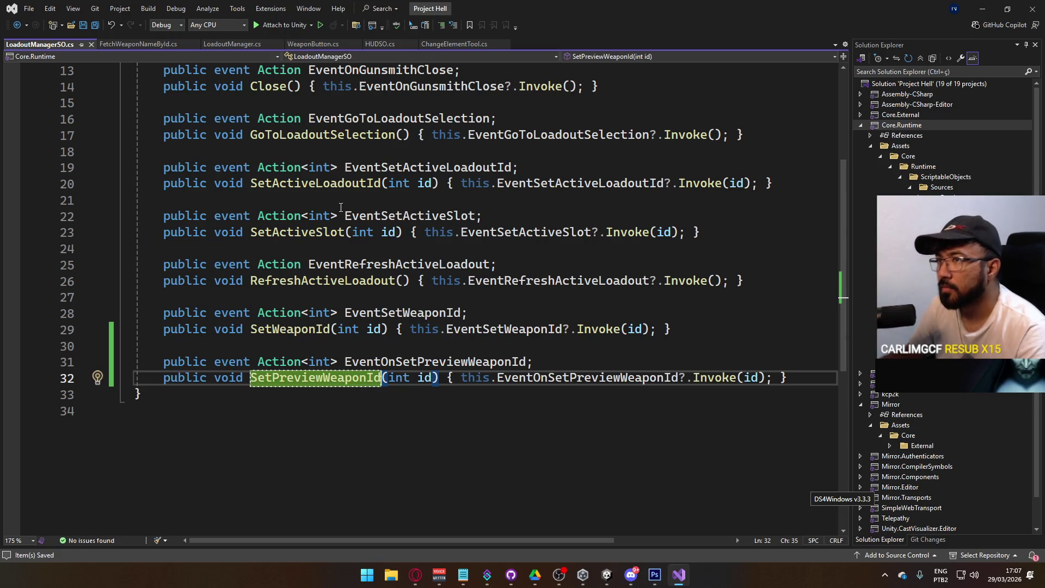
{"action": "left_click", "coordinate": [240, 44]}
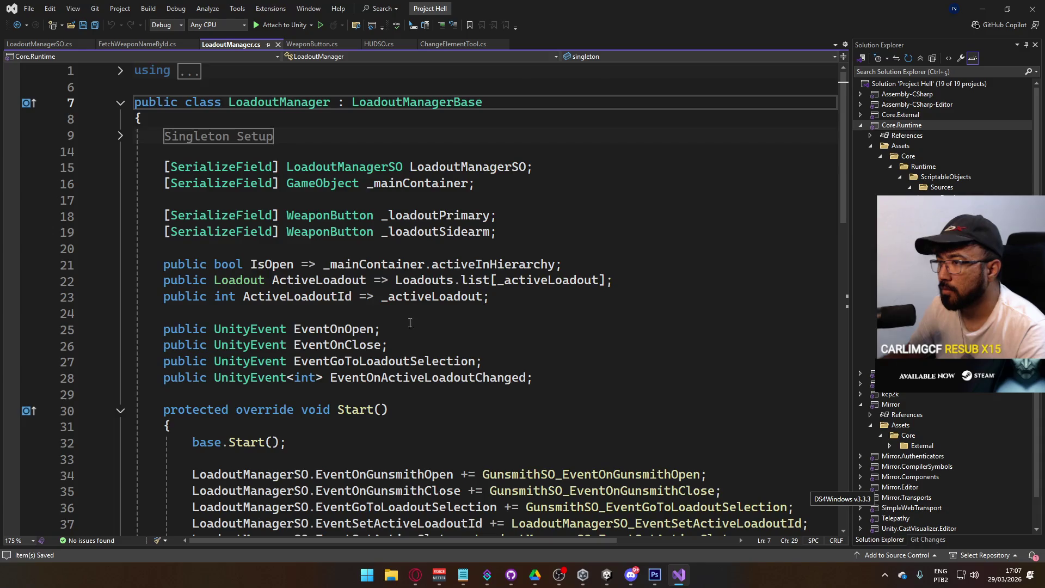
Declare a public UnityEvent EventOnSetPreviewWeaponId after EventOnActiveLoadoutChanged in LoadoutManager.cs
{"action": "scroll", "coordinate": [392, 334], "scroll_direction": "down", "scroll_amount": 1}
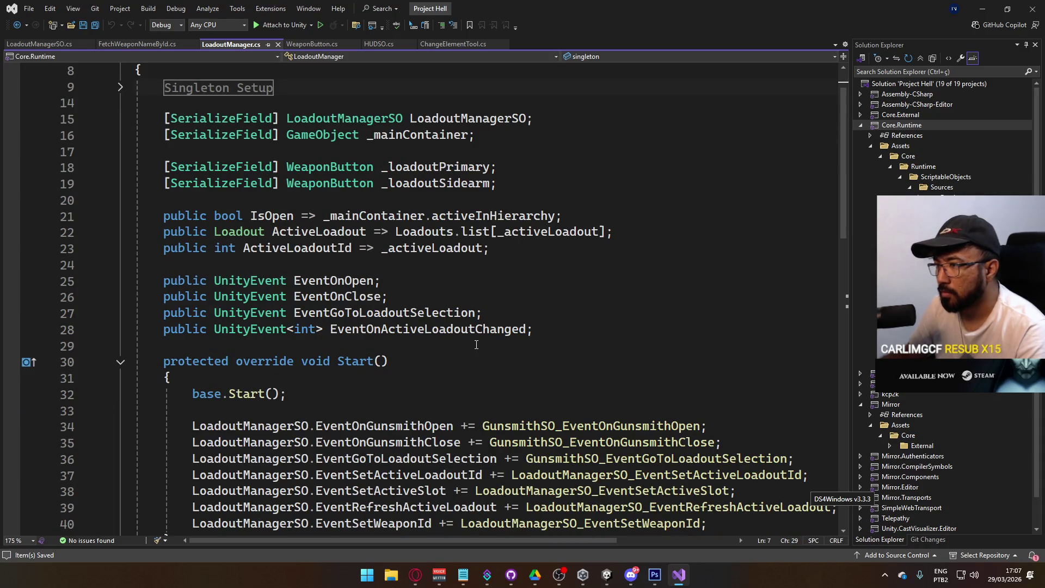
{"action": "left_click", "coordinate": [571, 336]}
{"action": "key", "text": "Return"}
{"action": "type", "text": "public UnityEvent "}
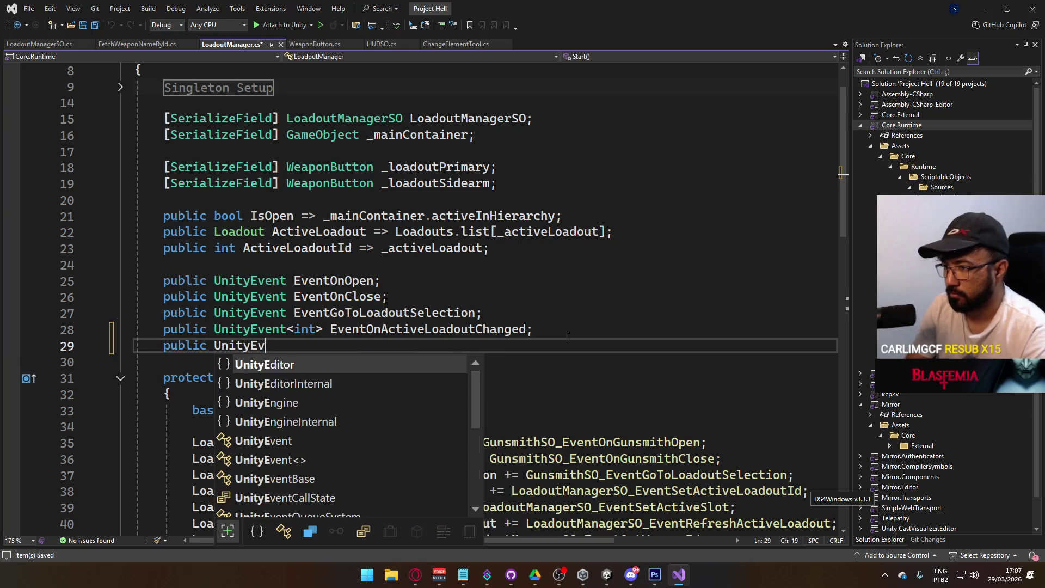
{"action": "type", "text": "On"}
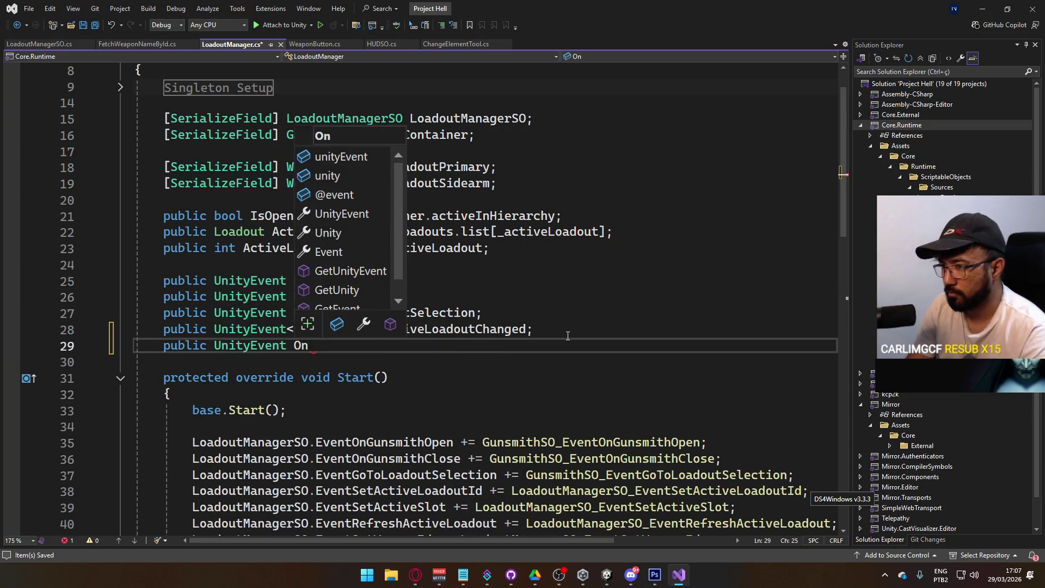
{"action": "key", "text": "BackSpace"}
{"action": "key", "text": "BackSpace"}
{"action": "key", "text": "BackSpace"}
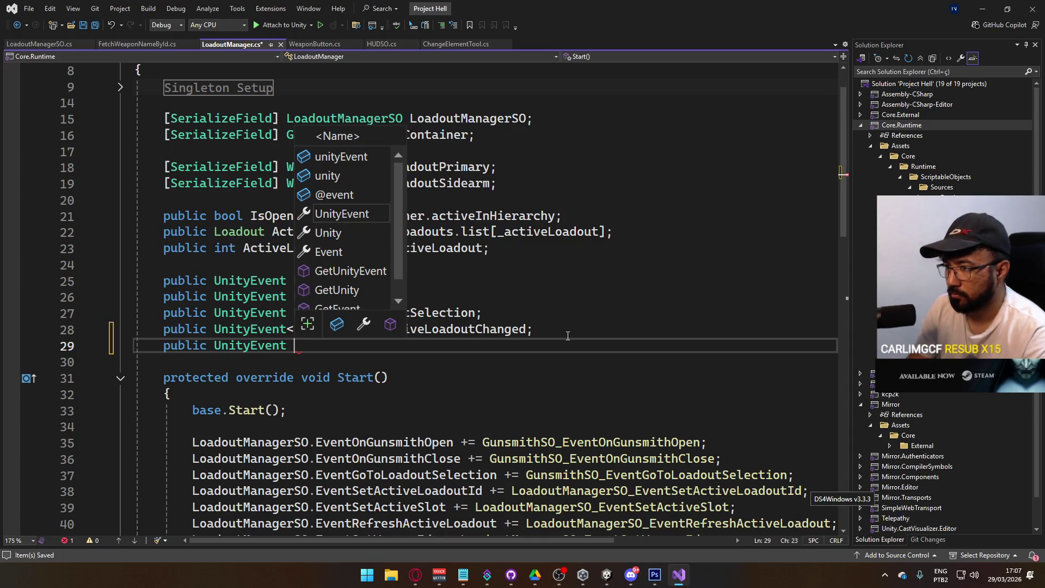
{"action": "left_click", "coordinate": [545, 329]}
{"action": "left_click", "coordinate": [566, 347]}
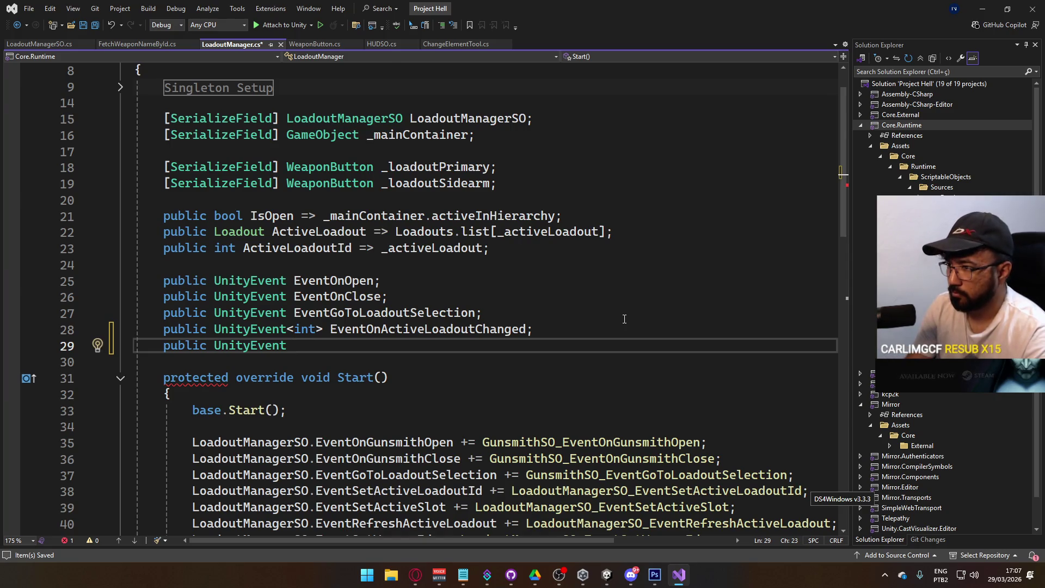
{"action": "type", "text": "Event"}
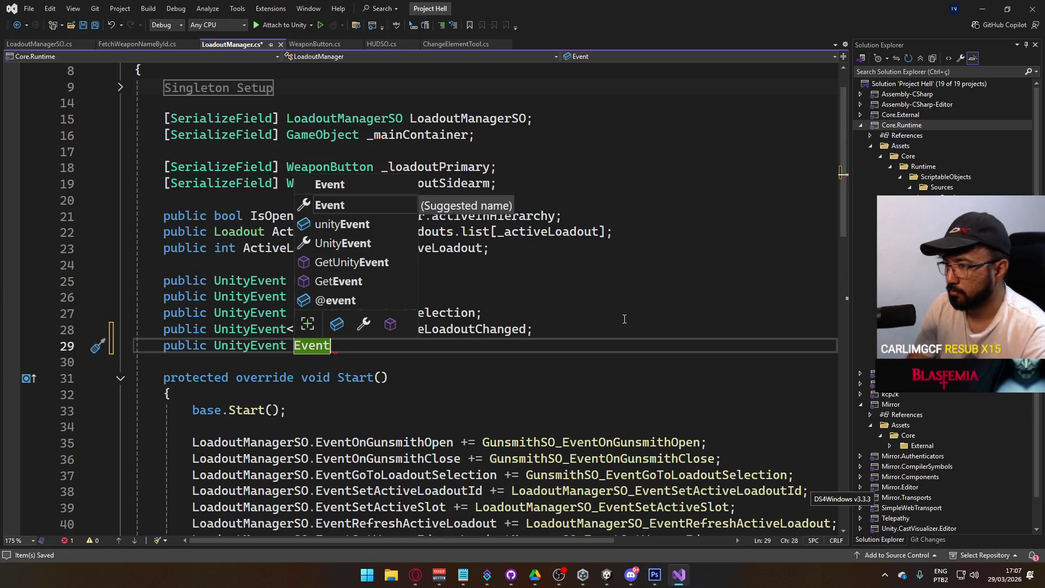
{"action": "type", "text": "Pre"}
{"action": "key", "text": "BackSpace"}
{"action": "key", "text": "BackSpace"}
{"action": "key", "text": "BackSpace"}
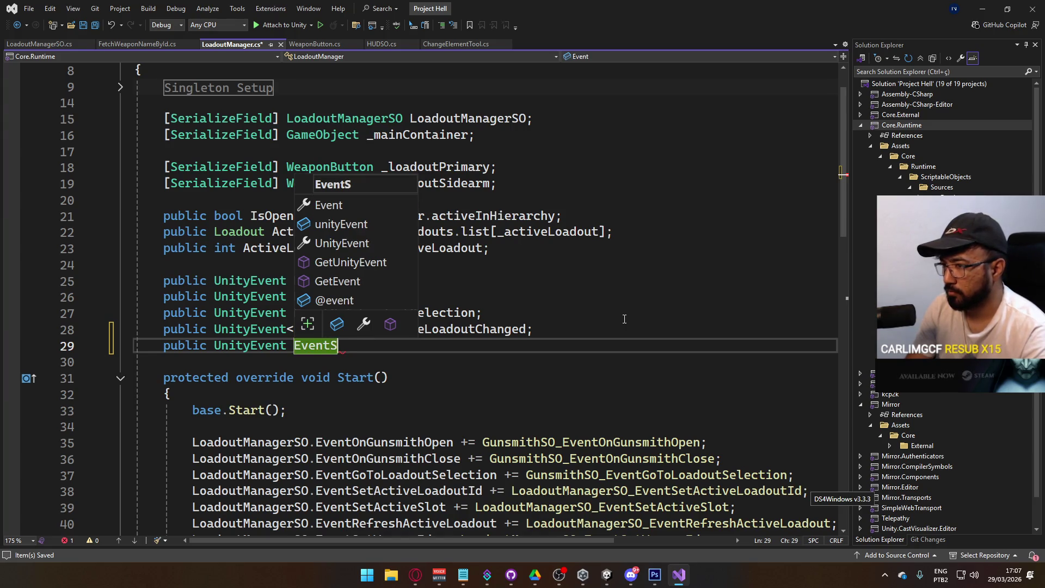
{"action": "type", "text": "OnSetPrevie"}
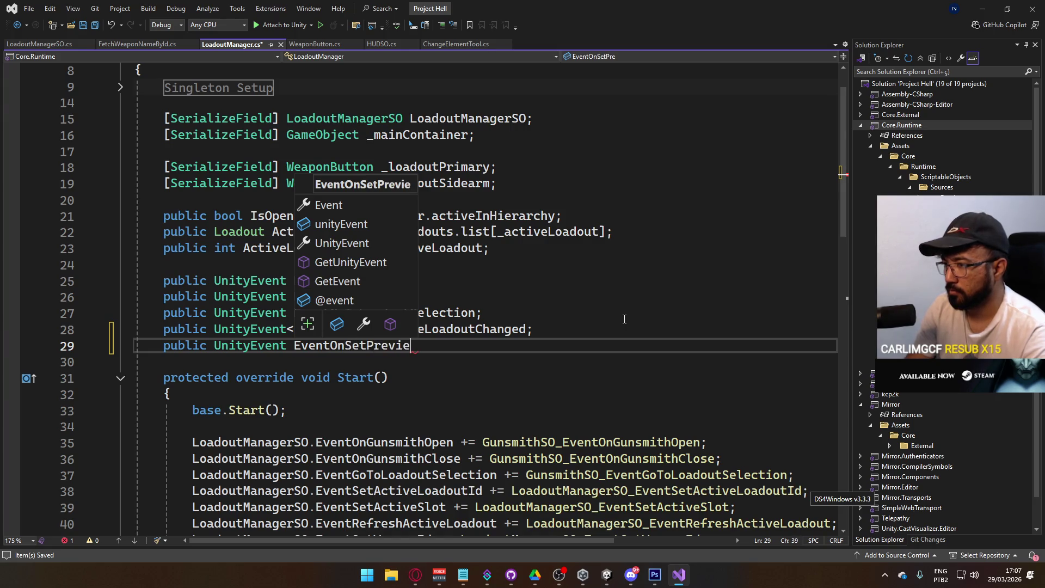
{"action": "type", "text": "wWEa"}
{"action": "key", "text": "BackSpace"}
{"action": "key", "text": "BackSpace"}
{"action": "type", "text": "eaponId"}
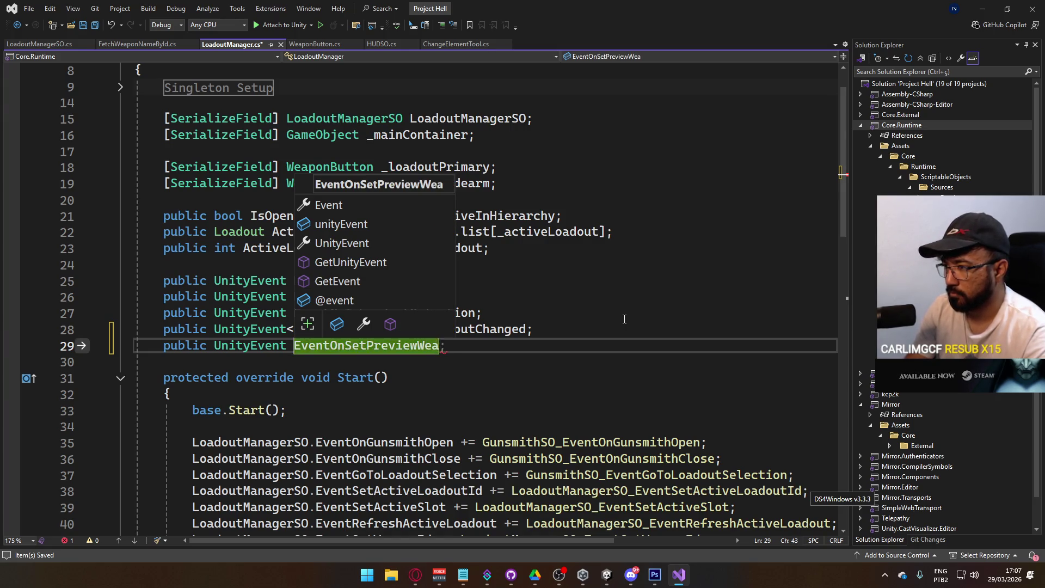
{"action": "type", "text": ";"}
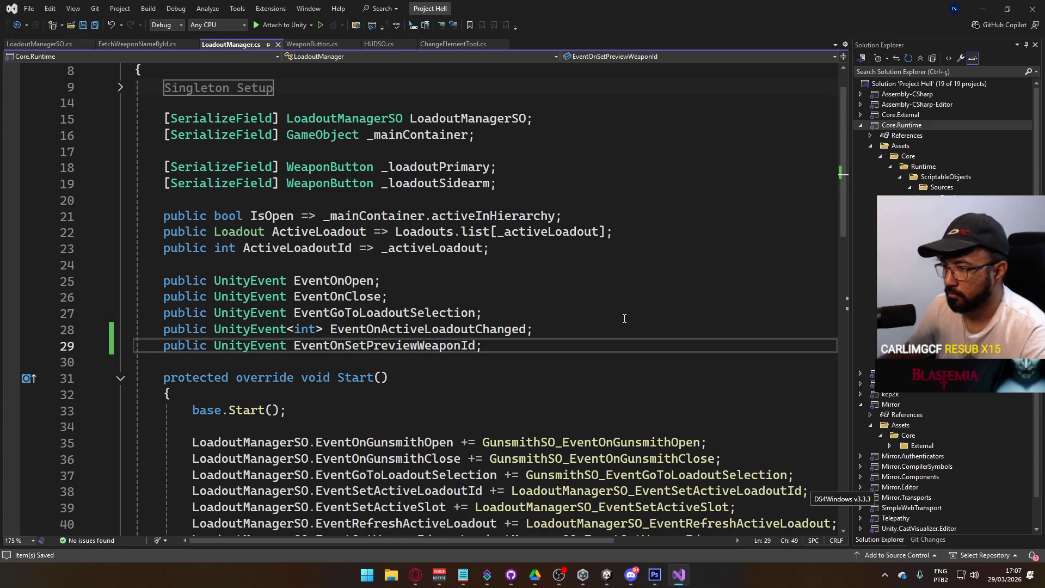
In Start, subscribe a generated handler to LoadoutManagerSO.EventOnSetPreviewWeaponId and cut the handler method
{"action": "scroll", "coordinate": [624, 319], "scroll_direction": "down", "scroll_amount": 5}
{"action": "left_click", "coordinate": [752, 303]}
{"action": "key", "text": "Return"}
{"action": "type", "text": "Loadoutm"}
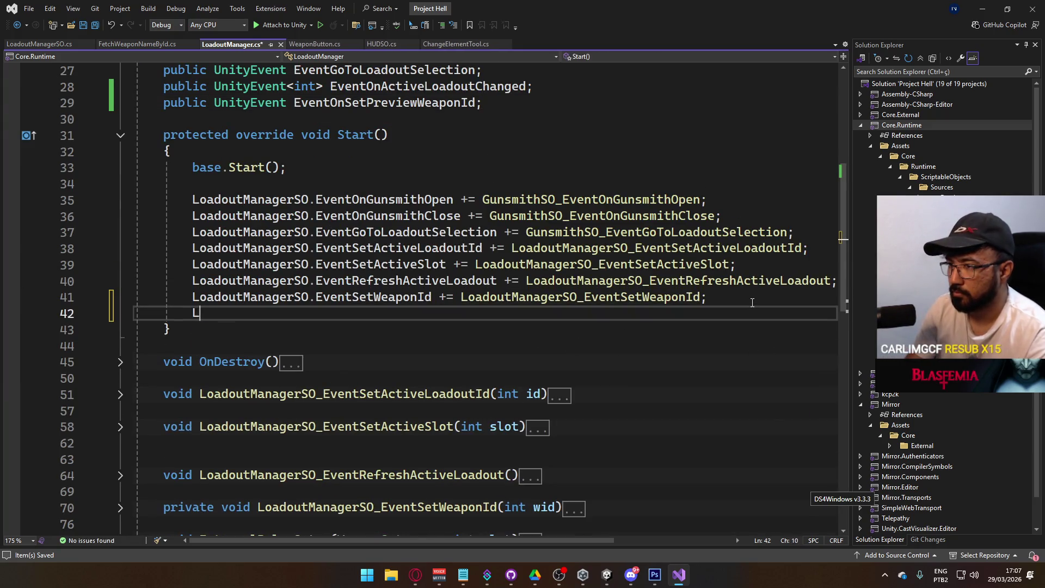
{"action": "key", "text": "Down"}
{"action": "key", "text": "Down"}
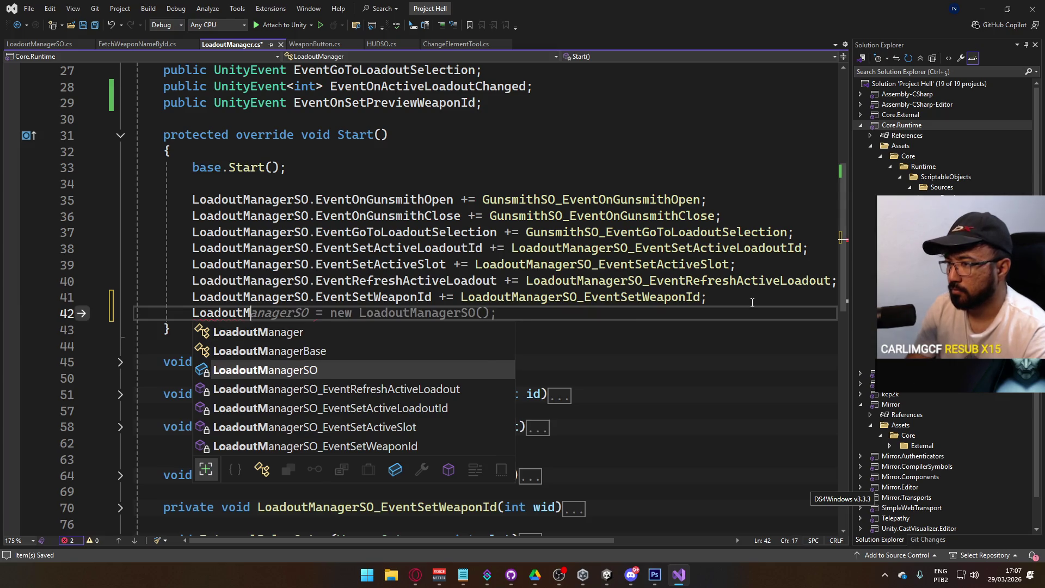
{"action": "type", "text": ".eventonpre"}
{"action": "key", "text": "Tab"}
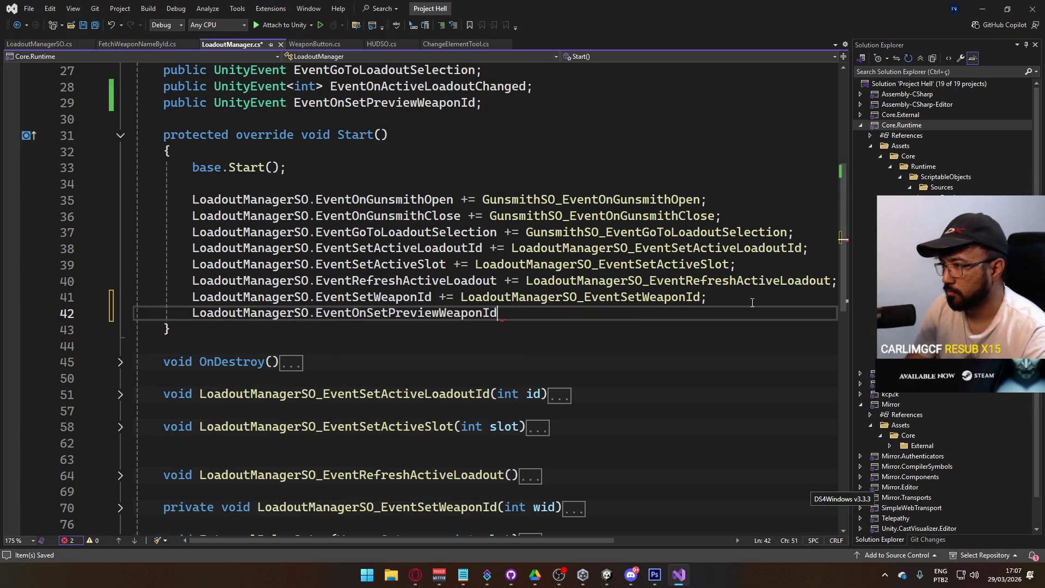
{"action": "type", "text": "="}
{"action": "key", "text": "Tab"}
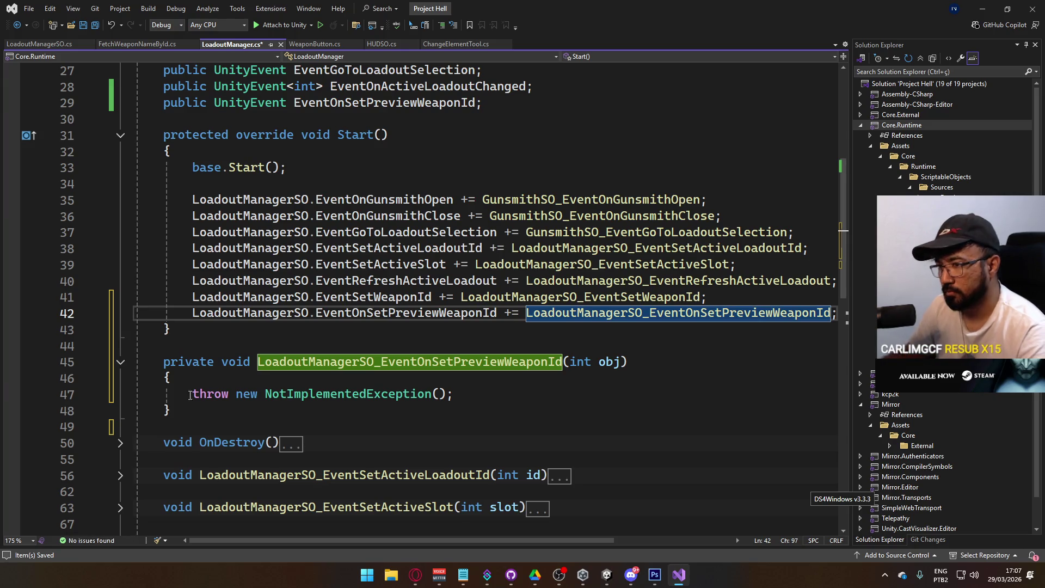
{"action": "key", "text": "Return"}
{"action": "key", "text": "Home"}
{"action": "key", "text": "ctrl+shift+Right"}
{"action": "key", "text": "Delete"}
{"action": "mouse_move", "coordinate": [171, 411]}
{"action": "left_mouse_down"}
{"action": "mouse_move", "coordinate": [182, 395]}
{"action": "mouse_move", "coordinate": [158, 364]}
{"action": "left_mouse_up"}
{"action": "key", "text": "Delete"}
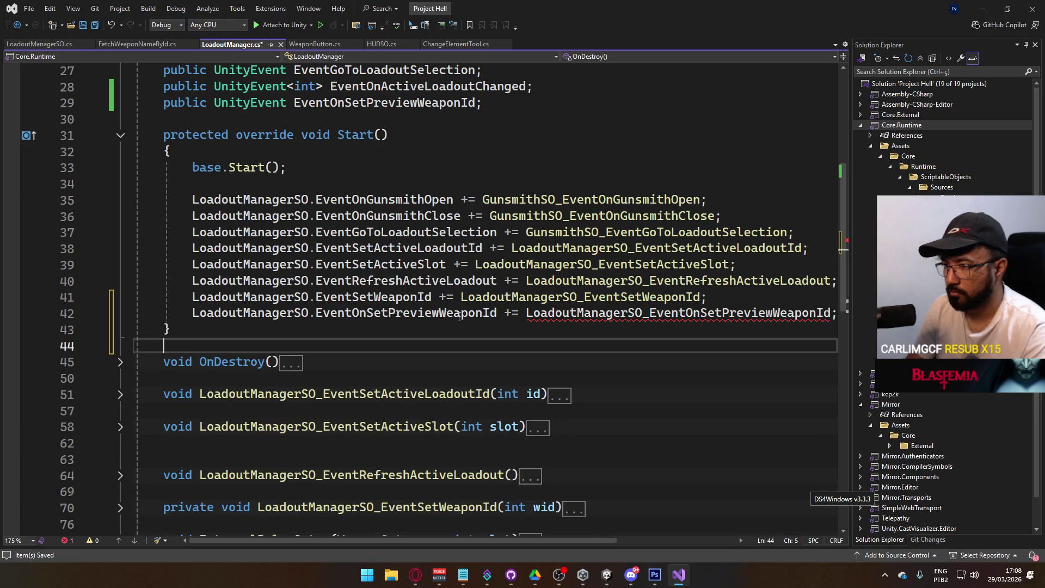
Paste the handler above InternalRelaySetup so it calls this.EventOnSetPreviewWeaponId?.Invoke(id)
{"action": "scroll", "coordinate": [459, 318], "scroll_direction": "down", "scroll_amount": 5}
{"action": "left_click", "coordinate": [414, 346]}
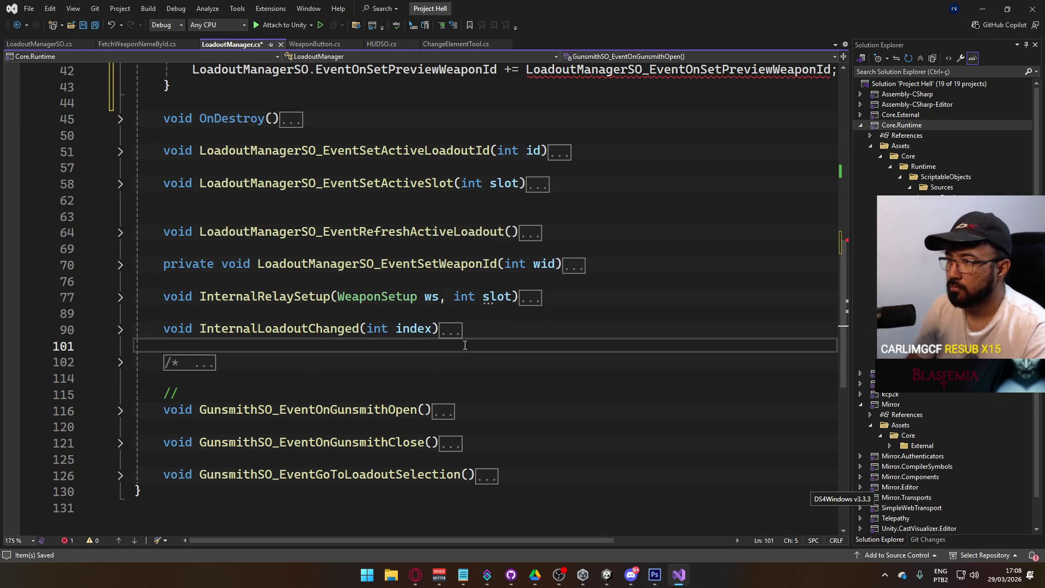
{"action": "key", "text": "Up"}
{"action": "key", "text": "Up"}
{"action": "key", "text": "Up"}
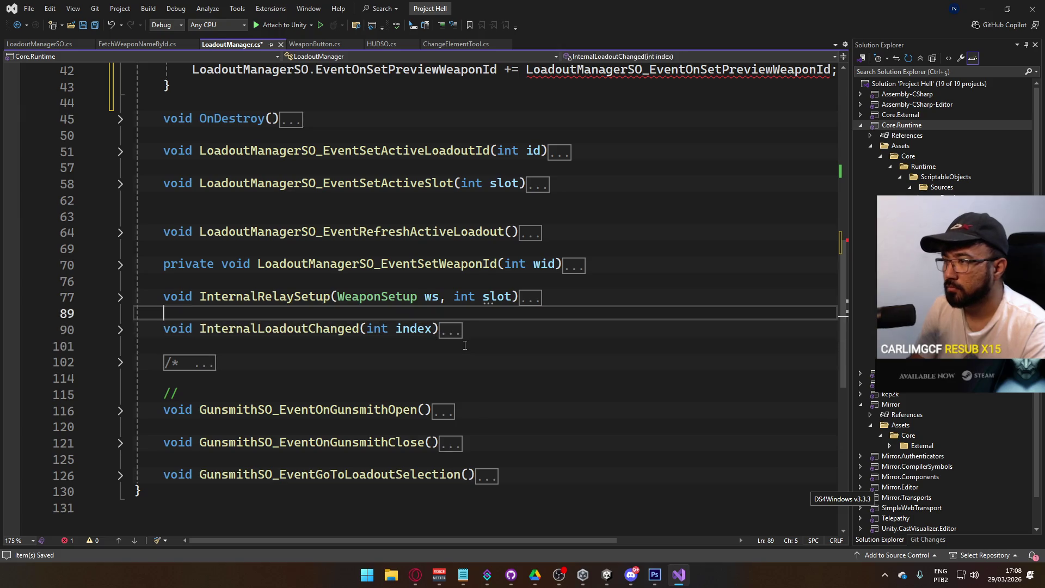
{"action": "key", "text": "Return"}
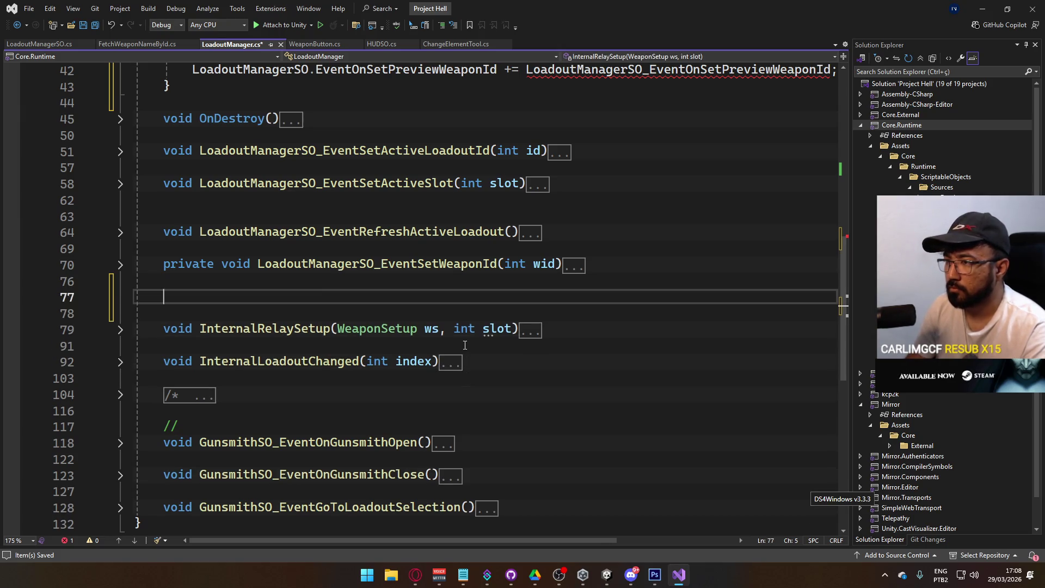
{"action": "key", "text": "Tab"}
{"action": "left_click_drag", "start_coordinate": [466, 324], "coordinate": [191, 327]}
{"action": "type", "text": "this.even"}
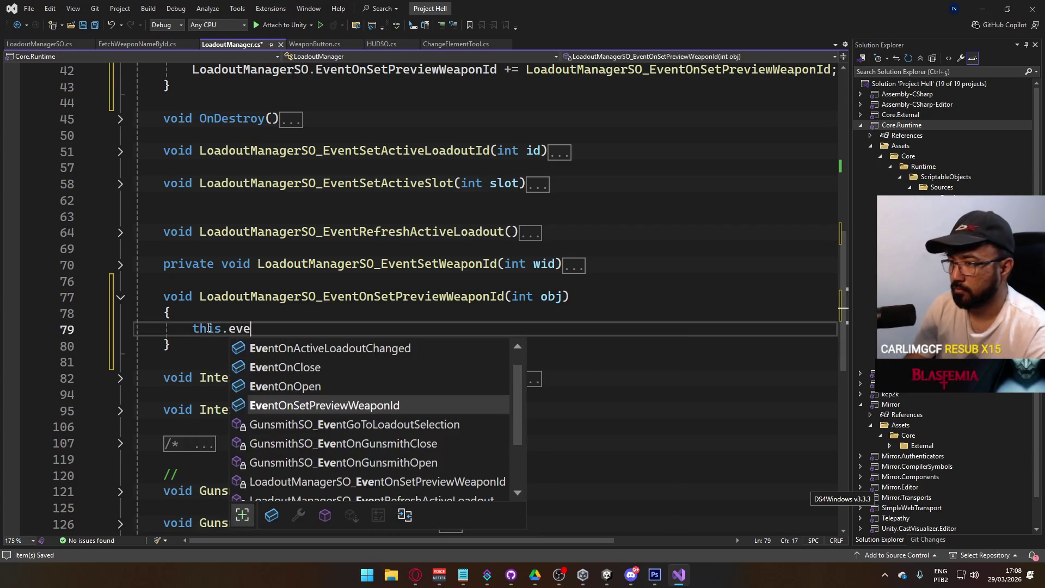
{"action": "key", "text": "Tab"}
{"action": "type", "text": "?.inv();"}
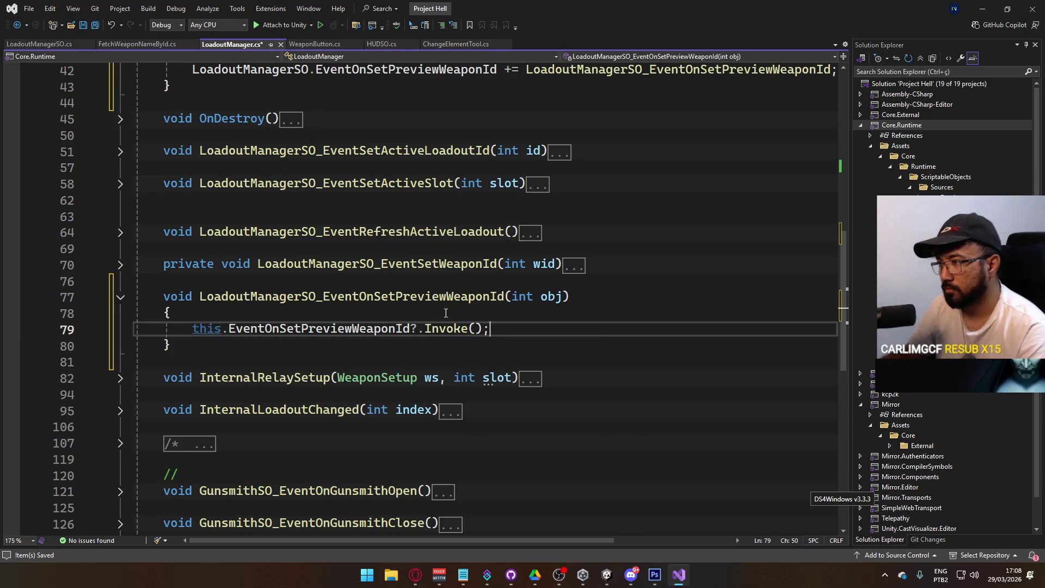
{"action": "double_click", "coordinate": [554, 297]}
{"action": "type", "text": "id"}
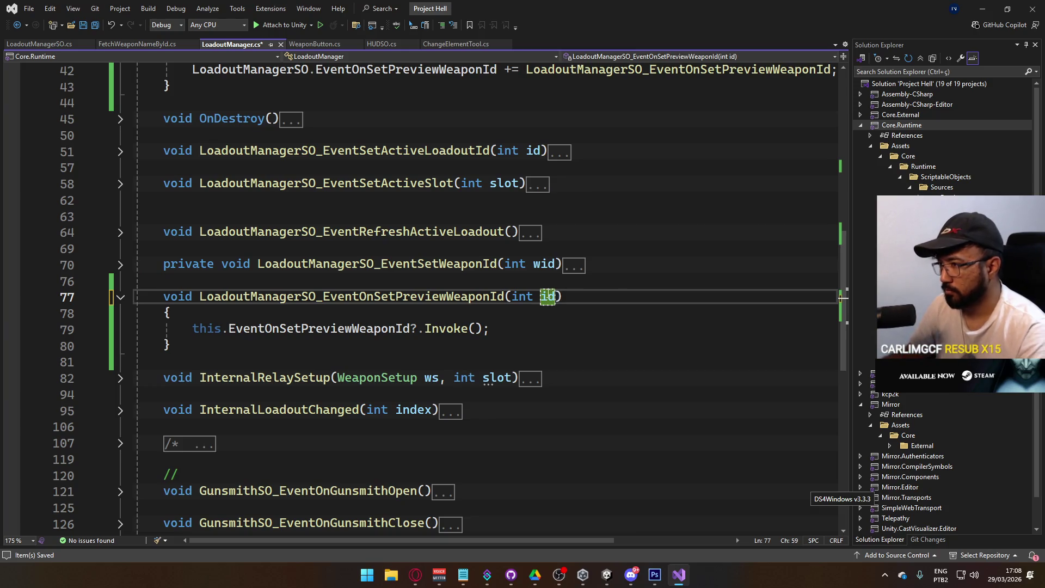
{"action": "left_click", "coordinate": [477, 329]}
{"action": "type", "text": "id"}
{"action": "left_click", "coordinate": [592, 313]}
Change the event's type to UnityEvent<int>, save LoadoutManager.cs, and return to Unity
{"action": "key", "text": "alt+Tab"}
{"action": "key", "text": "alt+Tab"}
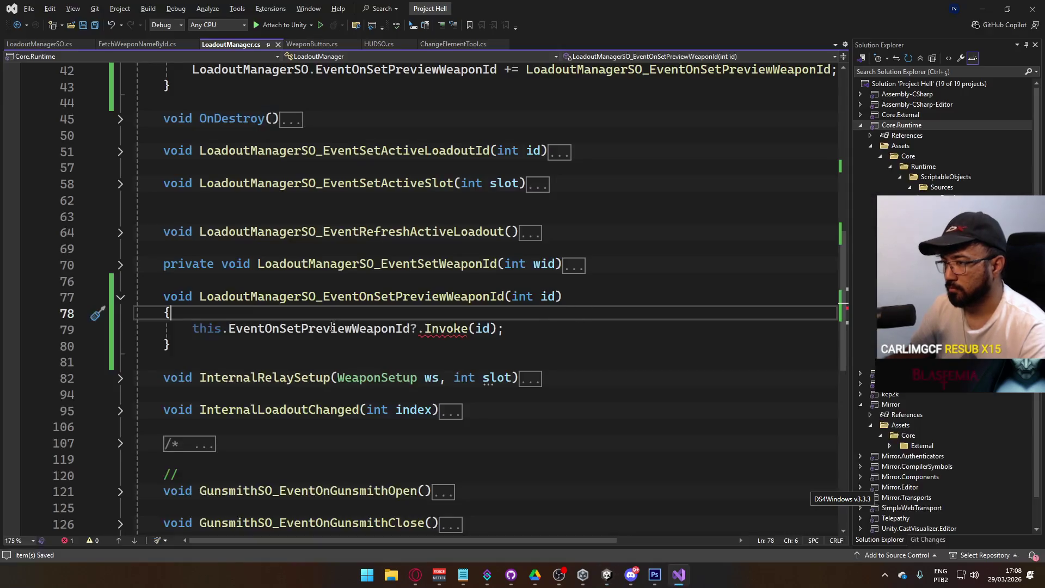
{"action": "left_click", "coordinate": [330, 329], "text": "ctrl"}
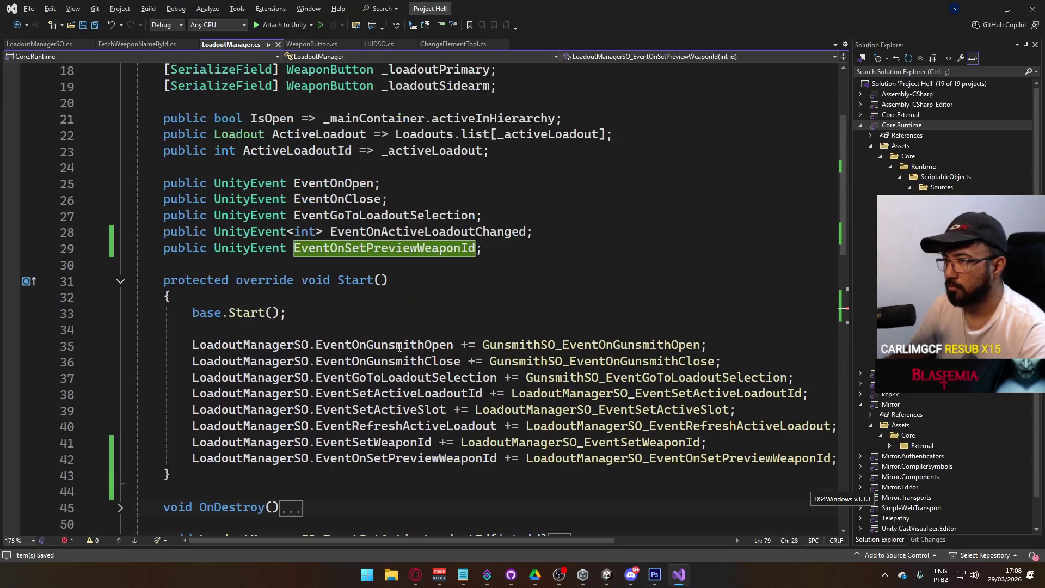
{"action": "left_click", "coordinate": [273, 248]}
{"action": "key", "text": "Right"}
{"action": "key", "text": "Right"}
{"action": "type", "text": "<int"}
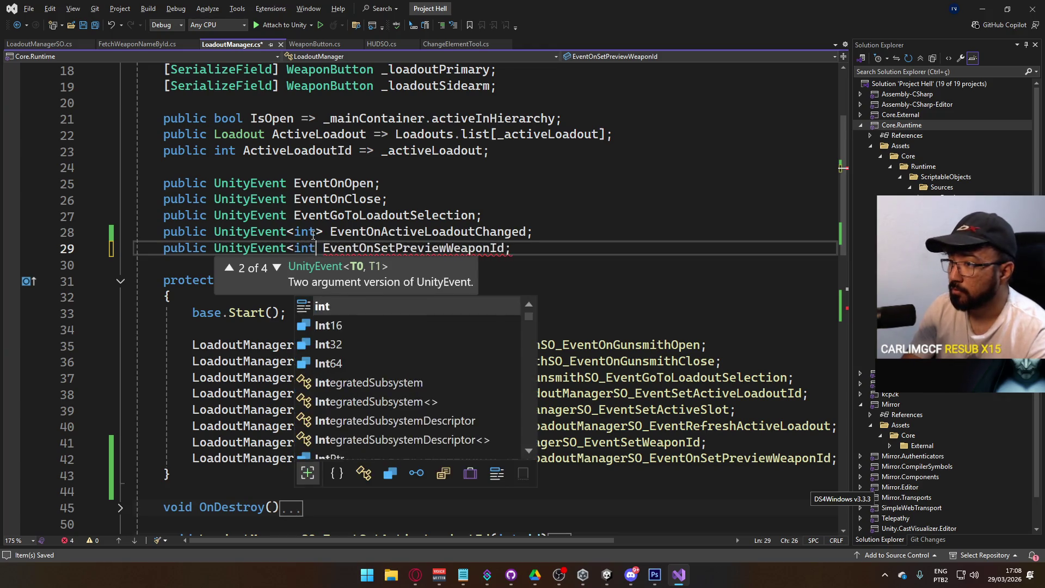
{"action": "type", "text": ">"}
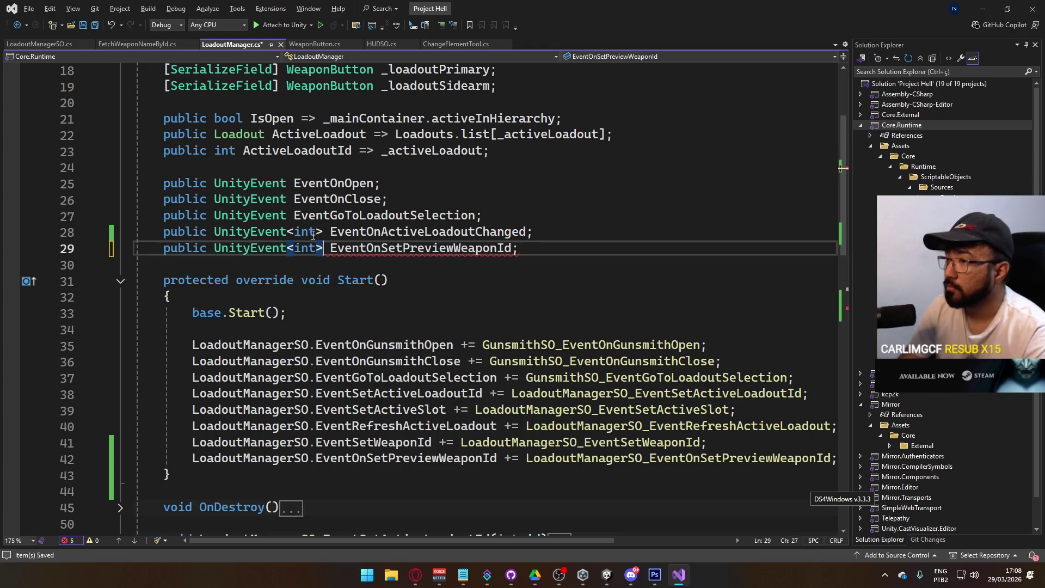
{"action": "key", "text": "ctrl+s"}
{"action": "scroll", "coordinate": [354, 262], "scroll_direction": "down", "scroll_amount": 10}
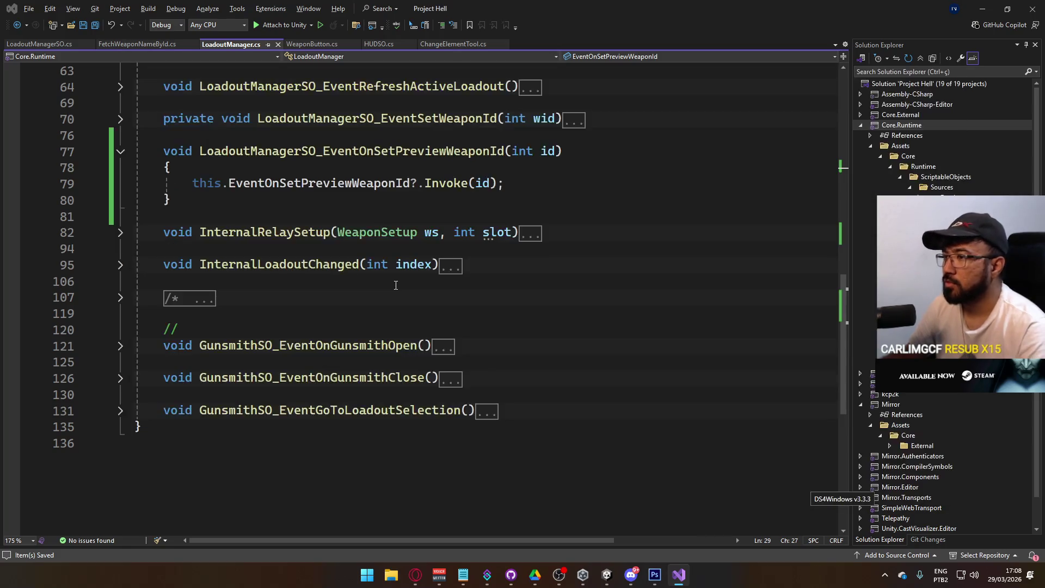
{"action": "left_click", "coordinate": [607, 575]}
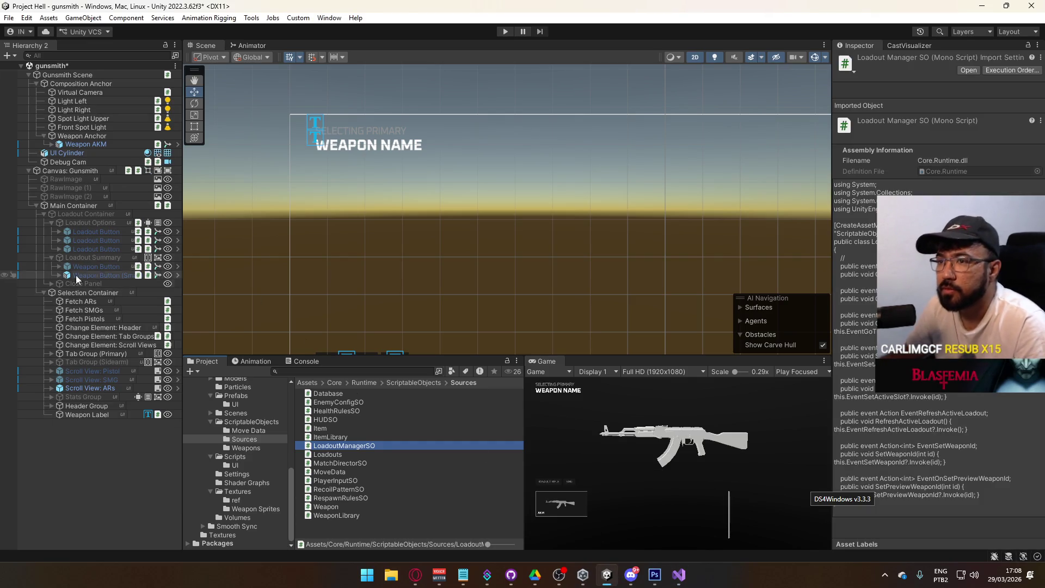
Save the scene, select Canvas: Gunsmith, and add a callback slot to Event On Set Preview Weapon Id
{"action": "key", "text": "ctrl+s"}
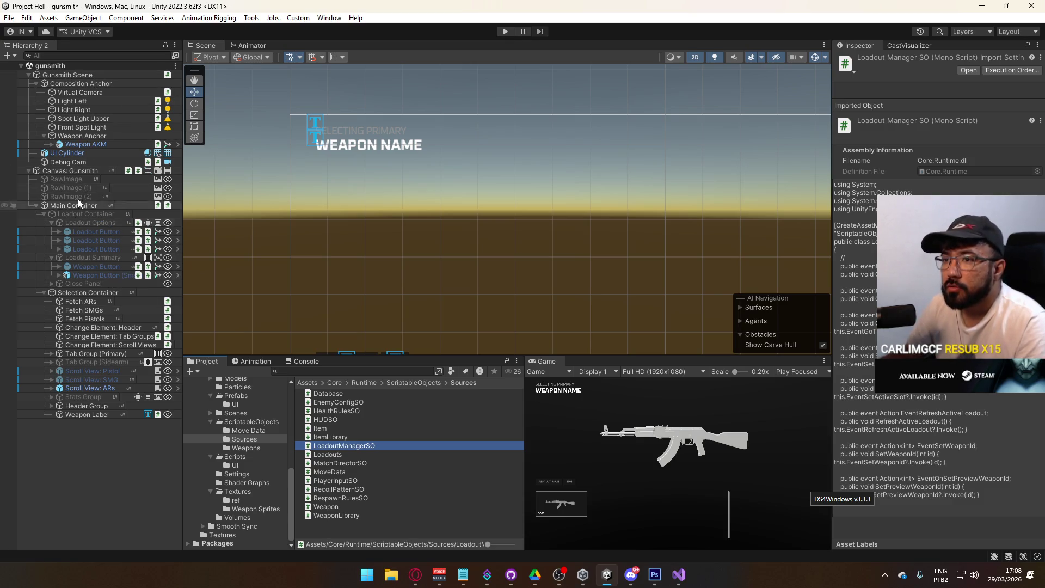
{"action": "left_click", "coordinate": [116, 74]}
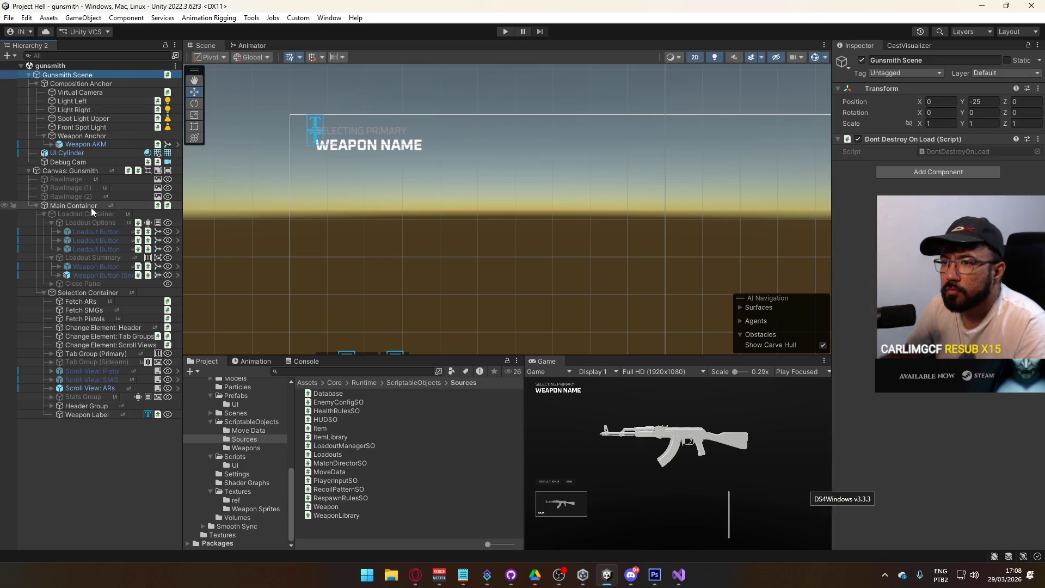
{"action": "left_click", "coordinate": [91, 205]}
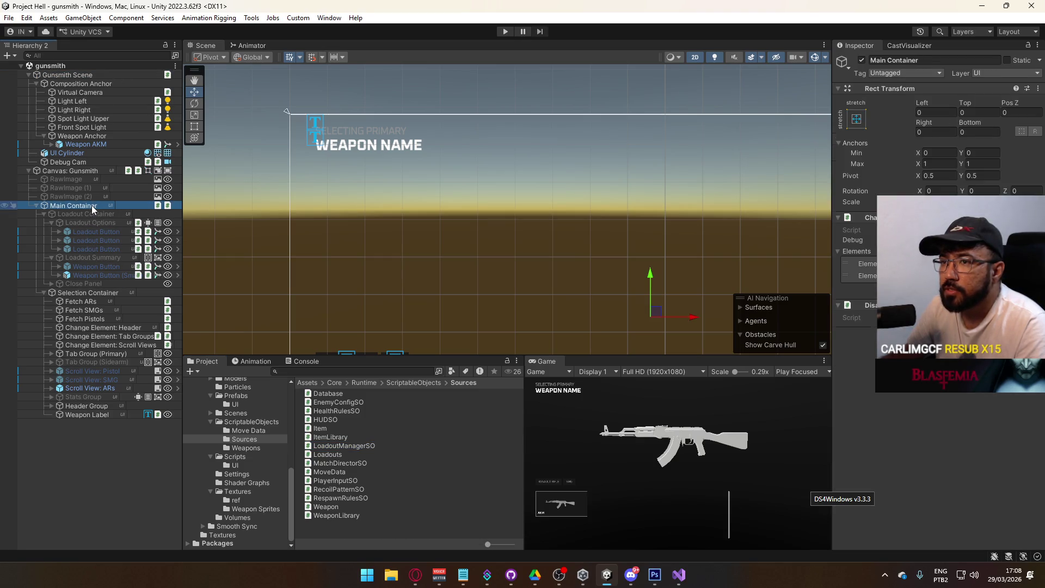
{"action": "left_click", "coordinate": [79, 73]}
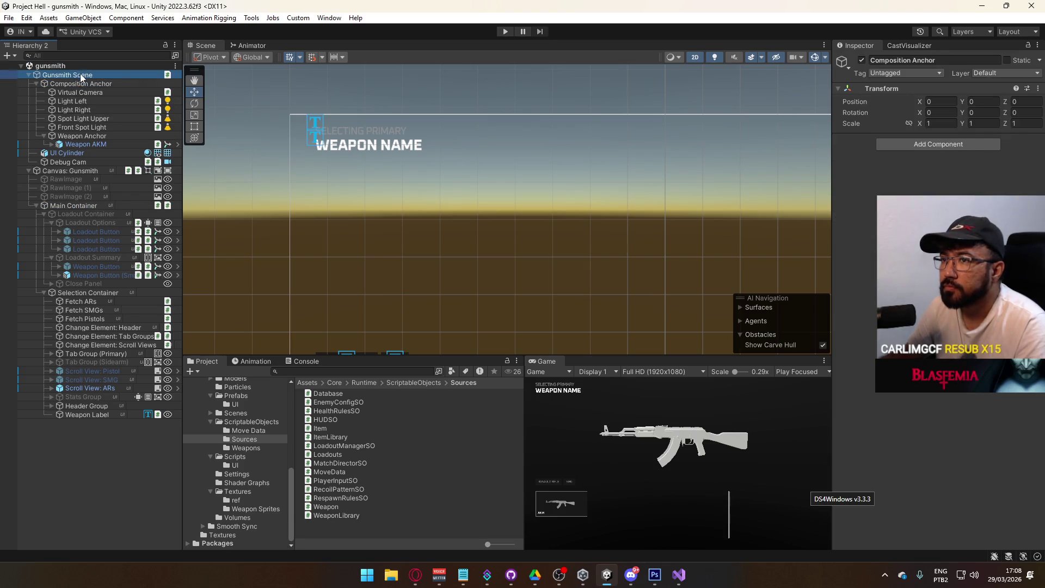
{"action": "left_click", "coordinate": [84, 171]}
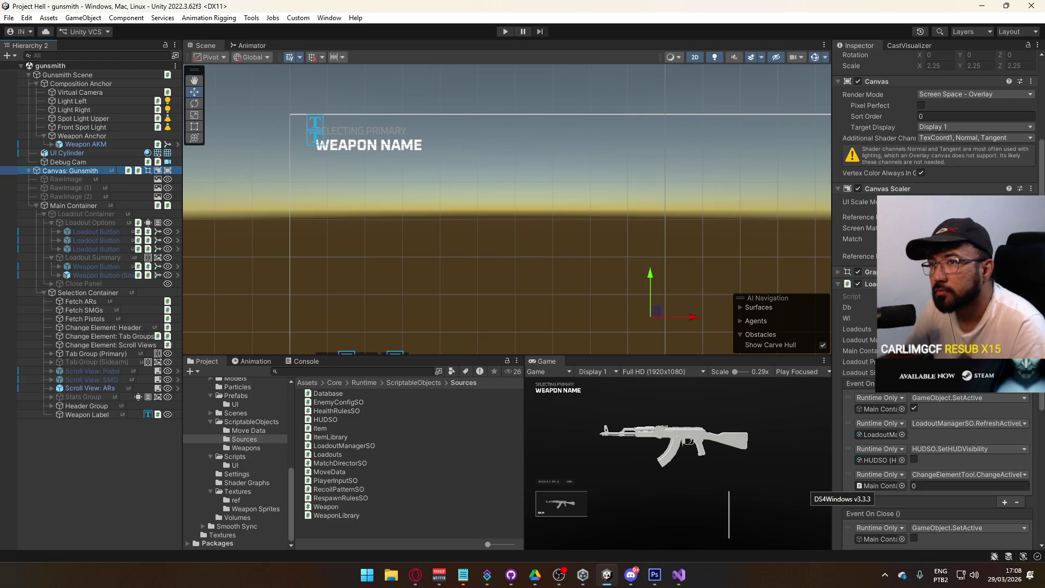
{"action": "scroll", "coordinate": [936, 326], "scroll_direction": "down", "scroll_amount": 3}
{"action": "scroll", "coordinate": [937, 327], "scroll_direction": "down", "scroll_amount": 3}
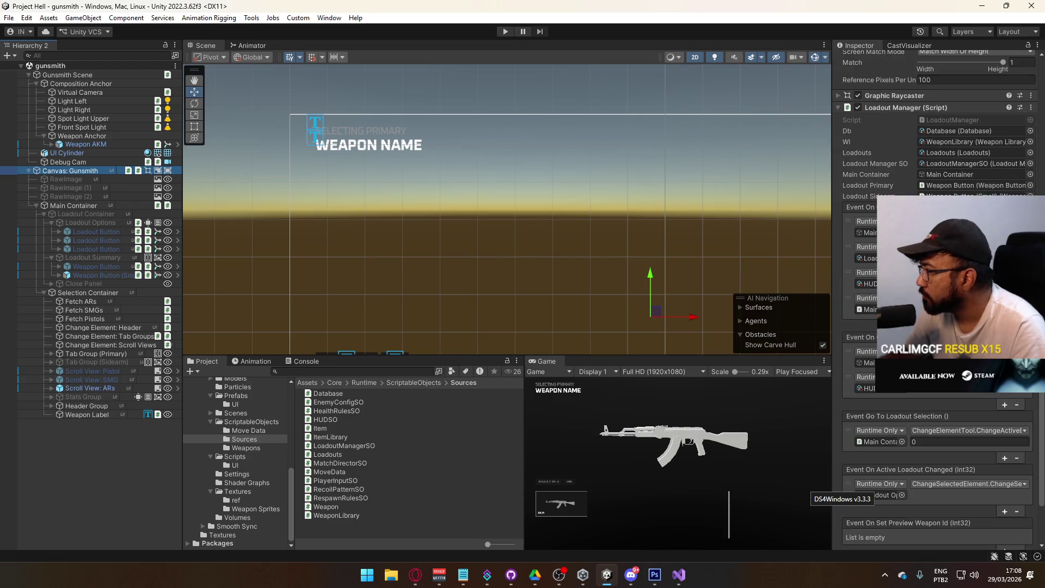
{"action": "scroll", "coordinate": [936, 327], "scroll_direction": "down", "scroll_amount": 2}
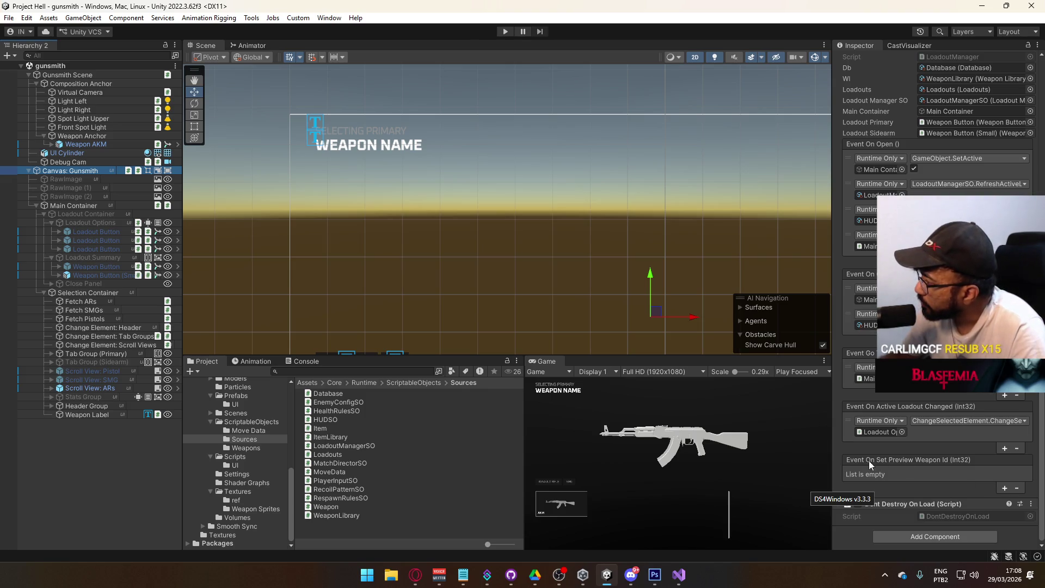
{"action": "left_click", "coordinate": [1004, 490]}
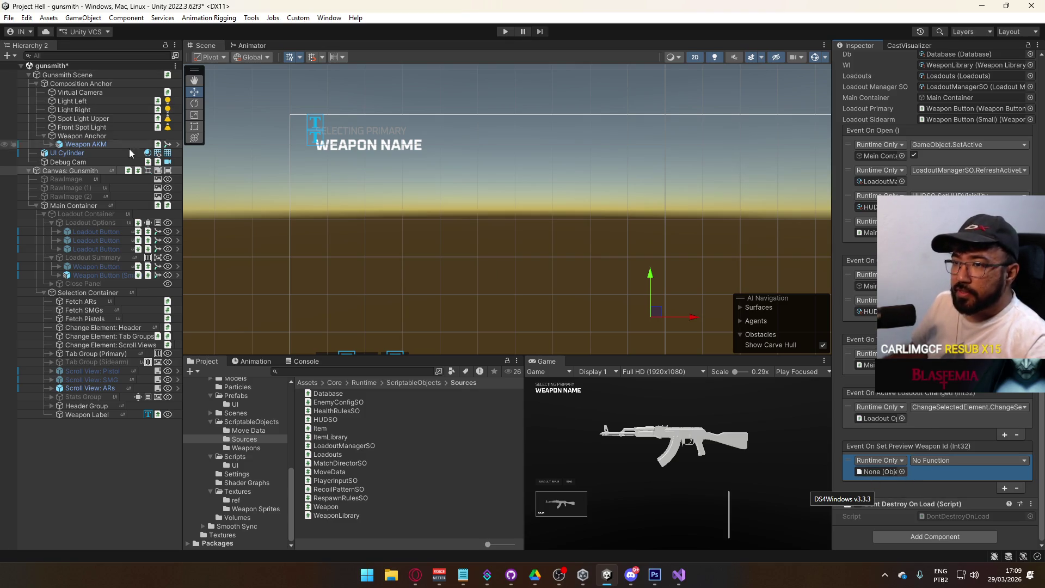
Point the preview-weapon callback at Weapon Label's FetchWeaponNameById GetName function
{"action": "mouse_move", "coordinate": [87, 414]}
{"action": "left_mouse_down"}
{"action": "mouse_move", "coordinate": [891, 458]}
{"action": "mouse_move", "coordinate": [885, 473]}
{"action": "left_mouse_up"}
{"action": "left_click", "coordinate": [938, 461]}
{"action": "mouse_move", "coordinate": [953, 525]}
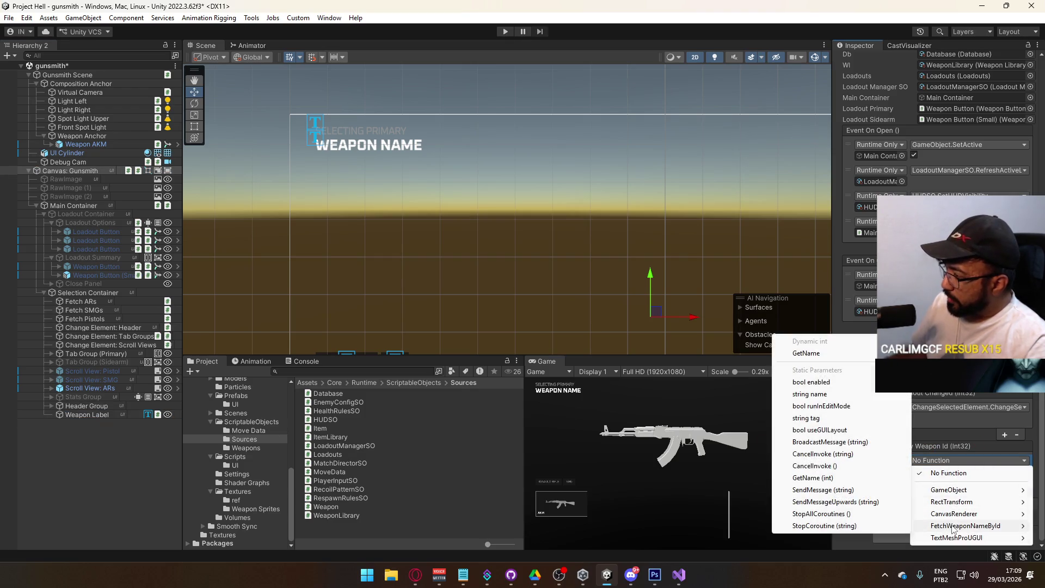
{"action": "left_click", "coordinate": [807, 353]}
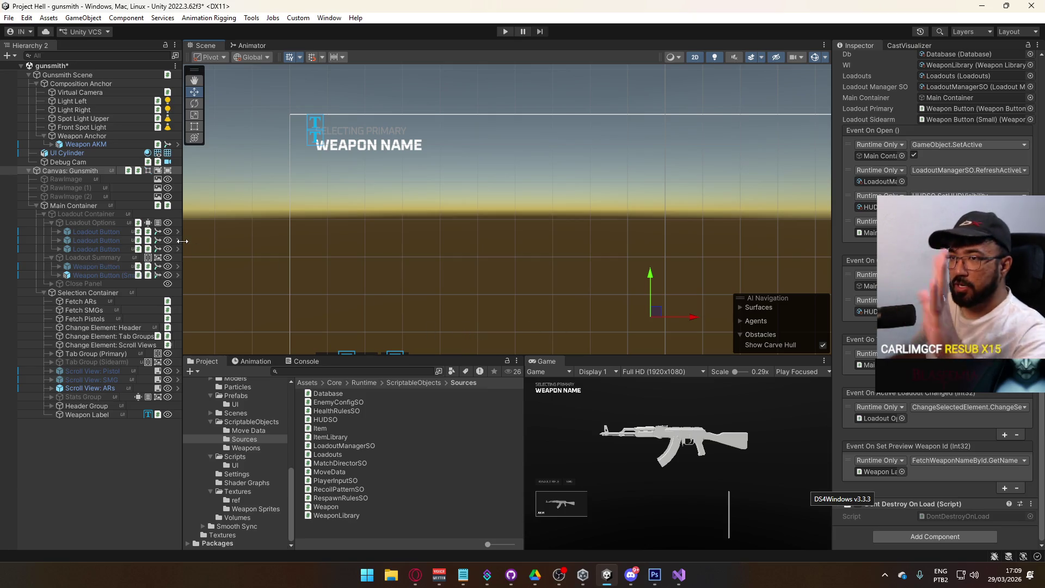
Add a Weapon Label On Fetch entry that sets its own TextMeshProUGUI text dynamically
{"action": "left_click", "coordinate": [100, 414]}
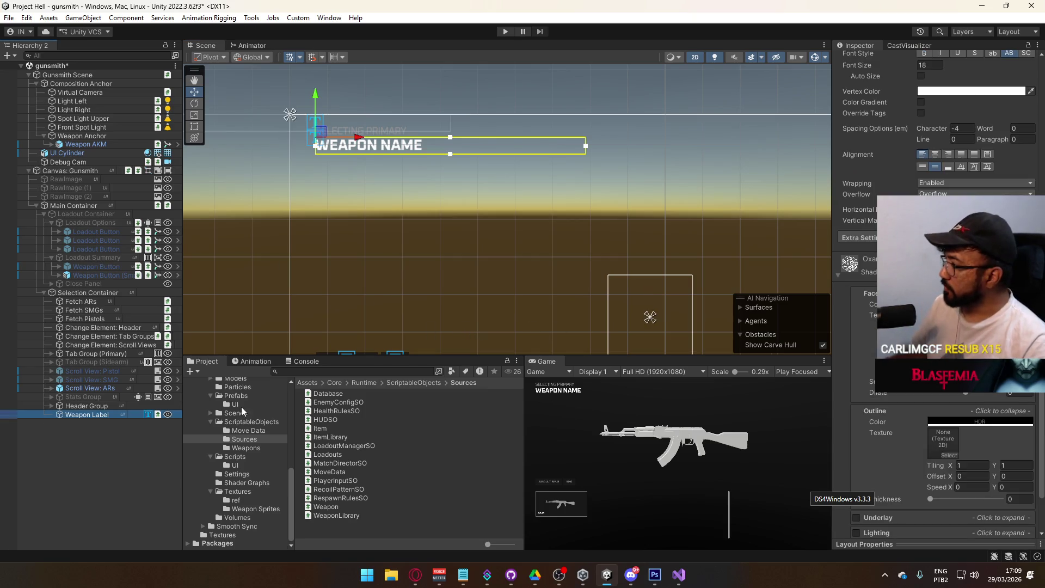
{"action": "scroll", "coordinate": [838, 302], "scroll_direction": "up", "scroll_amount": 6}
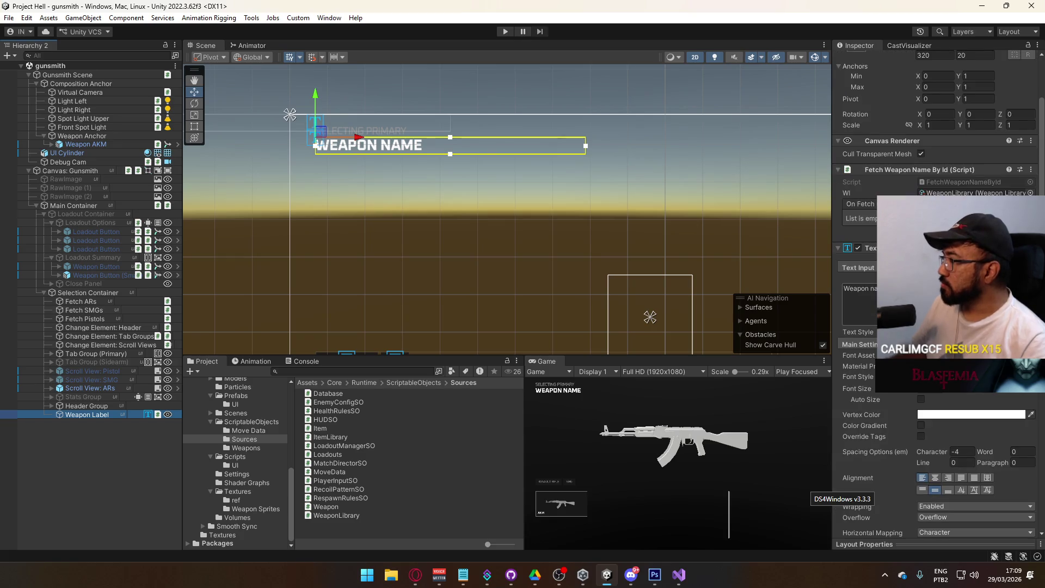
{"action": "left_click", "coordinate": [1029, 229]}
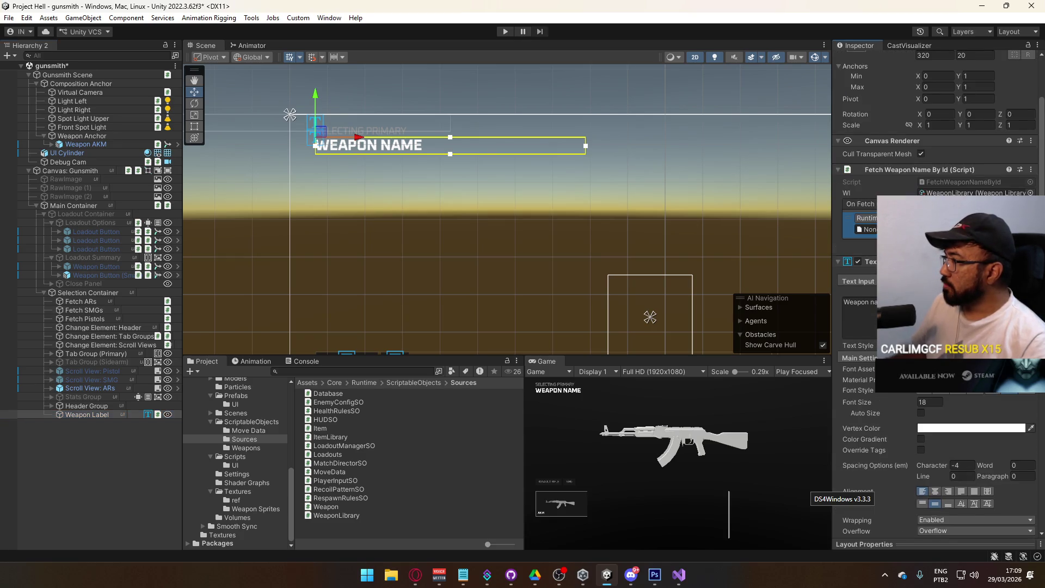
{"action": "mouse_move", "coordinate": [87, 414]}
{"action": "left_mouse_down"}
{"action": "mouse_move", "coordinate": [795, 330]}
{"action": "mouse_move", "coordinate": [865, 229]}
{"action": "left_mouse_up"}
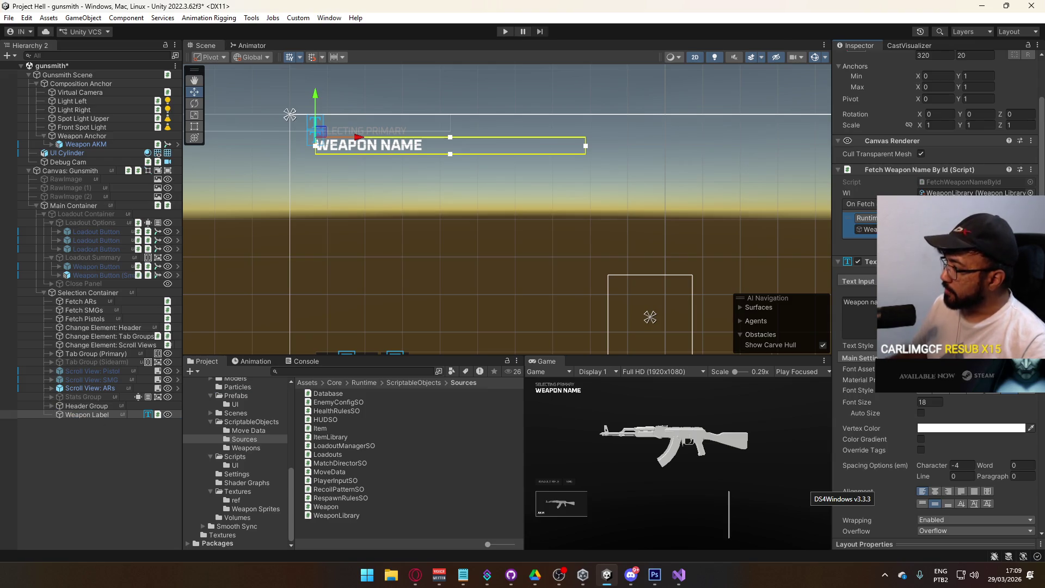
{"action": "left_click", "coordinate": [958, 218]}
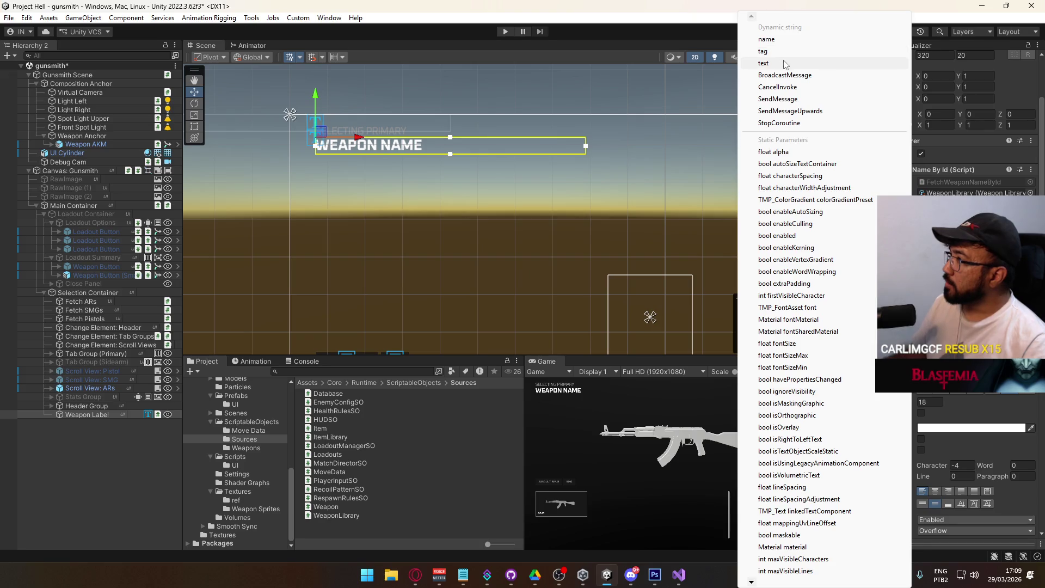
{"action": "left_click", "coordinate": [786, 63]}
{"action": "left_click", "coordinate": [860, 311]}
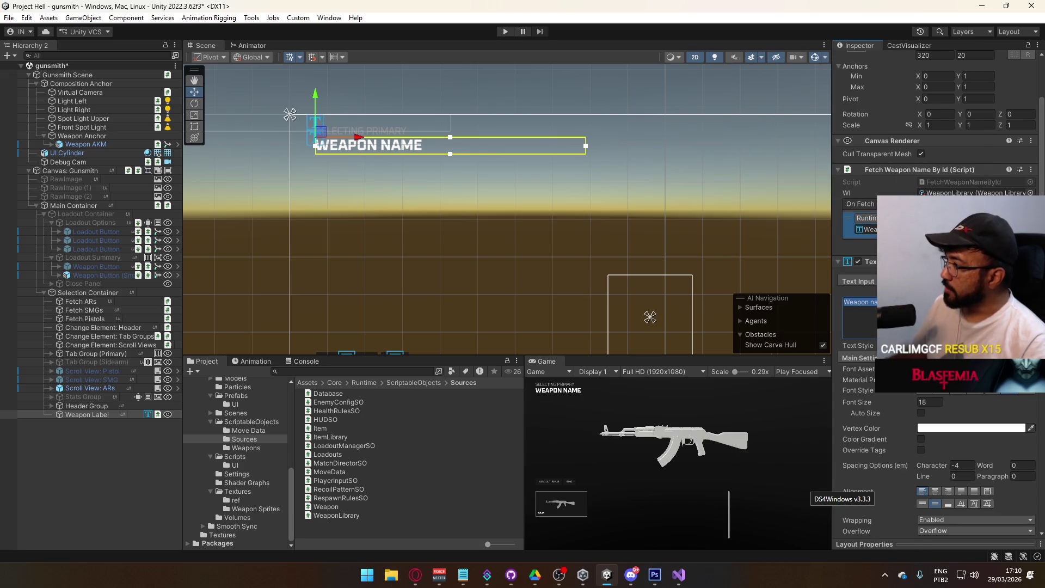
{"action": "key", "text": "Escape"}
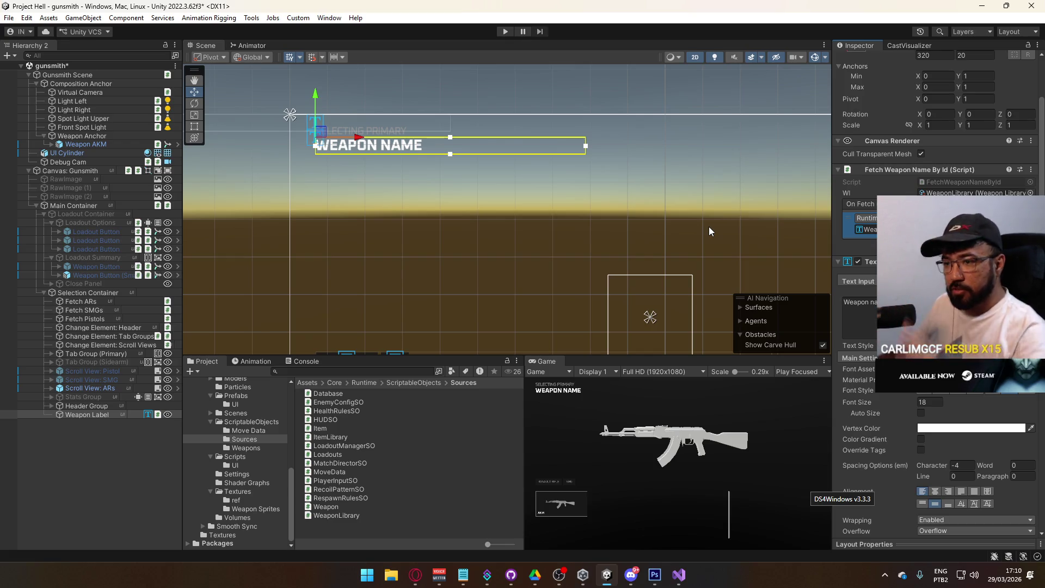
{"action": "left_click", "coordinate": [152, 414]}
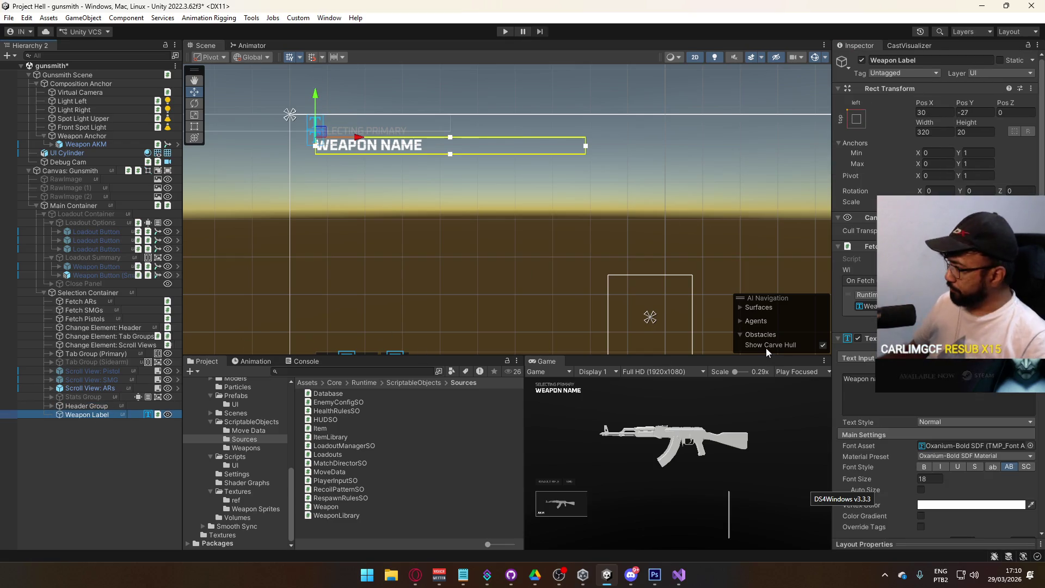
Inspect the Weapon Anchor and its Weapon AKM child in the Hierarchy
{"action": "left_click_drag", "start_coordinate": [466, 217], "coordinate": [529, 185]}
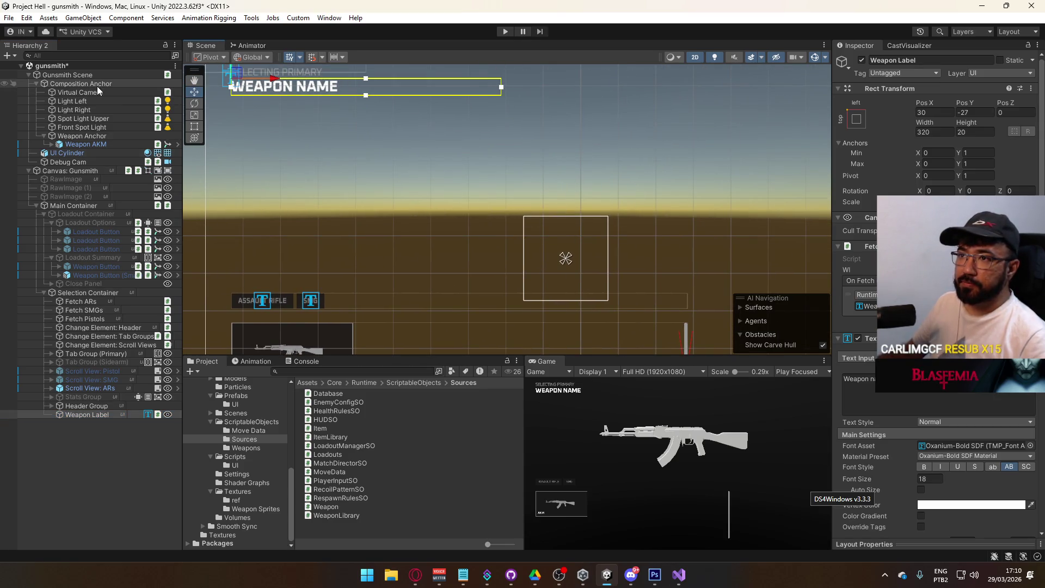
{"action": "left_click", "coordinate": [90, 136]}
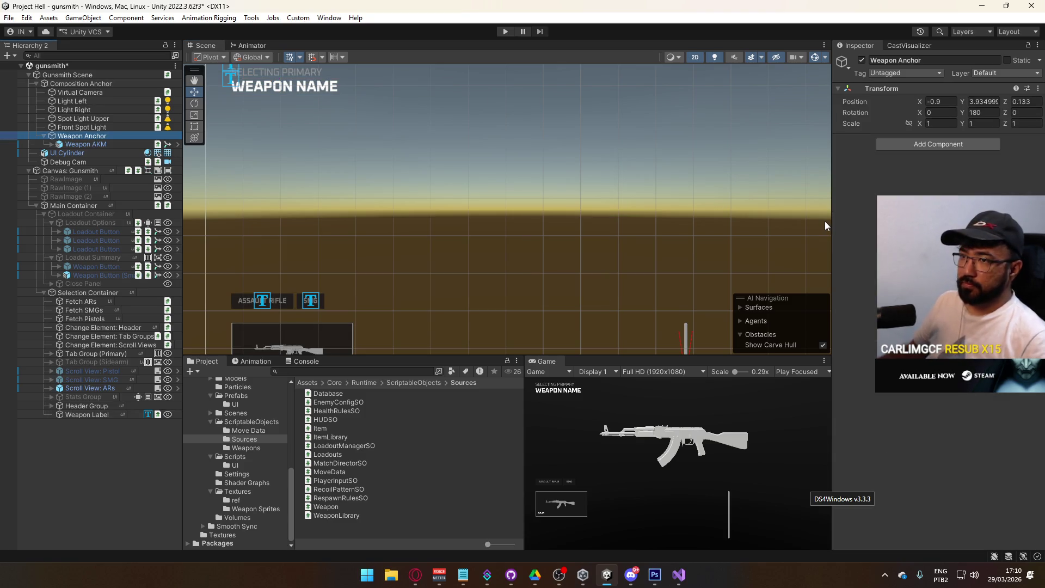
{"action": "left_click", "coordinate": [116, 145]}
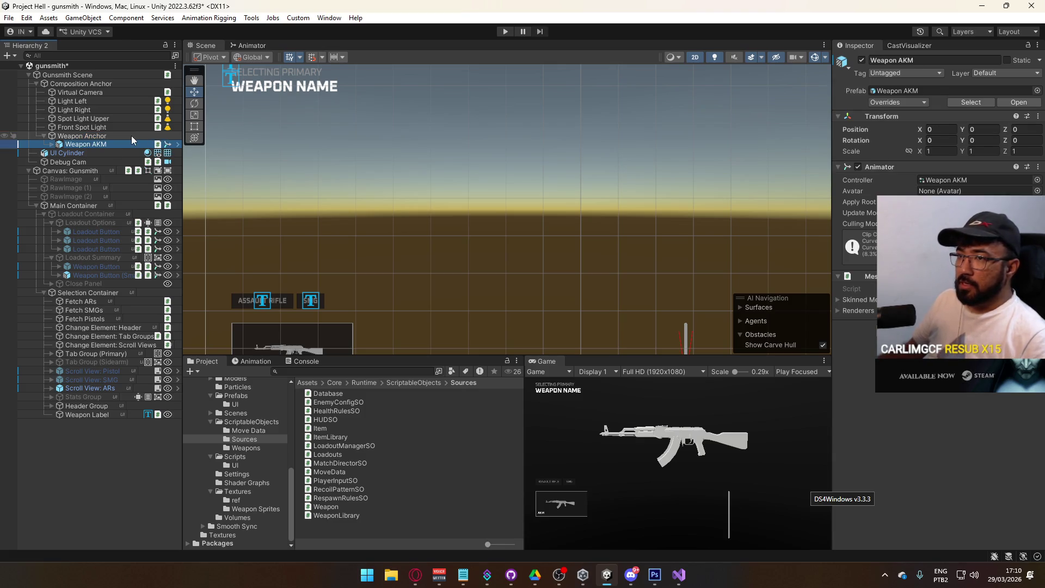
{"action": "left_click", "coordinate": [129, 136]}
{"action": "left_click", "coordinate": [121, 144]}
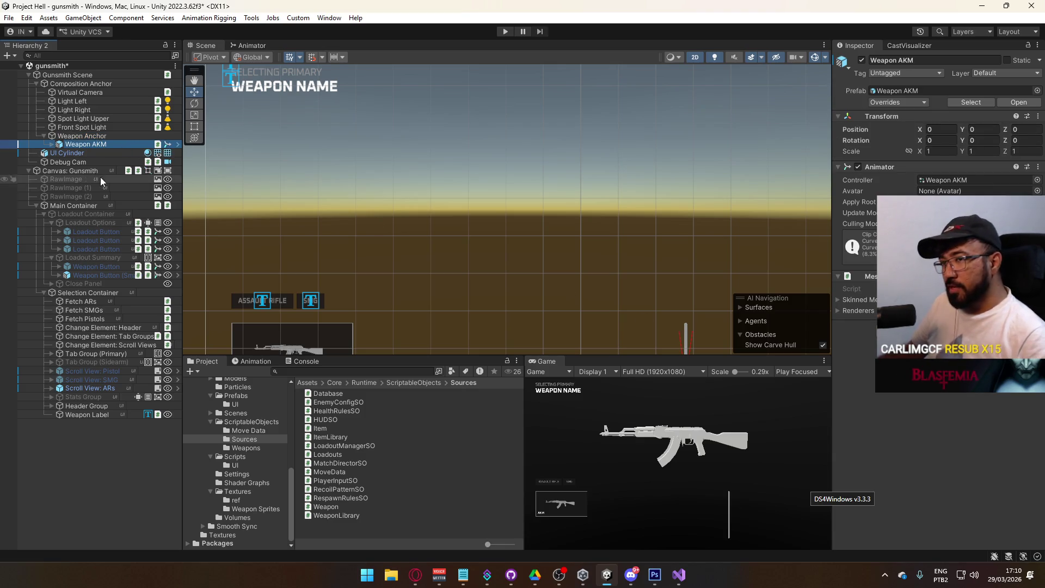
{"action": "left_click", "coordinate": [90, 136]}
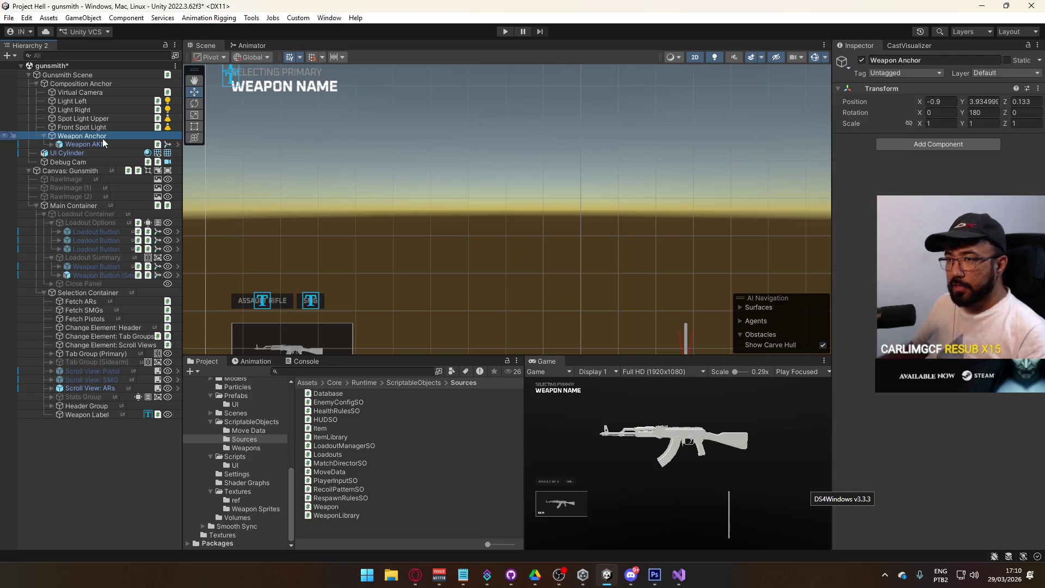
{"action": "left_click", "coordinate": [90, 145]}
{"action": "left_click", "coordinate": [97, 137]}
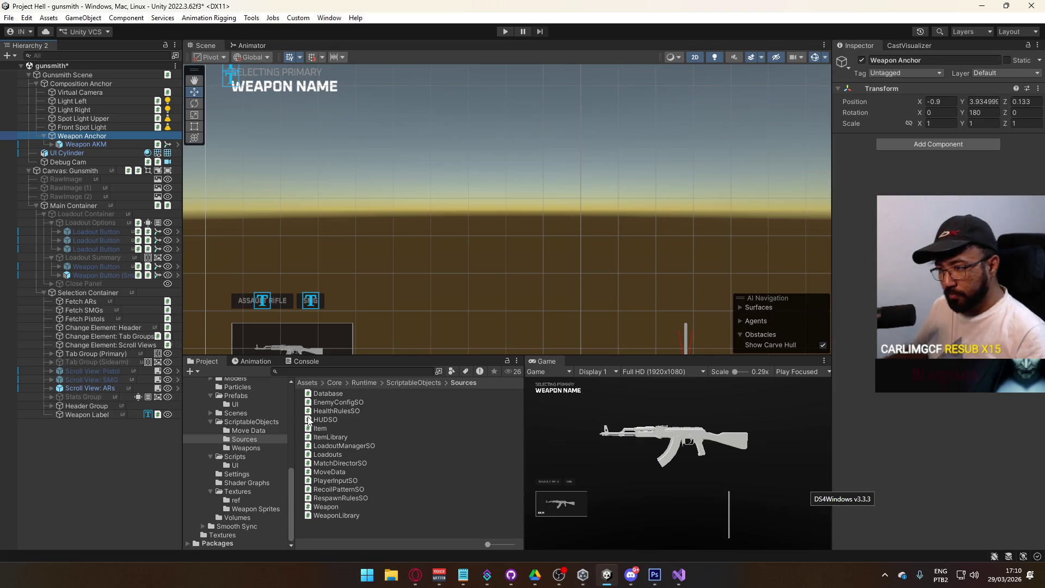
{"action": "left_click", "coordinate": [73, 145]}
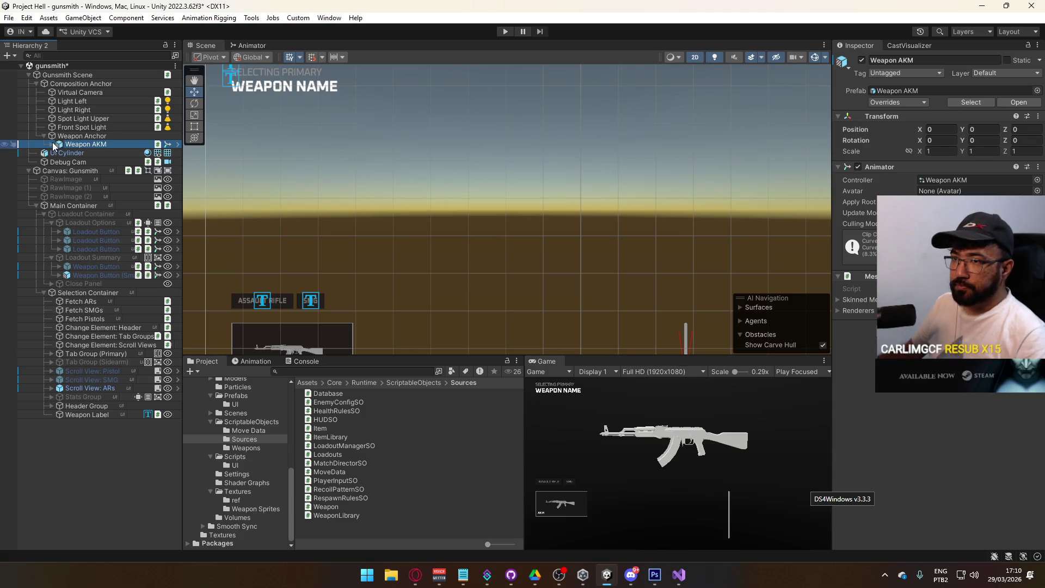
Expand Weapon AKM to select AKM Body, then open the ScriptableObjects folder
{"action": "left_click", "coordinate": [54, 145]}
{"action": "left_click", "coordinate": [96, 152]}
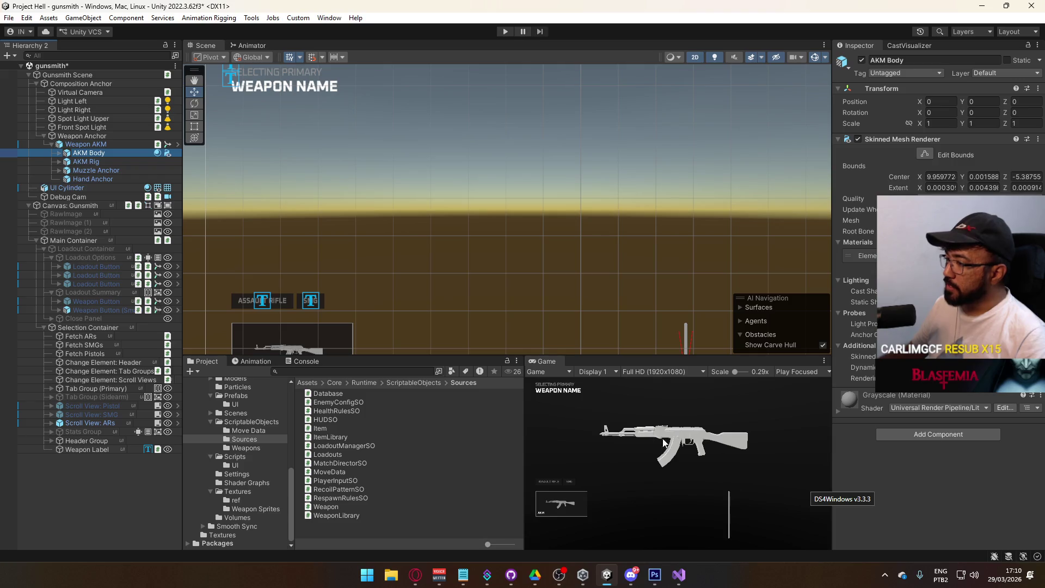
{"action": "scroll", "coordinate": [681, 253], "scroll_direction": "down", "scroll_amount": 5}
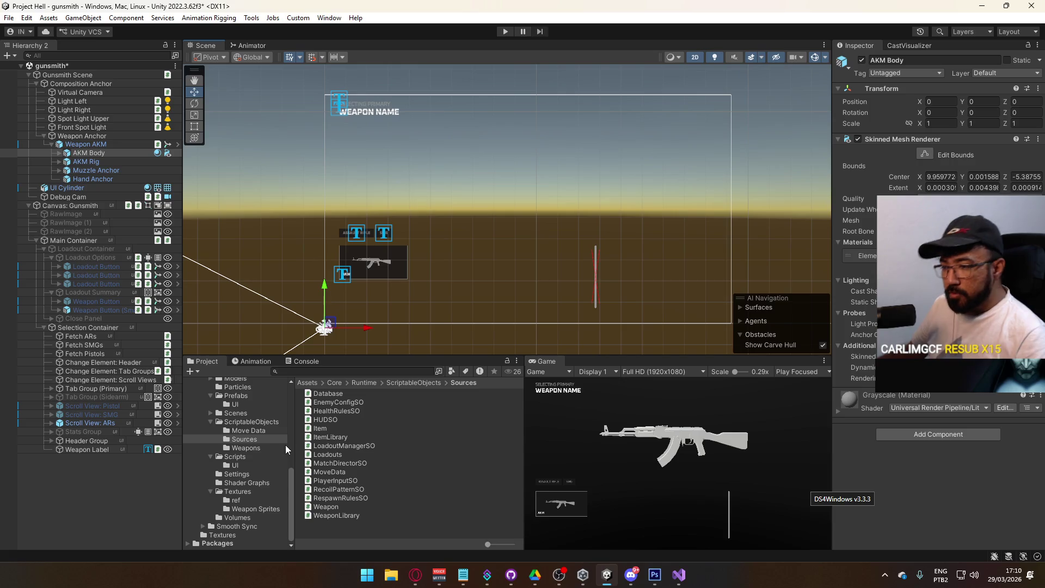
{"action": "left_click", "coordinate": [257, 422]}
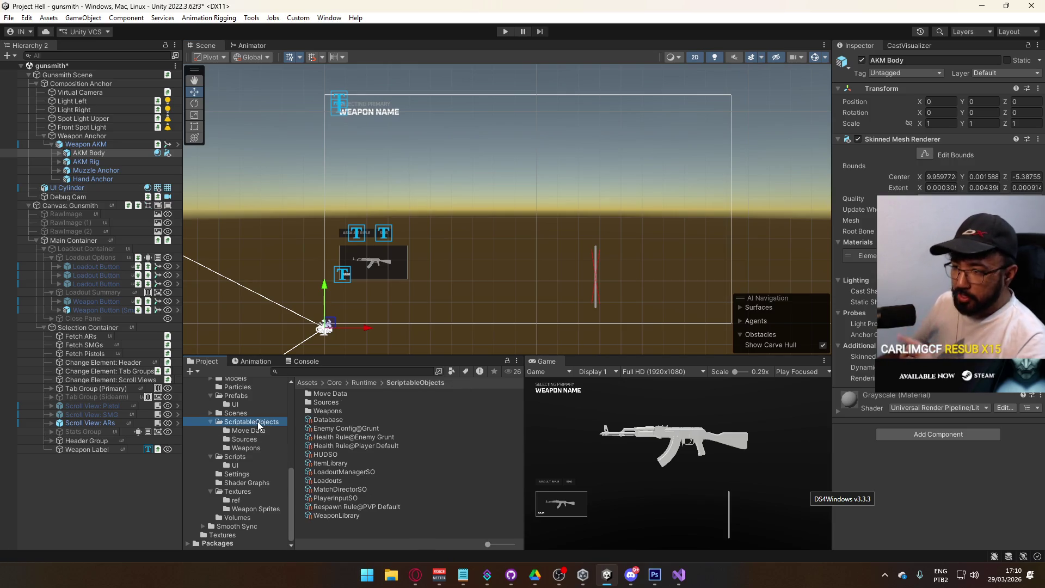
Open the Weapon AKM data's prefab, view it in 3D, and return to the gunsmith scene
{"action": "left_click", "coordinate": [350, 413]}
{"action": "double_click", "coordinate": [350, 413]}
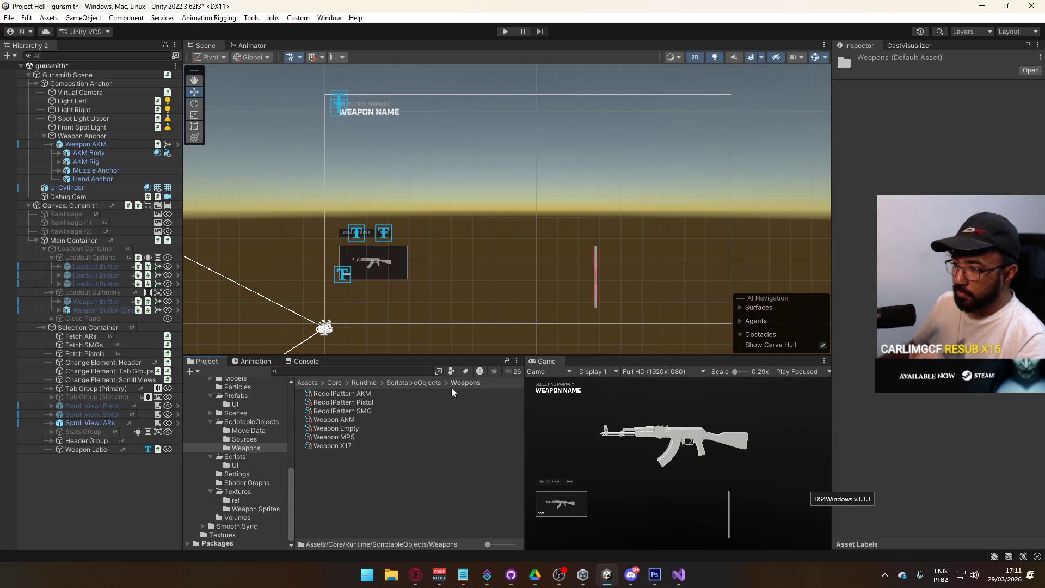
{"action": "left_click", "coordinate": [333, 418]}
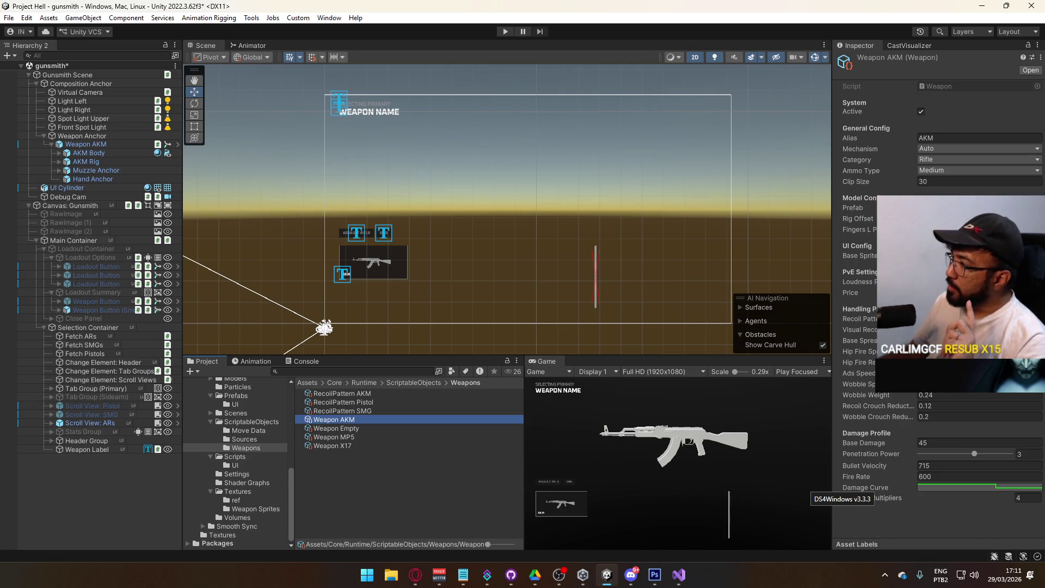
{"action": "left_click", "coordinate": [958, 207]}
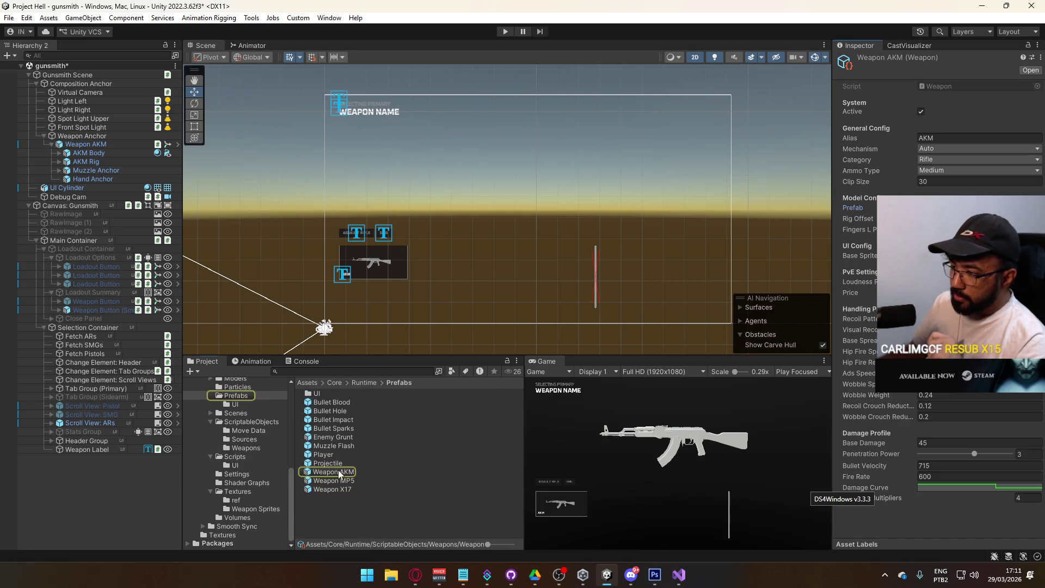
{"action": "double_click", "coordinate": [340, 472]}
{"action": "left_click", "coordinate": [701, 71]}
{"action": "mouse_move", "coordinate": [514, 259]}
{"action": "left_mouse_down"}
{"action": "mouse_move", "coordinate": [548, 252]}
{"action": "mouse_move", "coordinate": [539, 276]}
{"action": "mouse_move", "coordinate": [605, 238]}
{"action": "mouse_move", "coordinate": [609, 199]}
{"action": "left_mouse_up"}
{"action": "scroll", "coordinate": [608, 200], "scroll_direction": "up", "scroll_amount": 5}
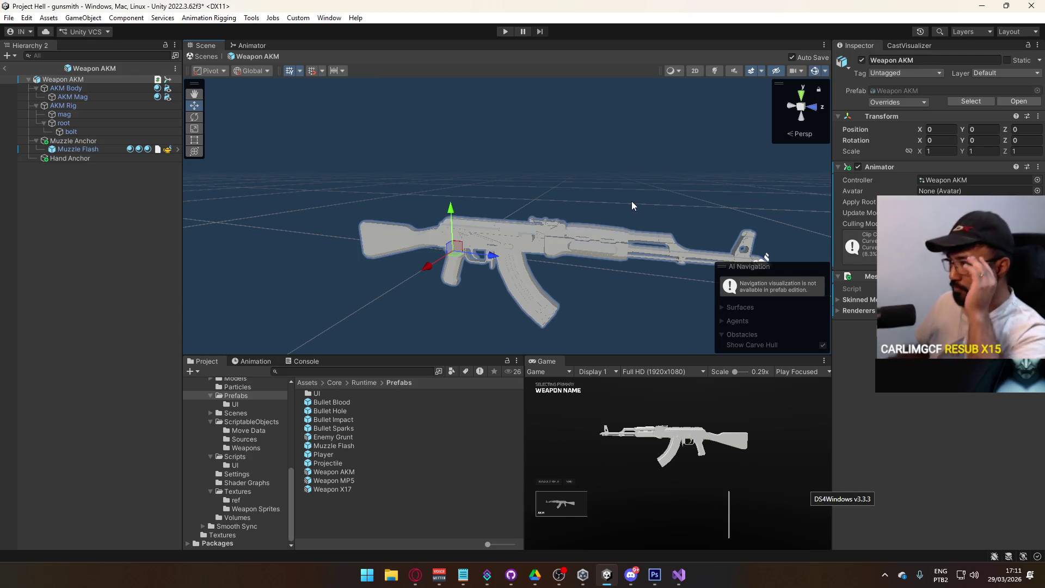
{"action": "left_click", "coordinate": [5, 68]}
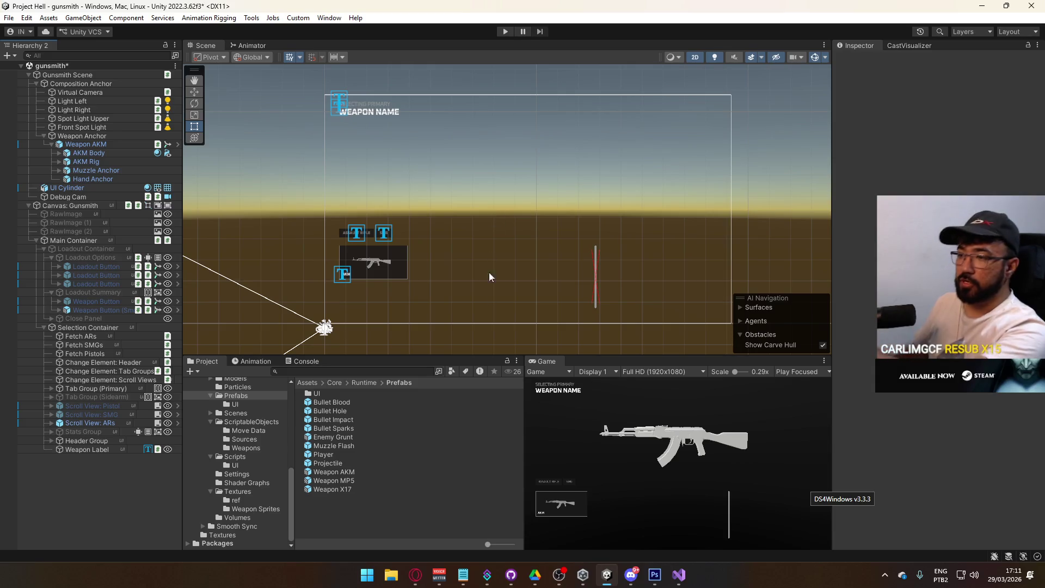
Reselect the Weapon AKM asset and open its Weapon script in Visual Studio
{"action": "left_click", "coordinate": [251, 448]}
{"action": "left_click", "coordinate": [338, 419]}
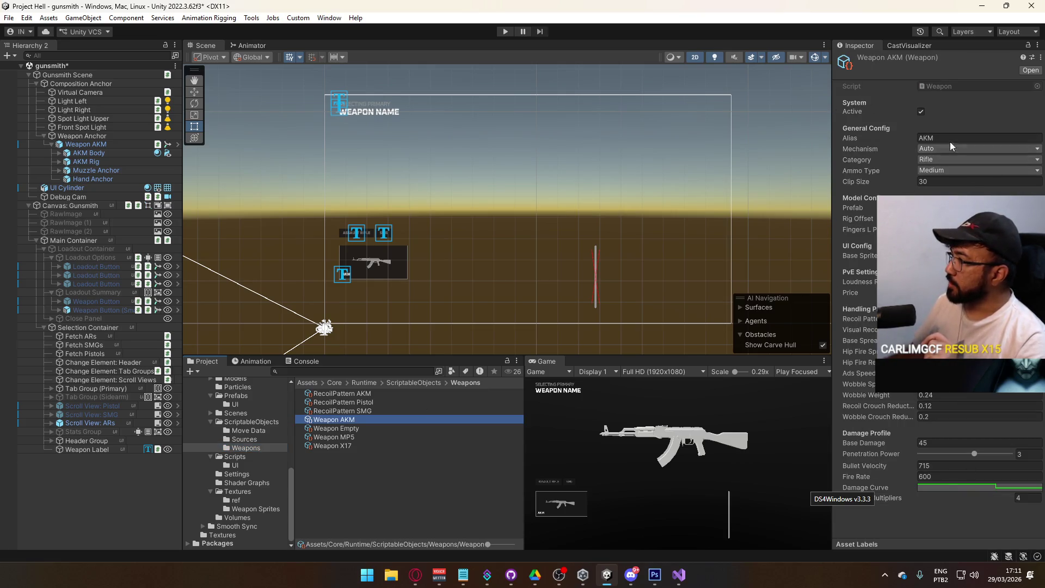
{"action": "double_click", "coordinate": [959, 85]}
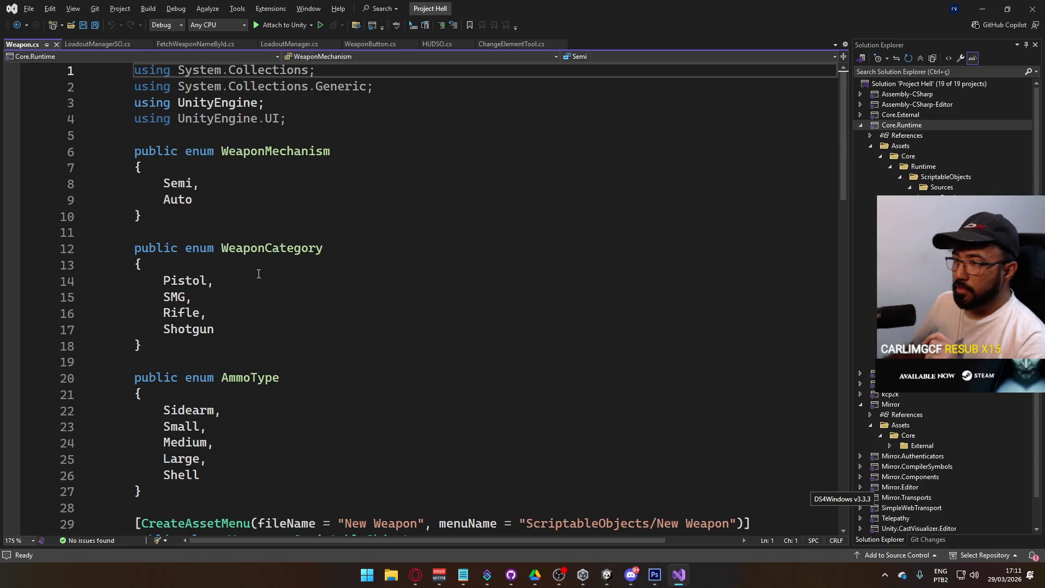
Add 'public Vector3 PreviewWeaponOffset;' below BaseSprite in Weapon.cs, save, and go back to Unity
{"action": "scroll", "coordinate": [355, 393], "scroll_direction": "down", "scroll_amount": 12}
{"action": "scroll", "coordinate": [355, 393], "scroll_direction": "up", "scroll_amount": 3}
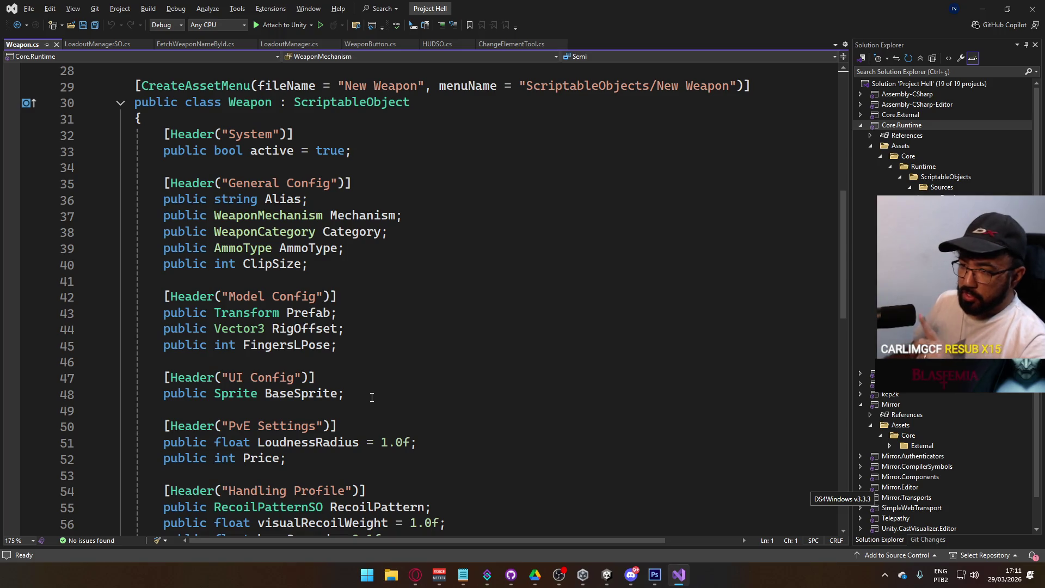
{"action": "scroll", "coordinate": [375, 396], "scroll_direction": "down", "scroll_amount": 3}
{"action": "left_click", "coordinate": [349, 248]}
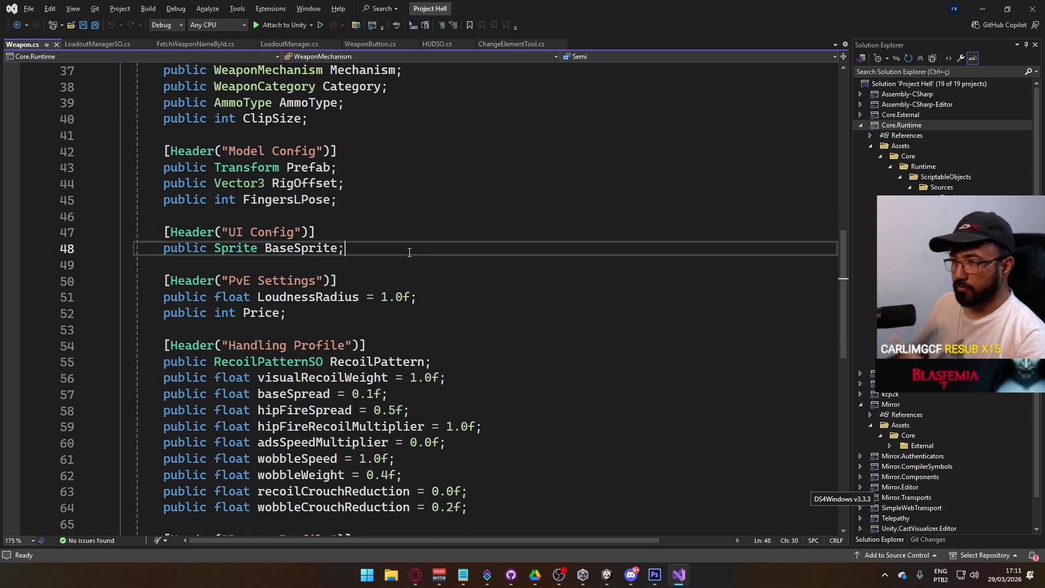
{"action": "key", "text": "Return"}
{"action": "type", "text": "public Vector3 "}
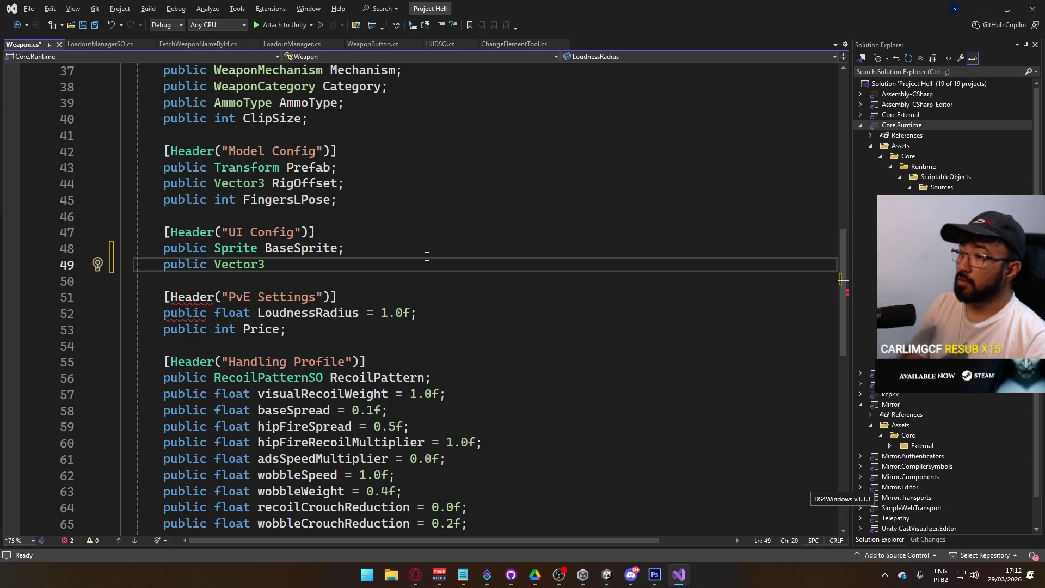
{"action": "type", "text": "PreviewWeapo"}
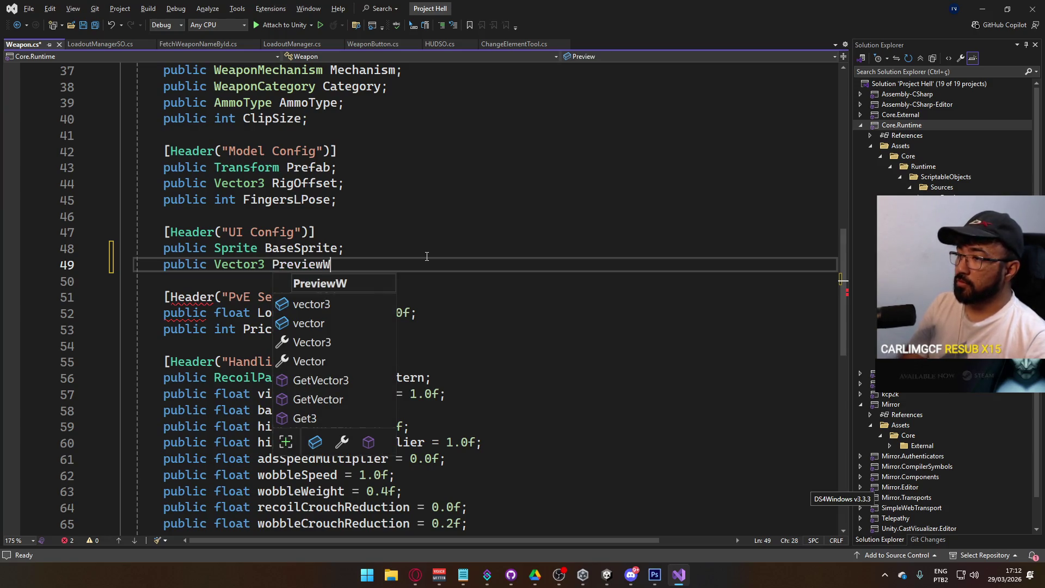
{"action": "type", "text": "nOffs"}
{"action": "type", "text": "et;"}
{"action": "key", "text": "ctrl+s"}
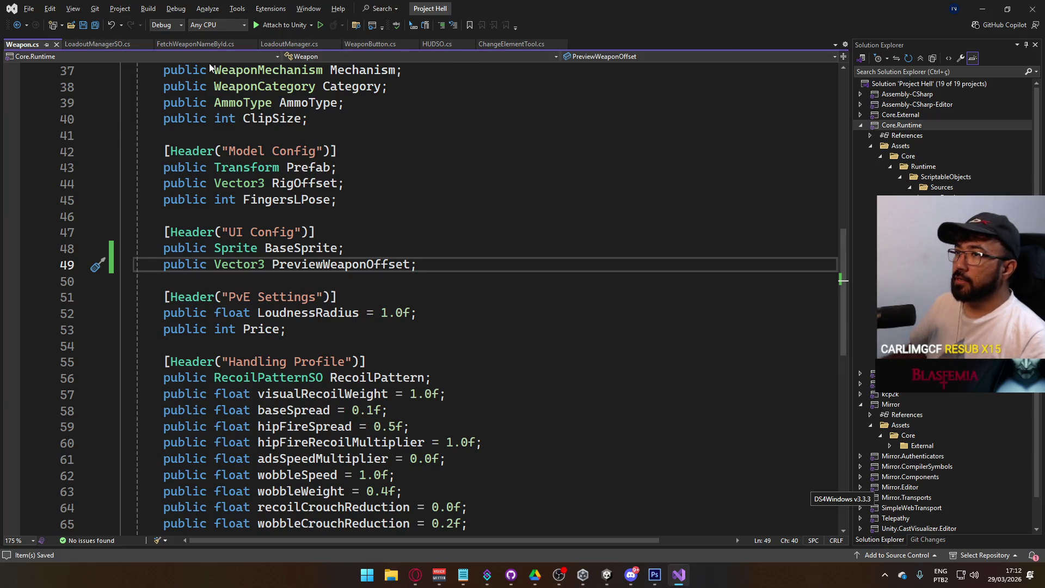
{"action": "key", "text": "alt+Tab"}
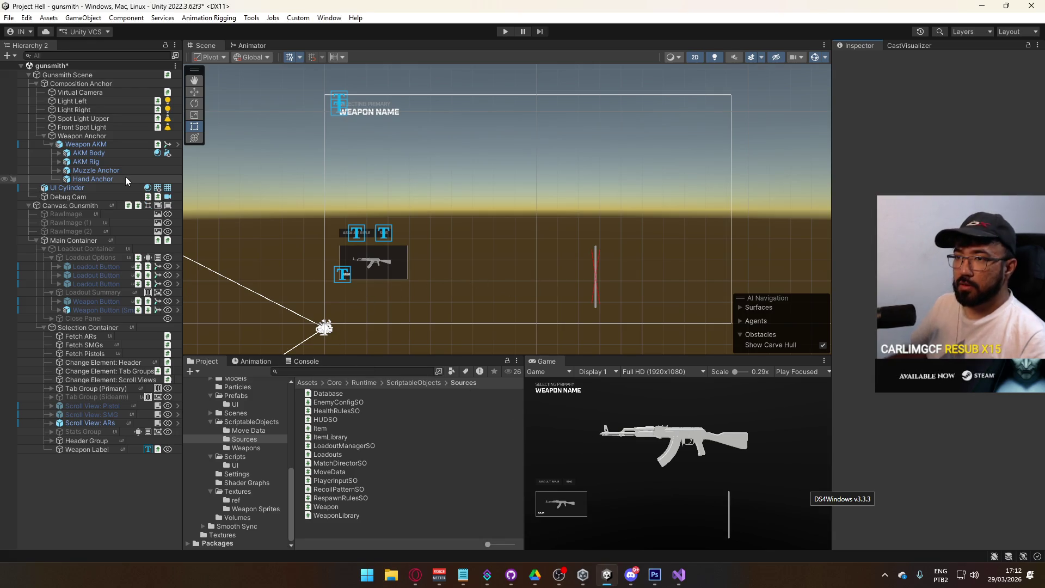
Save the Gunsmith scene, then scroll Canvas: Gunsmith's Inspector to its Loadout Manager events
{"action": "left_click", "coordinate": [73, 75]}
{"action": "key", "text": "ctrl+s"}
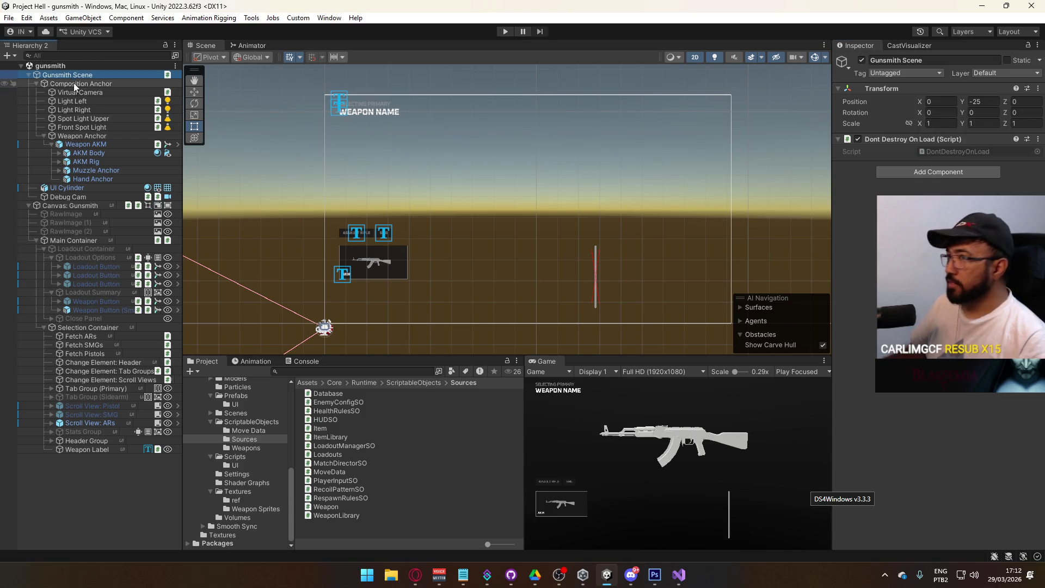
{"action": "left_click", "coordinate": [91, 204]}
{"action": "scroll", "coordinate": [937, 300], "scroll_direction": "down", "scroll_amount": 5}
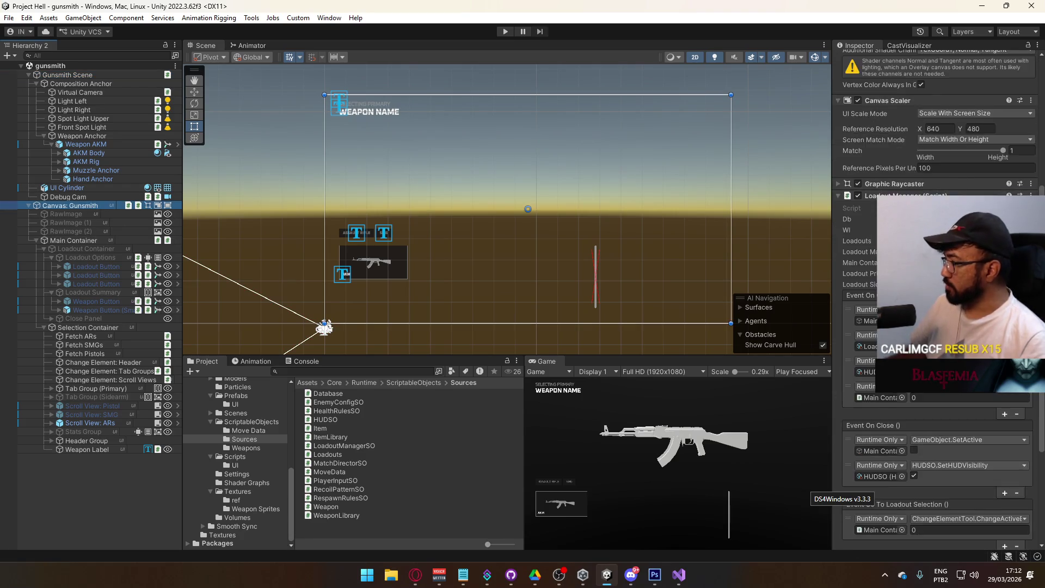
{"action": "scroll", "coordinate": [936, 300], "scroll_direction": "down", "scroll_amount": 3}
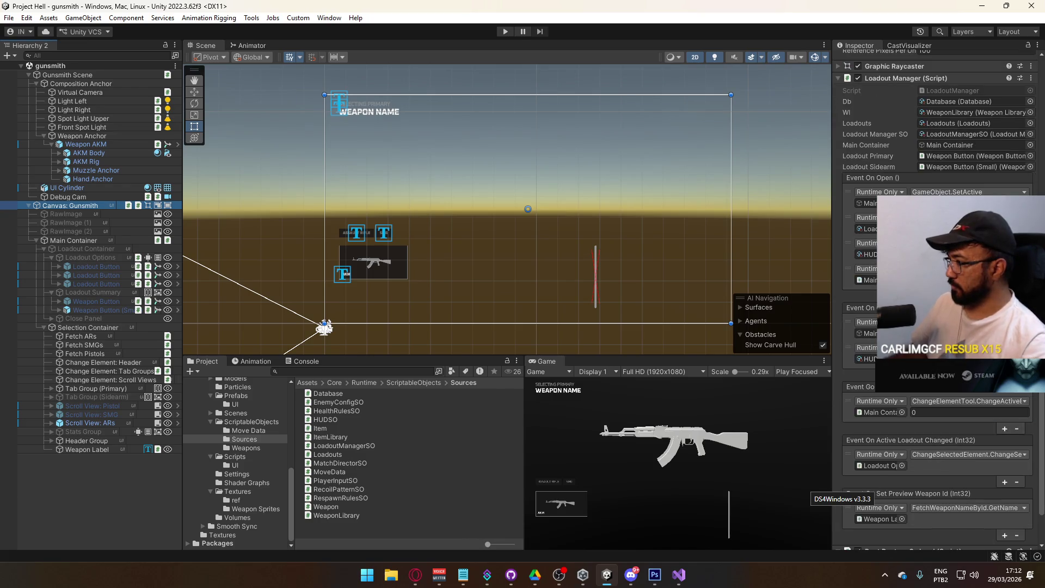
{"action": "scroll", "coordinate": [936, 300], "scroll_direction": "down", "scroll_amount": 3}
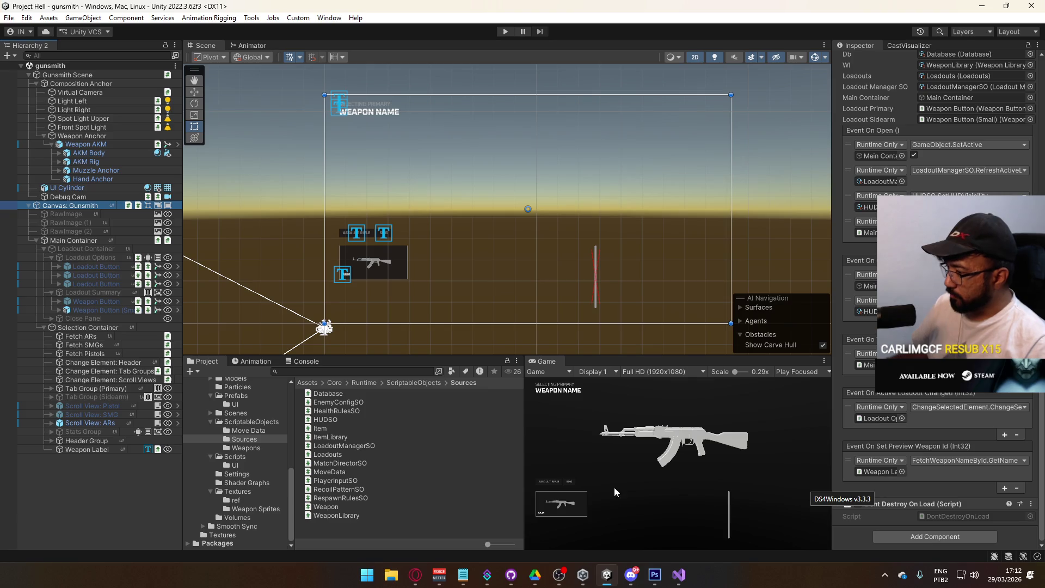
{"action": "left_click", "coordinate": [679, 574]}
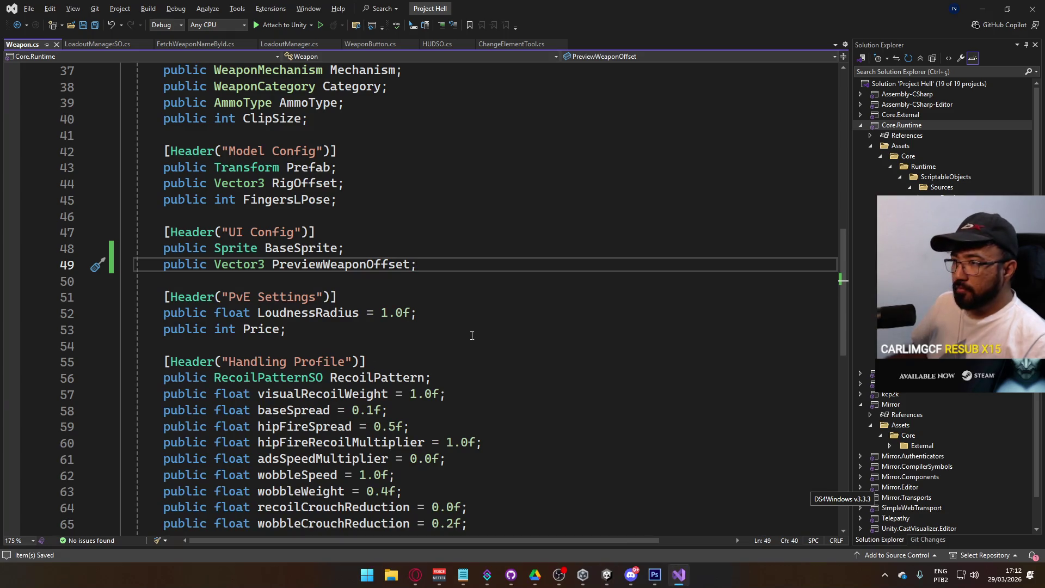
Collapse LoadoutManagerSO_EventOnSetPreviewWeaponId in LoadoutManager.cs, then return to Unity
{"action": "scroll", "coordinate": [490, 336], "scroll_direction": "down", "scroll_amount": 8}
{"action": "scroll", "coordinate": [528, 351], "scroll_direction": "up", "scroll_amount": 11}
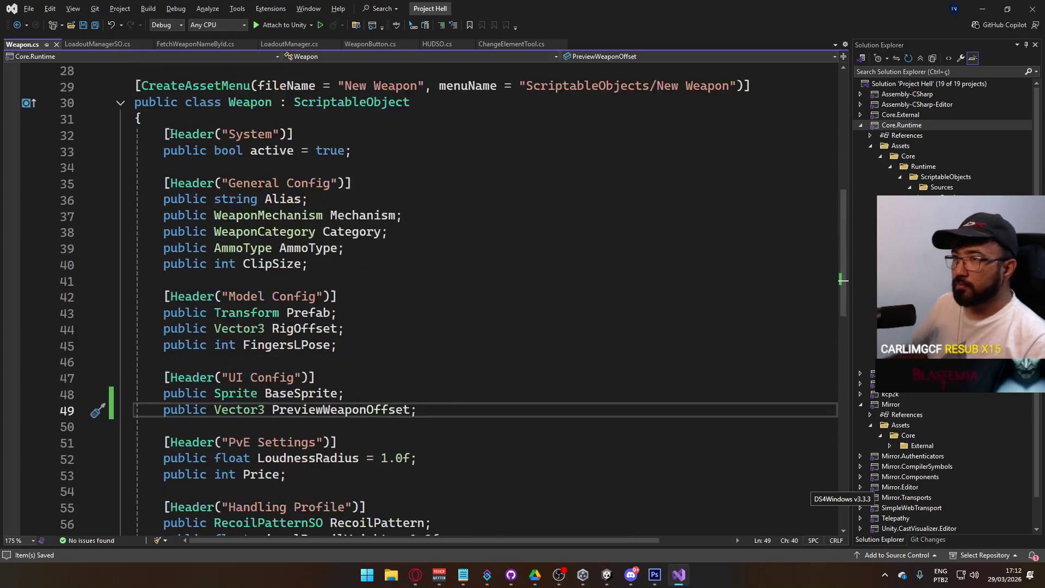
{"action": "left_click", "coordinate": [291, 44]}
{"action": "scroll", "coordinate": [259, 234], "scroll_direction": "up", "scroll_amount": 8}
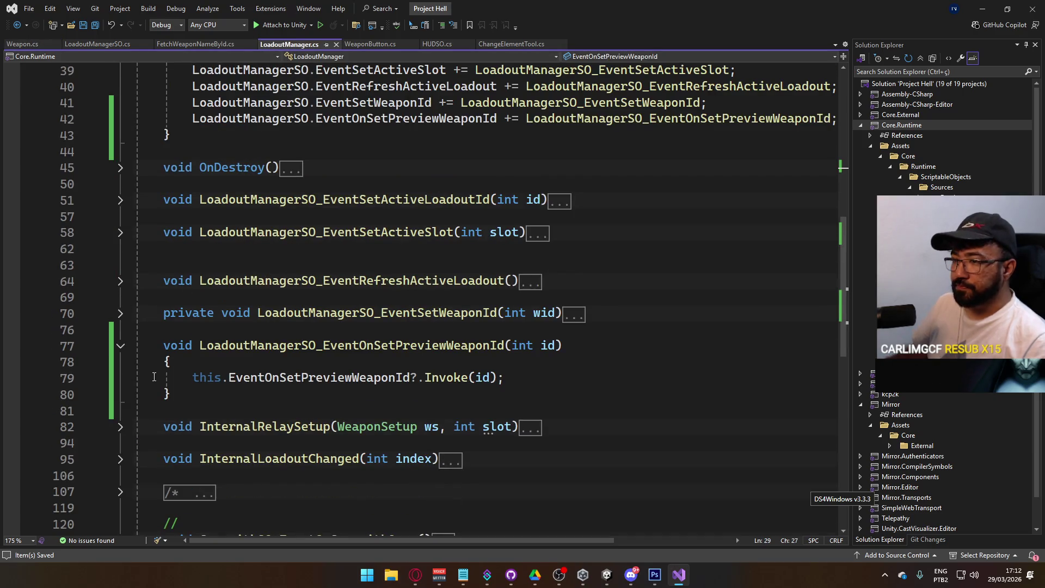
{"action": "left_click", "coordinate": [121, 346]}
{"action": "scroll", "coordinate": [252, 349], "scroll_direction": "down", "scroll_amount": 3}
{"action": "scroll", "coordinate": [252, 348], "scroll_direction": "up", "scroll_amount": 8}
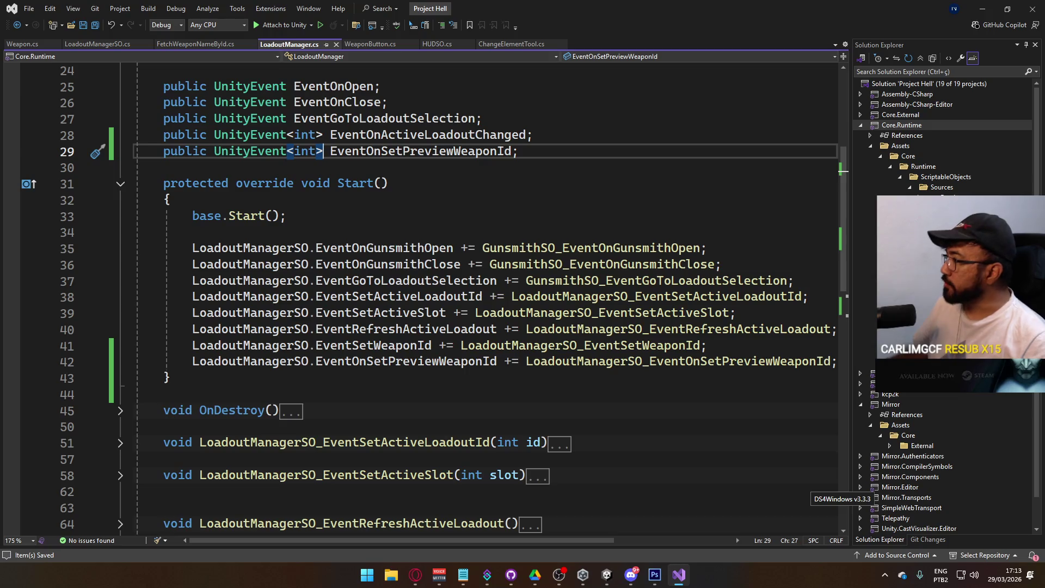
{"action": "left_click", "coordinate": [607, 575]}
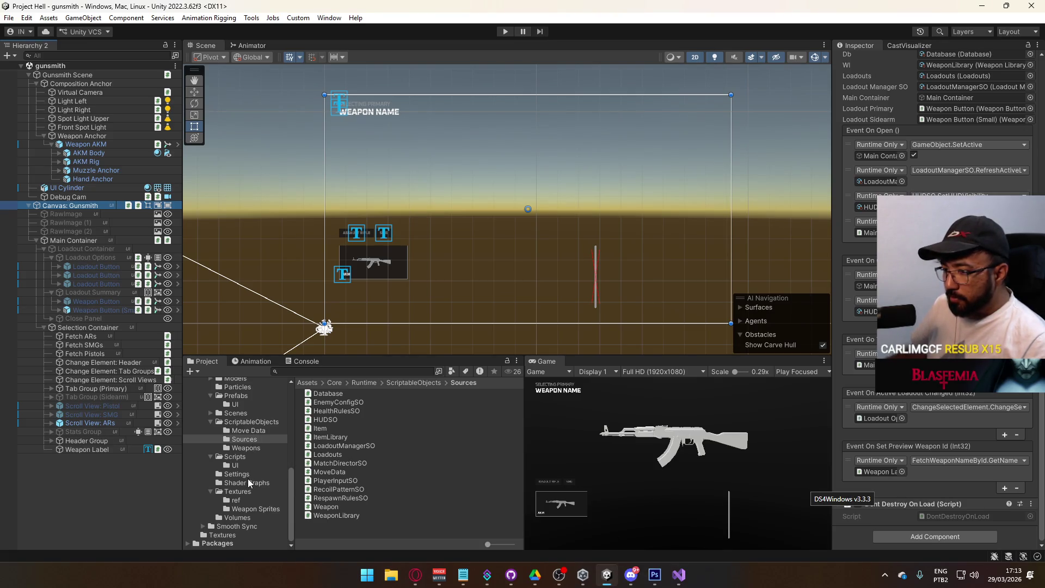
Find ViewmodelWeapon in the Scripts folder and open it in Visual Studio at SetWeapon
{"action": "left_click", "coordinate": [249, 456]}
{"action": "scroll", "coordinate": [376, 436], "scroll_direction": "down", "scroll_amount": 5}
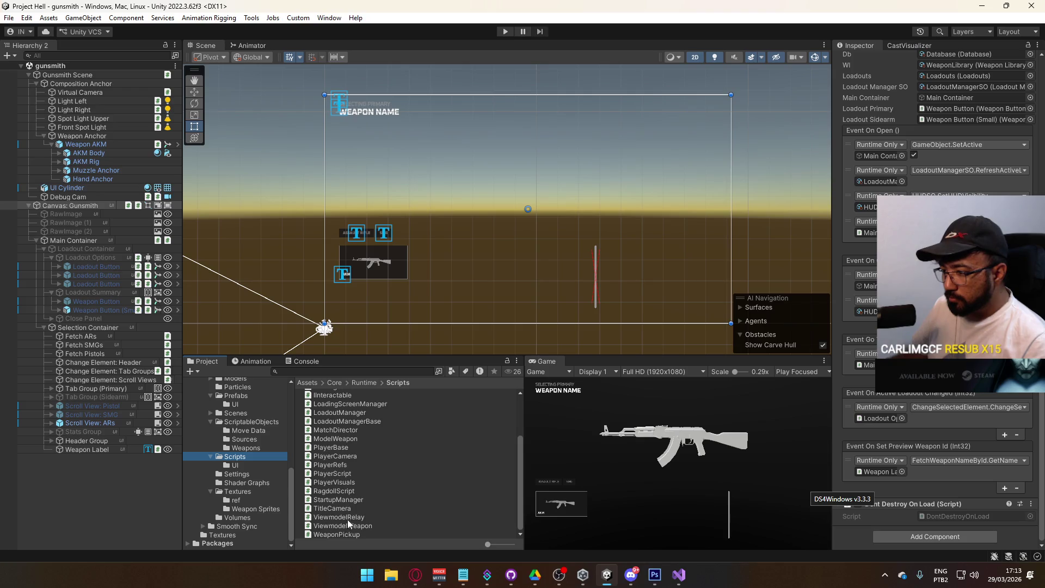
{"action": "scroll", "coordinate": [357, 515], "scroll_direction": "up", "scroll_amount": 4}
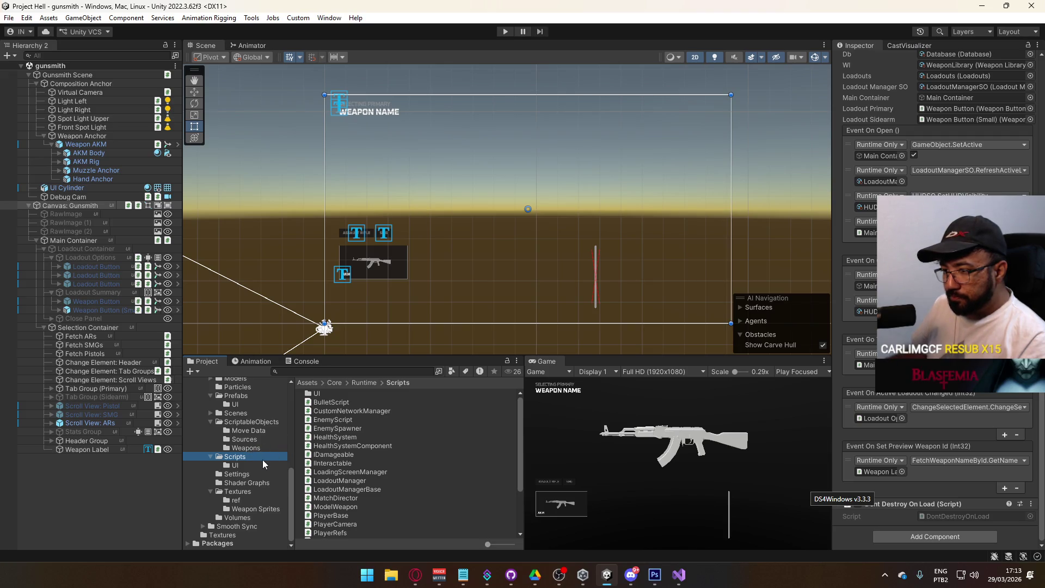
{"action": "scroll", "coordinate": [338, 452], "scroll_direction": "down", "scroll_amount": 2}
{"action": "scroll", "coordinate": [348, 492], "scroll_direction": "down", "scroll_amount": 2}
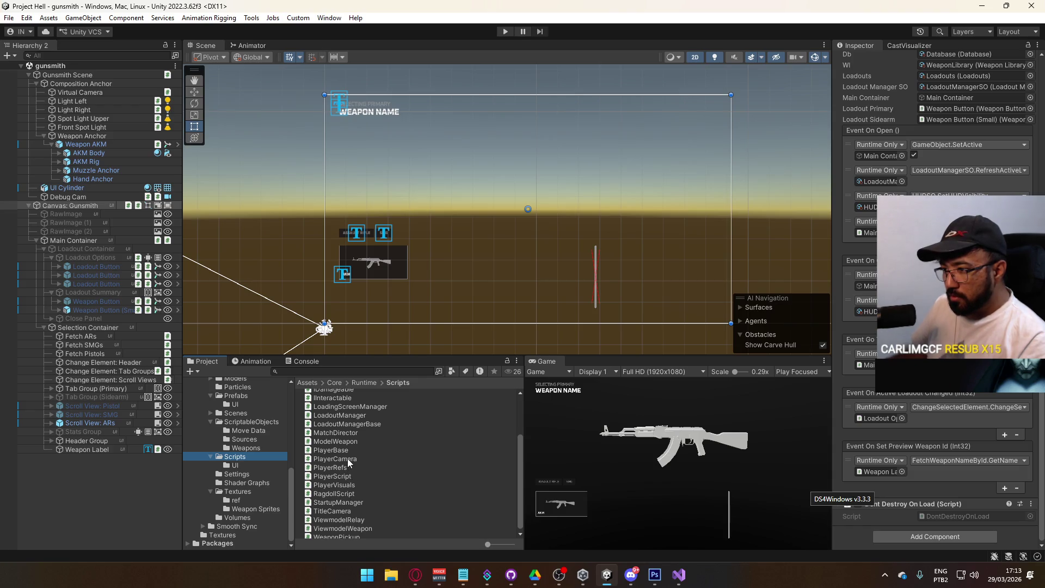
{"action": "left_click", "coordinate": [362, 523]}
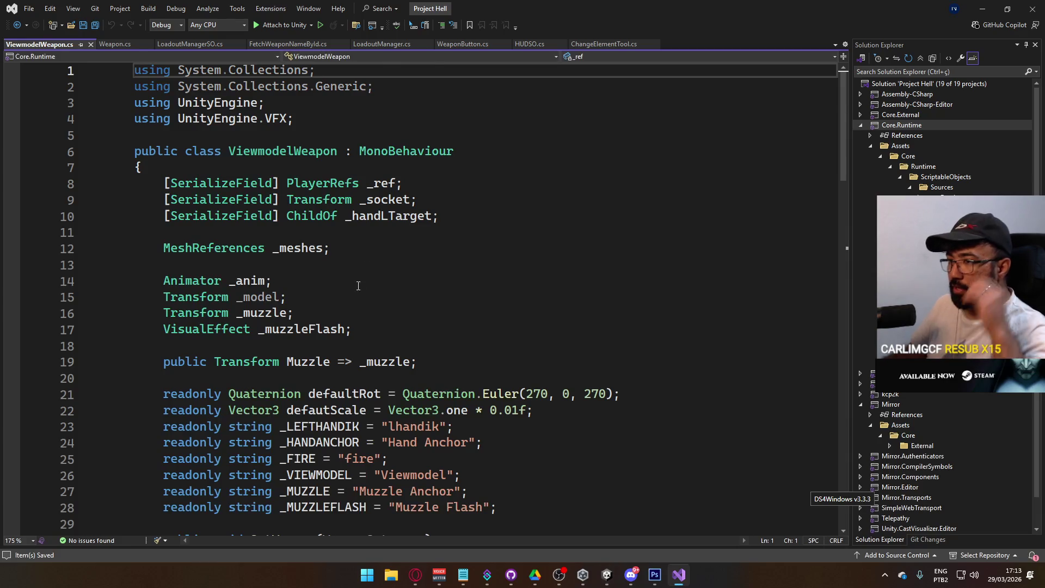
{"action": "scroll", "coordinate": [168, 164], "scroll_direction": "down", "scroll_amount": 8}
{"action": "left_click", "coordinate": [165, 153]}
{"action": "scroll", "coordinate": [314, 325], "scroll_direction": "down", "scroll_amount": 13}
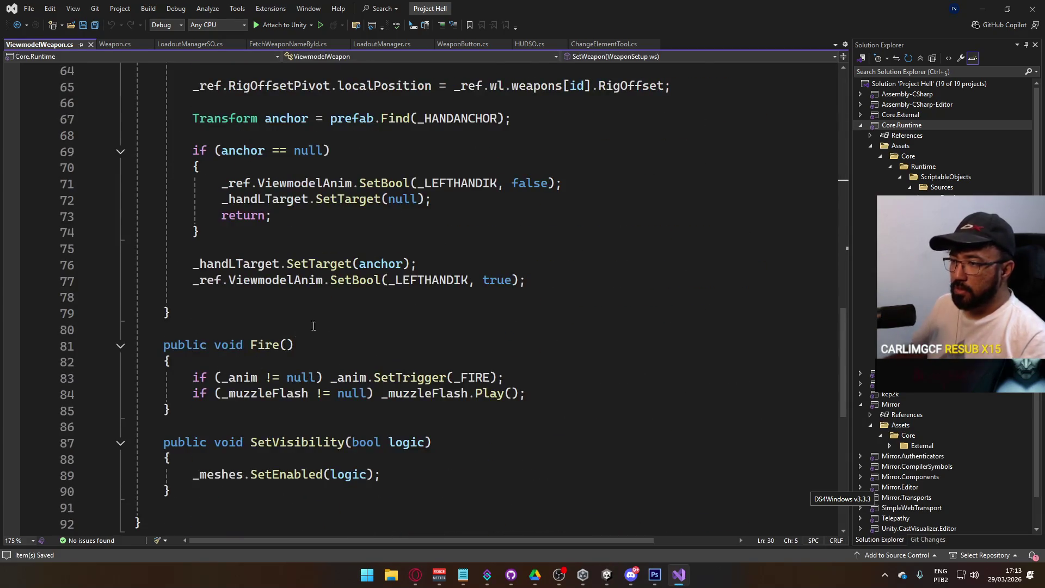
Select SetWeapon in ViewmodelWeapon.cs and read through its socket-clearing and prefab-spawning code
{"action": "left_click", "coordinate": [339, 307], "text": "shift"}
{"action": "scroll", "coordinate": [340, 326], "scroll_direction": "up", "scroll_amount": 17}
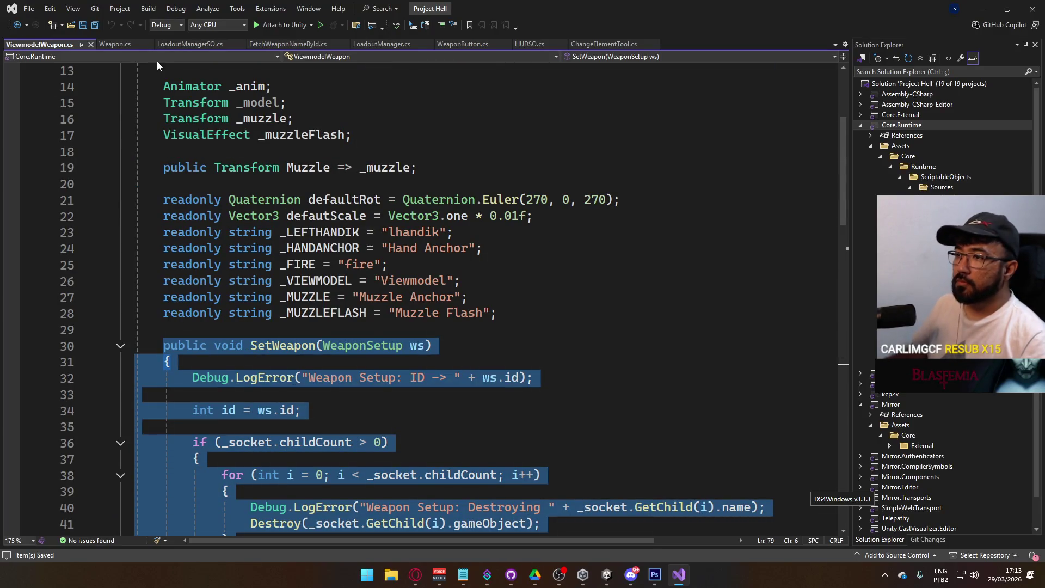
{"action": "scroll", "coordinate": [378, 345], "scroll_direction": "down", "scroll_amount": 1}
{"action": "scroll", "coordinate": [377, 345], "scroll_direction": "up", "scroll_amount": 5}
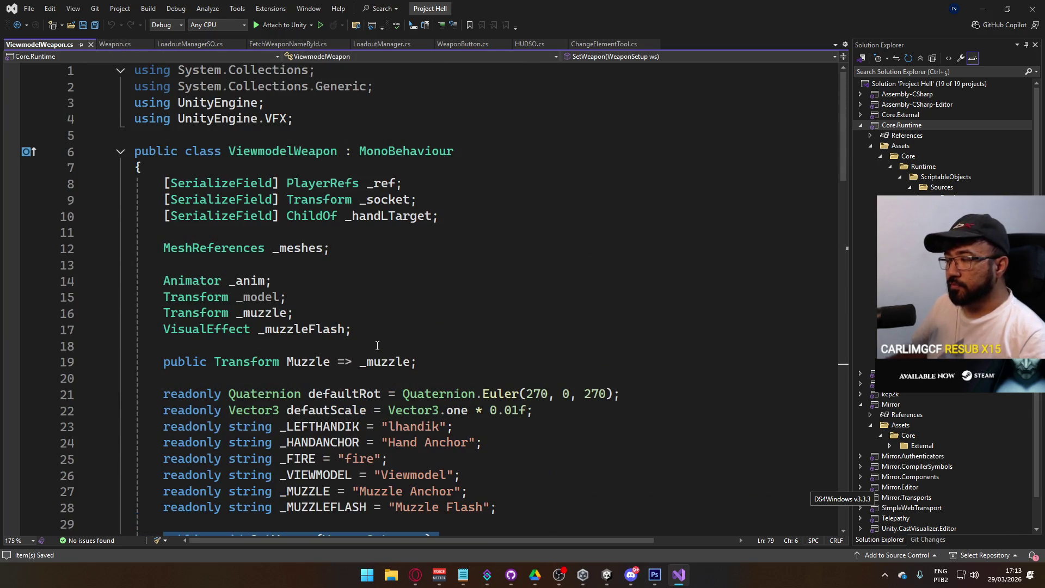
{"action": "scroll", "coordinate": [377, 346], "scroll_direction": "down", "scroll_amount": 7}
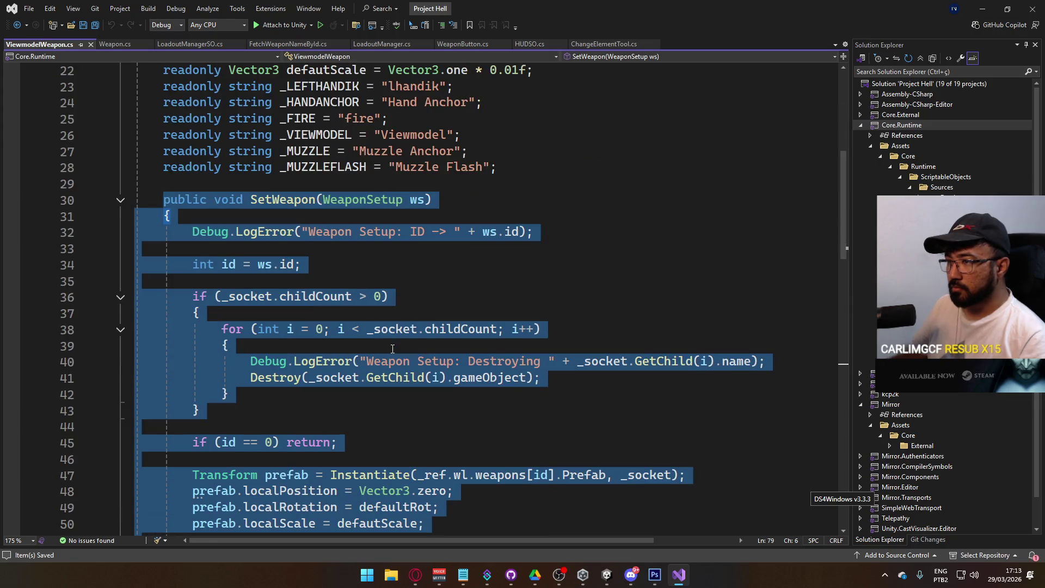
{"action": "scroll", "coordinate": [392, 350], "scroll_direction": "down", "scroll_amount": 6}
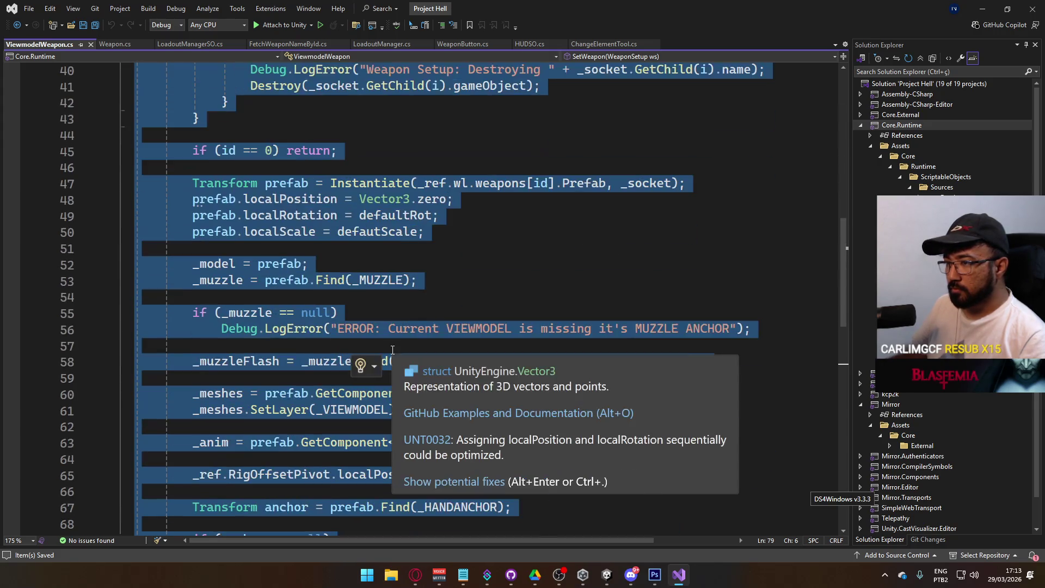
{"action": "scroll", "coordinate": [305, 381], "scroll_direction": "down", "scroll_amount": 6}
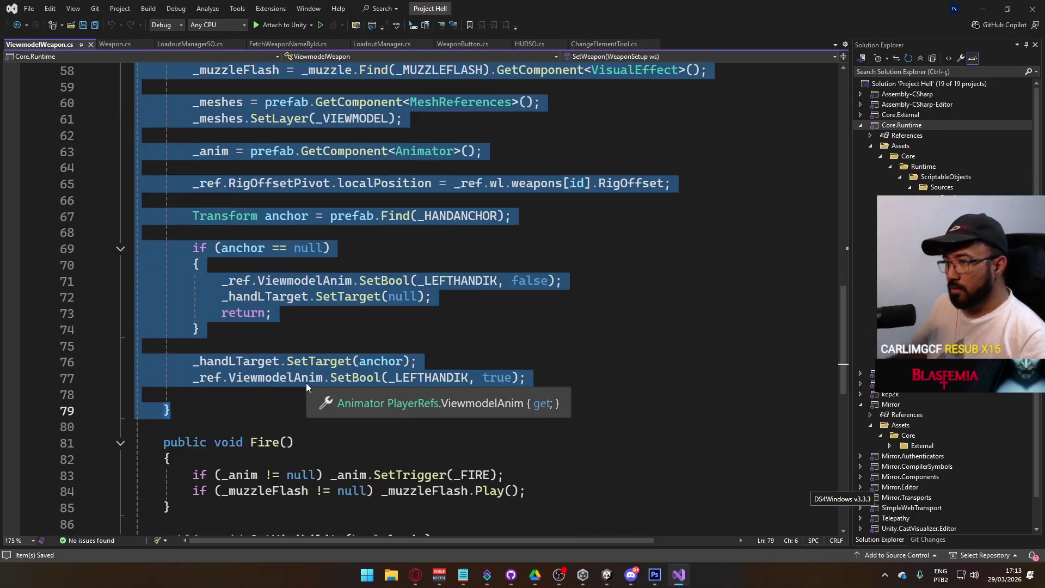
{"action": "scroll", "coordinate": [308, 383], "scroll_direction": "up", "scroll_amount": 2}
{"action": "scroll", "coordinate": [308, 383], "scroll_direction": "up", "scroll_amount": 16}
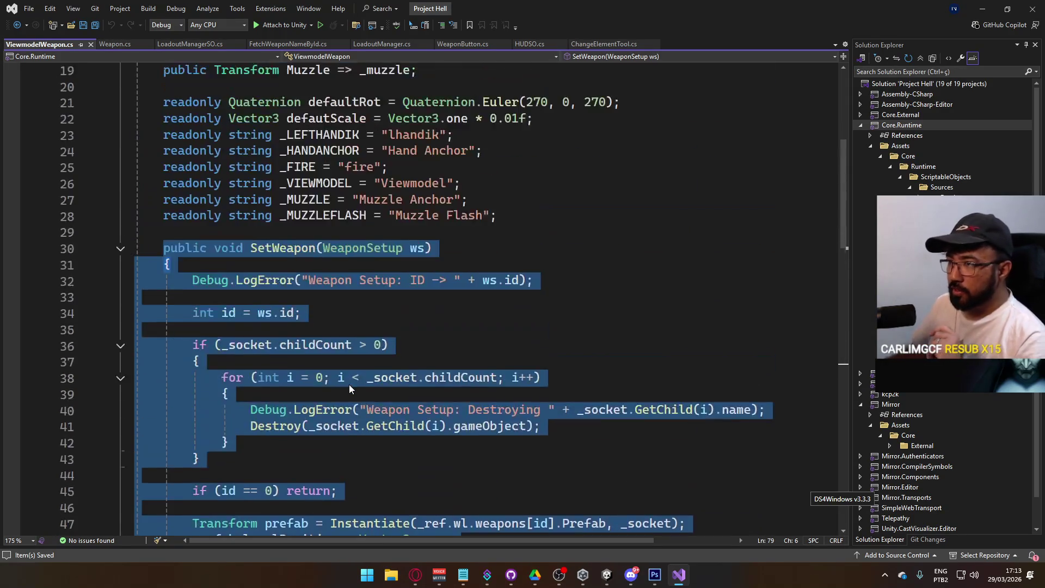
{"action": "scroll", "coordinate": [350, 385], "scroll_direction": "up", "scroll_amount": 1}
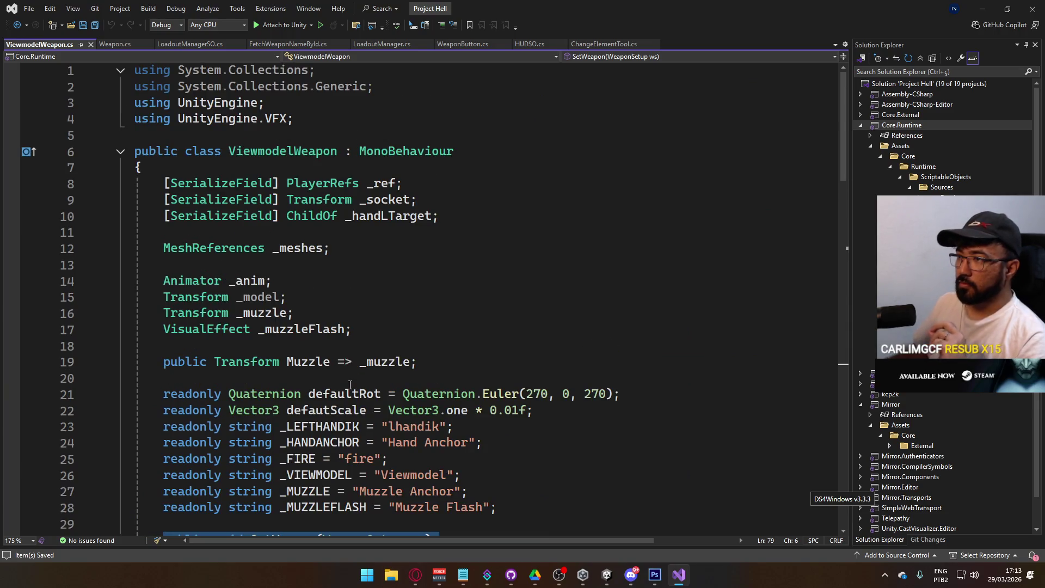
{"action": "scroll", "coordinate": [350, 389], "scroll_direction": "down", "scroll_amount": 7}
{"action": "scroll", "coordinate": [349, 387], "scroll_direction": "down", "scroll_amount": 3}
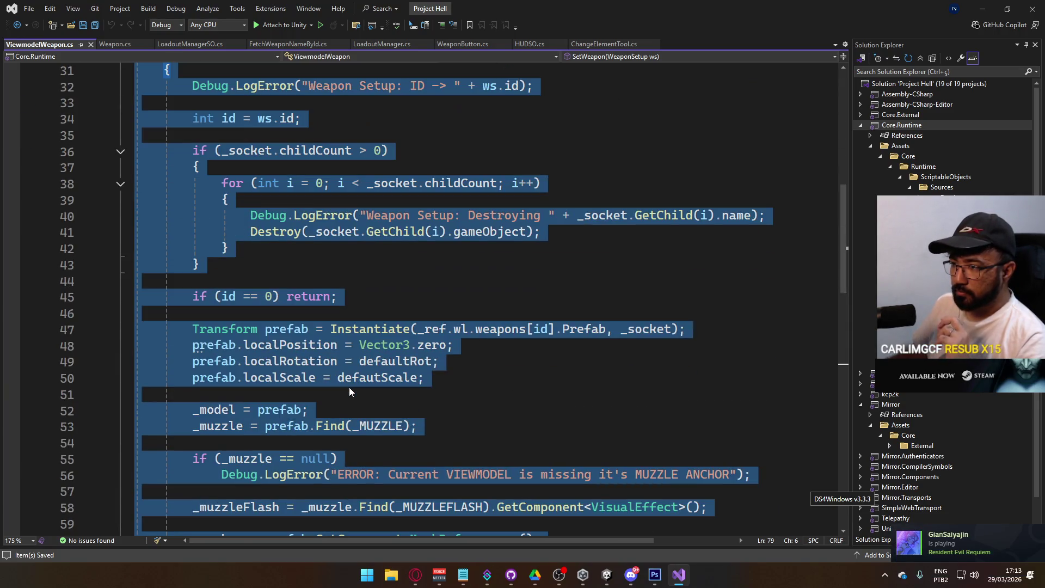
{"action": "scroll", "coordinate": [350, 378], "scroll_direction": "up", "scroll_amount": 7}
{"action": "scroll", "coordinate": [352, 377], "scroll_direction": "up", "scroll_amount": 3}
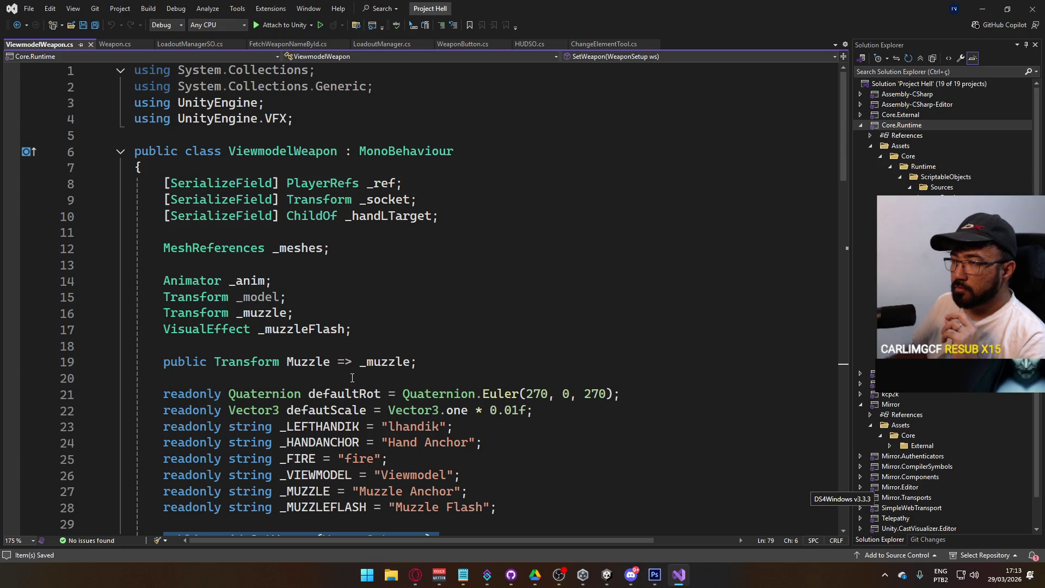
{"action": "scroll", "coordinate": [351, 377], "scroll_direction": "down", "scroll_amount": 9}
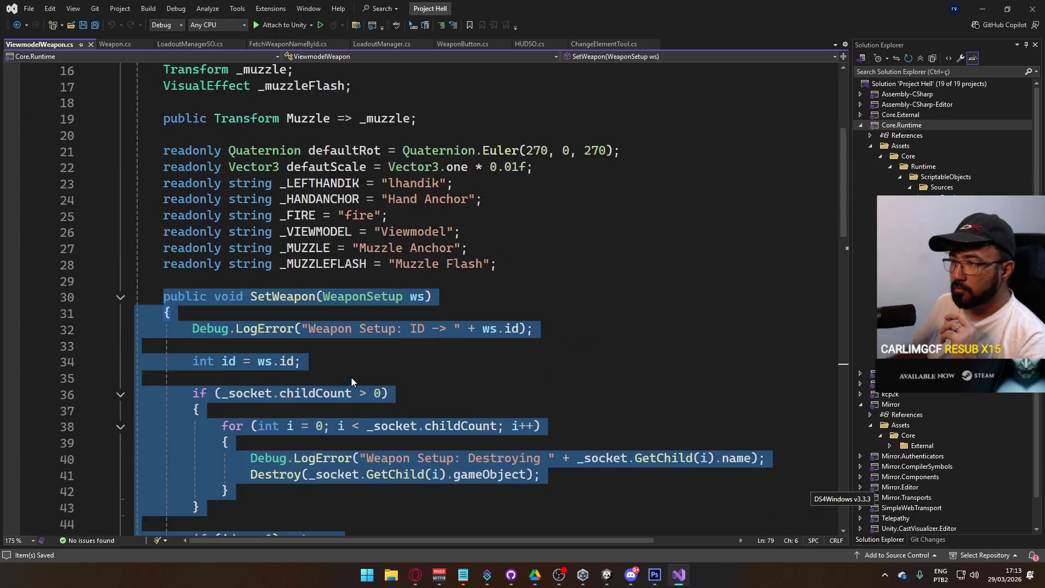
{"action": "scroll", "coordinate": [351, 377], "scroll_direction": "down", "scroll_amount": 3}
{"action": "scroll", "coordinate": [351, 377], "scroll_direction": "down", "scroll_amount": 6}
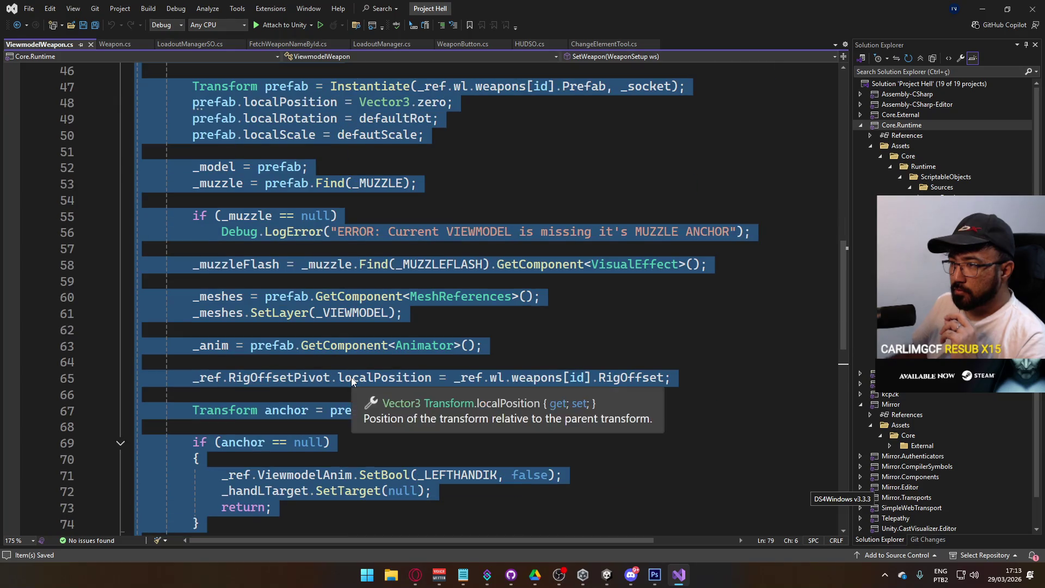
{"action": "scroll", "coordinate": [352, 377], "scroll_direction": "down", "scroll_amount": 3}
{"action": "scroll", "coordinate": [353, 377], "scroll_direction": "up", "scroll_amount": 3}
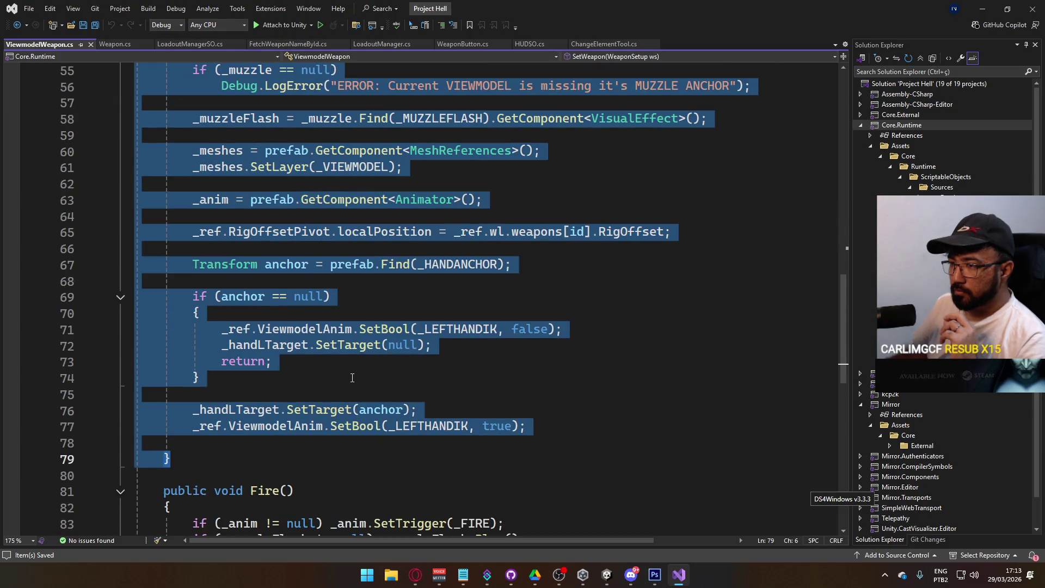
{"action": "scroll", "coordinate": [353, 377], "scroll_direction": "up", "scroll_amount": 2}
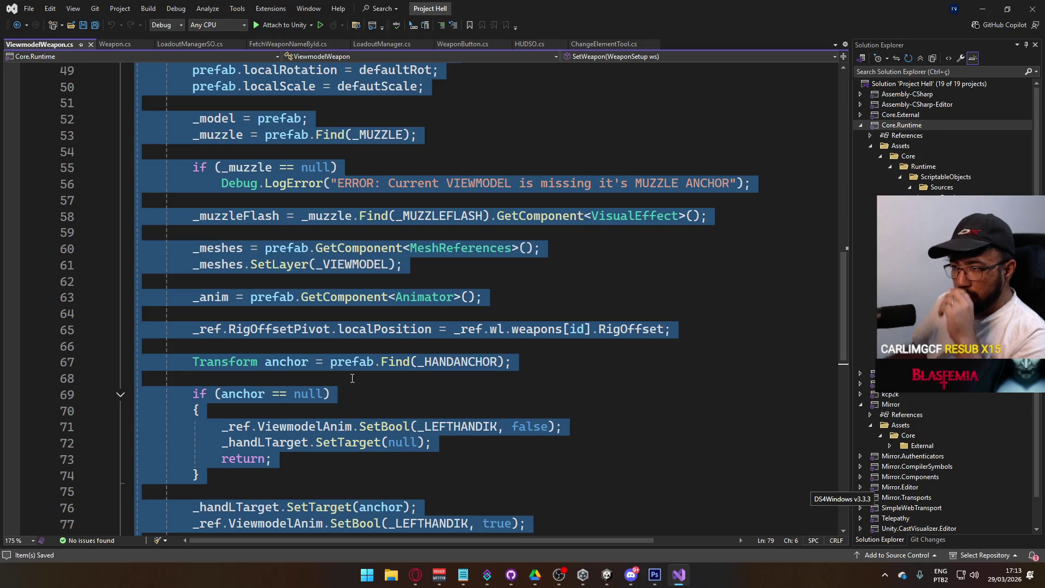
{"action": "mouse_move", "coordinate": [330, 305]}
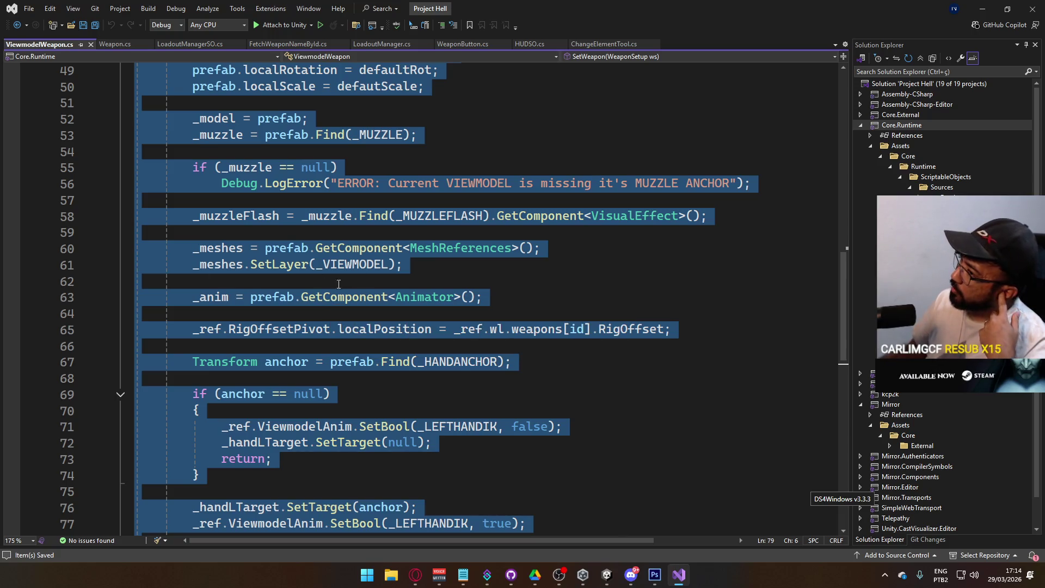
{"action": "scroll", "coordinate": [309, 311], "scroll_direction": "up", "scroll_amount": 3}
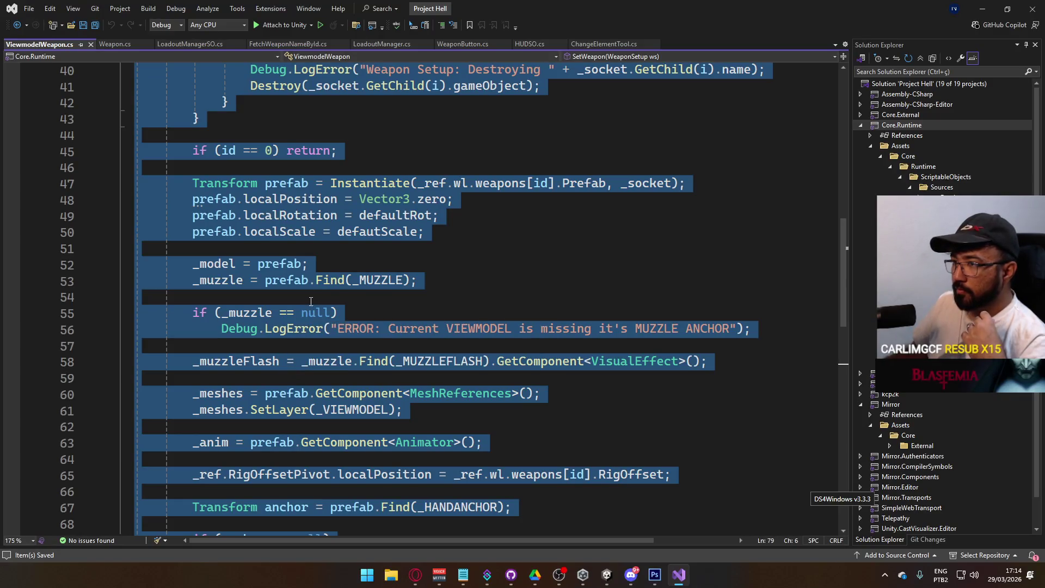
{"action": "scroll", "coordinate": [268, 364], "scroll_direction": "up", "scroll_amount": 1}
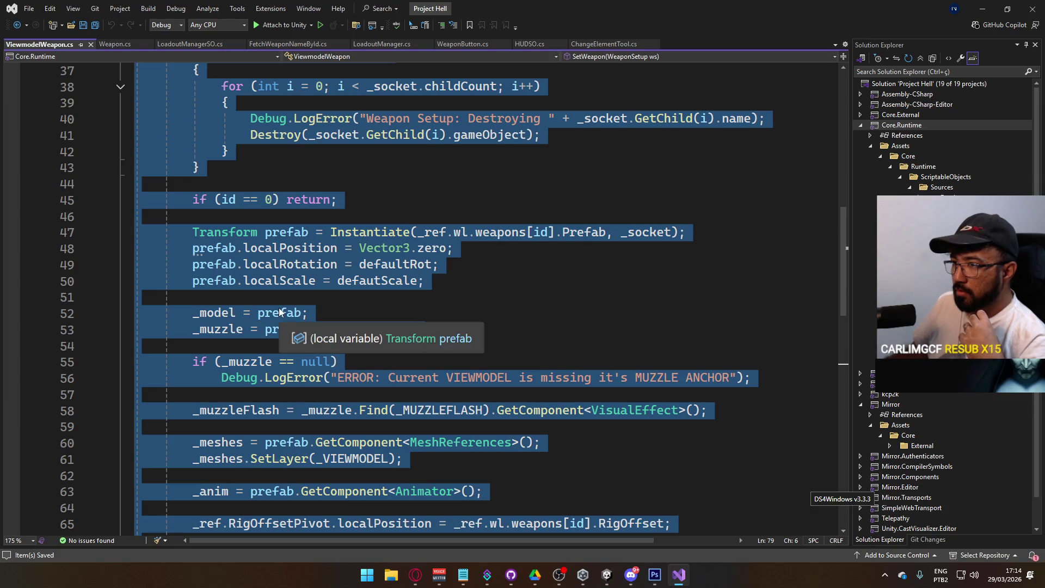
{"action": "scroll", "coordinate": [259, 351], "scroll_direction": "up", "scroll_amount": 1}
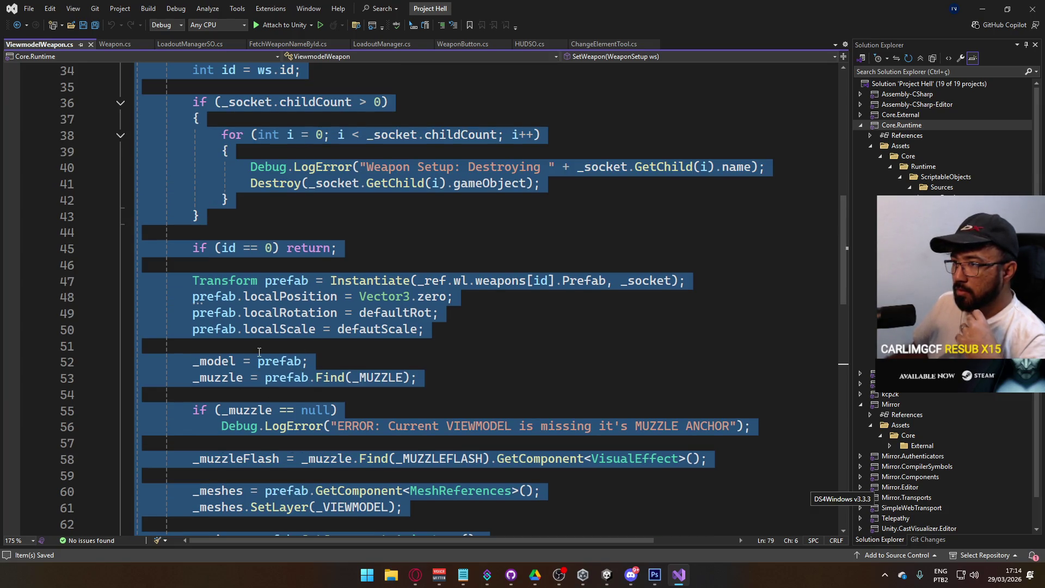
{"action": "scroll", "coordinate": [301, 391], "scroll_direction": "up", "scroll_amount": 1}
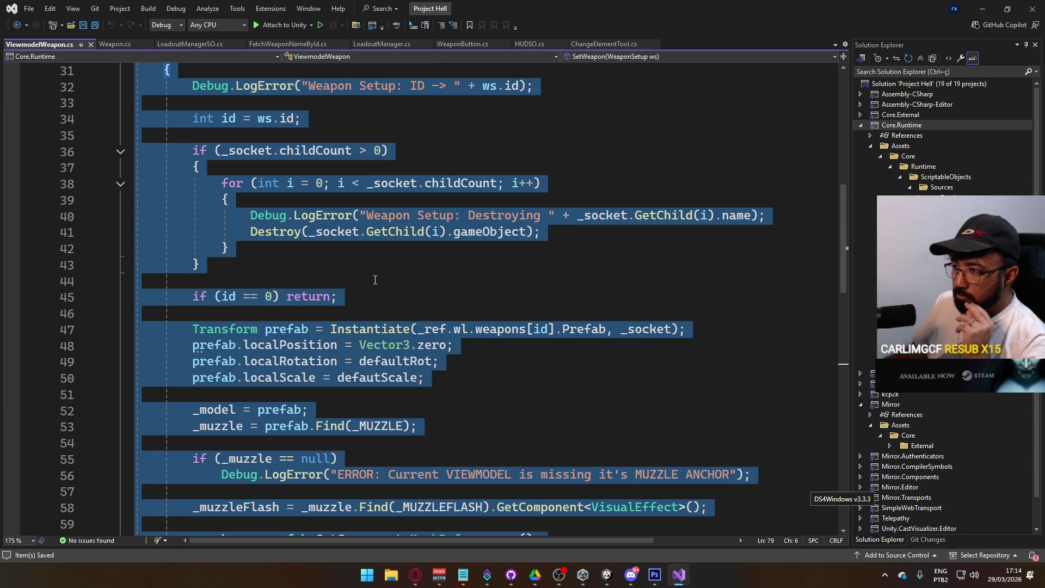
{"action": "scroll", "coordinate": [390, 388], "scroll_direction": "up", "scroll_amount": 3}
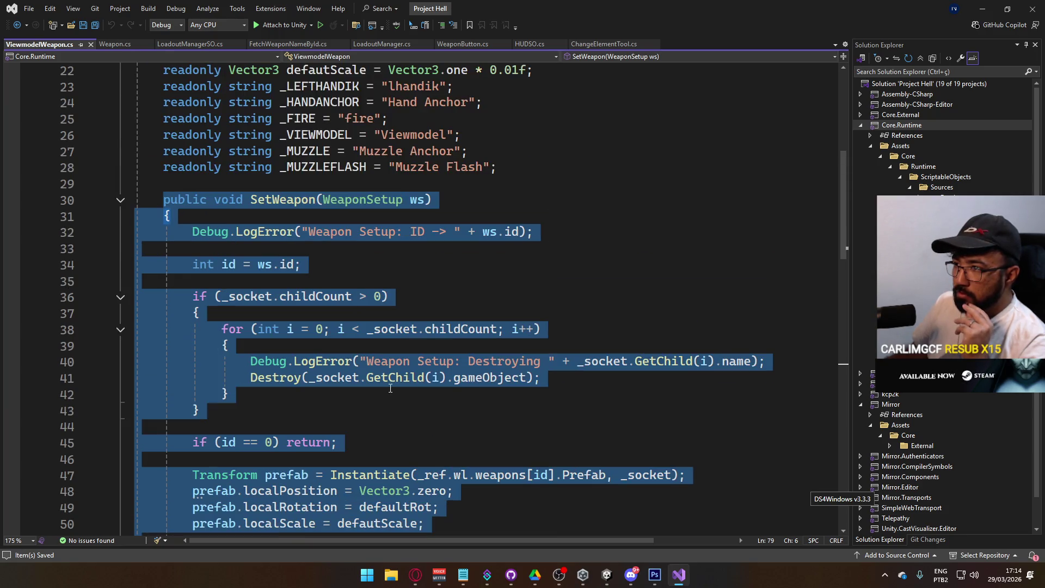
{"action": "scroll", "coordinate": [390, 388], "scroll_direction": "down", "scroll_amount": 1}
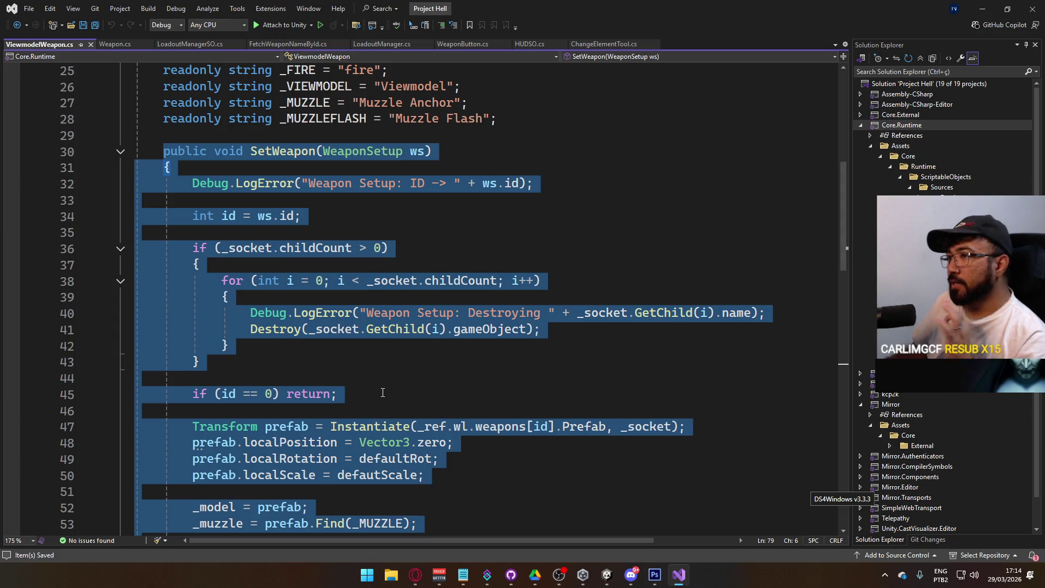
{"action": "scroll", "coordinate": [384, 391], "scroll_direction": "down", "scroll_amount": 4}
{"action": "scroll", "coordinate": [378, 394], "scroll_direction": "down", "scroll_amount": 6}
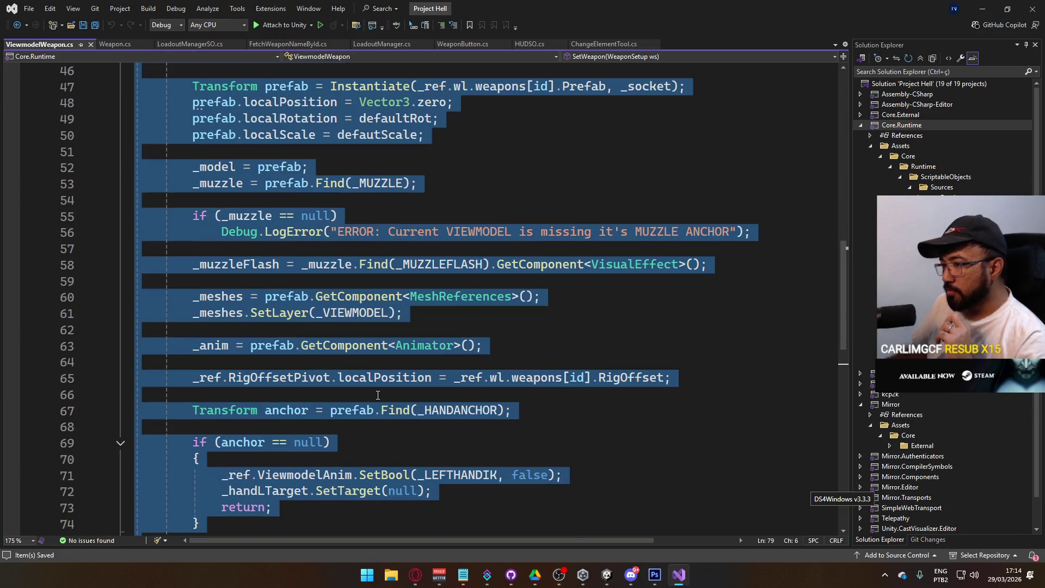
{"action": "scroll", "coordinate": [377, 391], "scroll_direction": "down", "scroll_amount": 5}
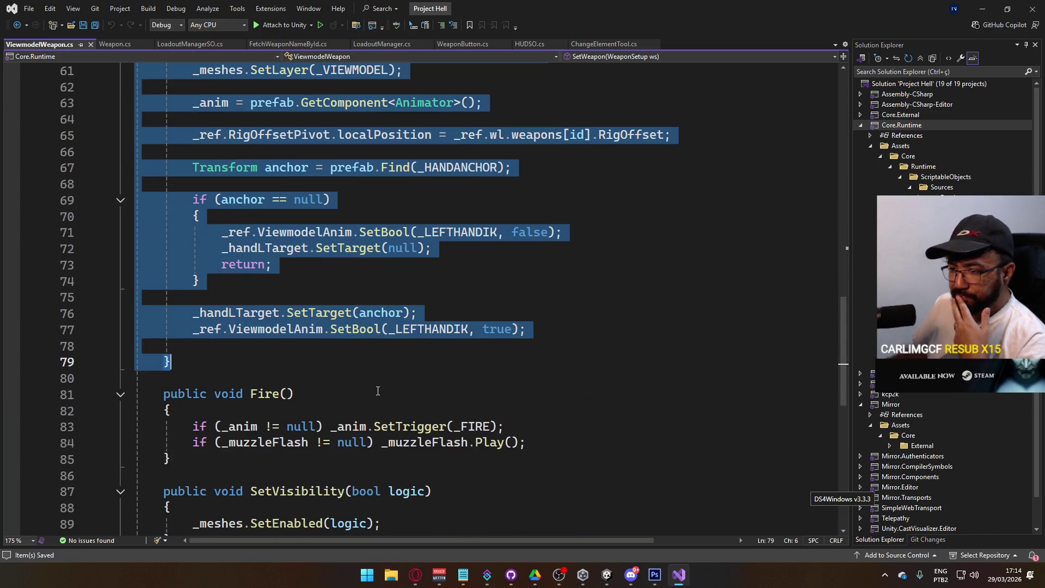
{"action": "scroll", "coordinate": [381, 415], "scroll_direction": "up", "scroll_amount": 11}
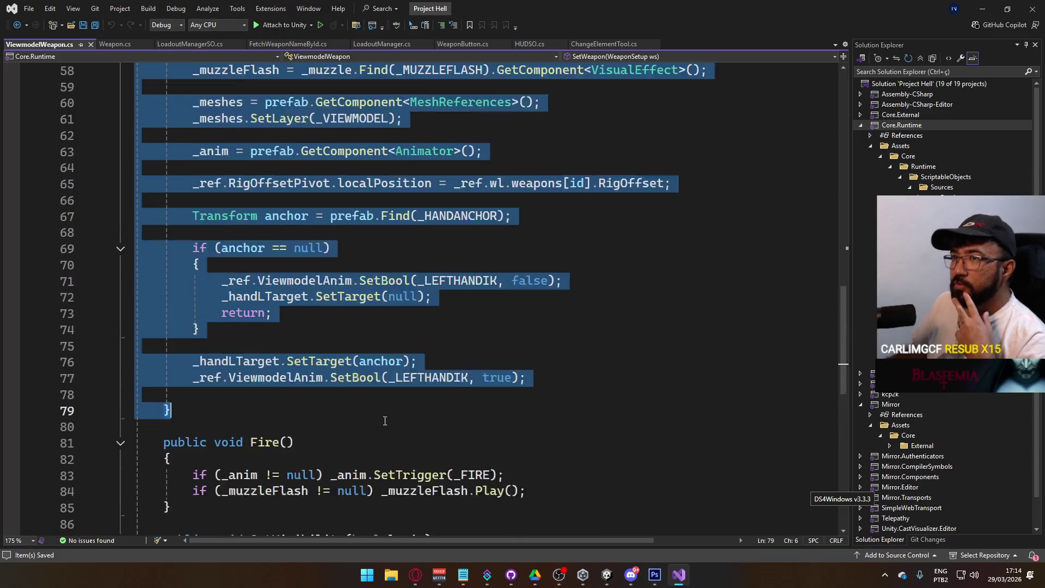
{"action": "scroll", "coordinate": [379, 415], "scroll_direction": "up", "scroll_amount": 3}
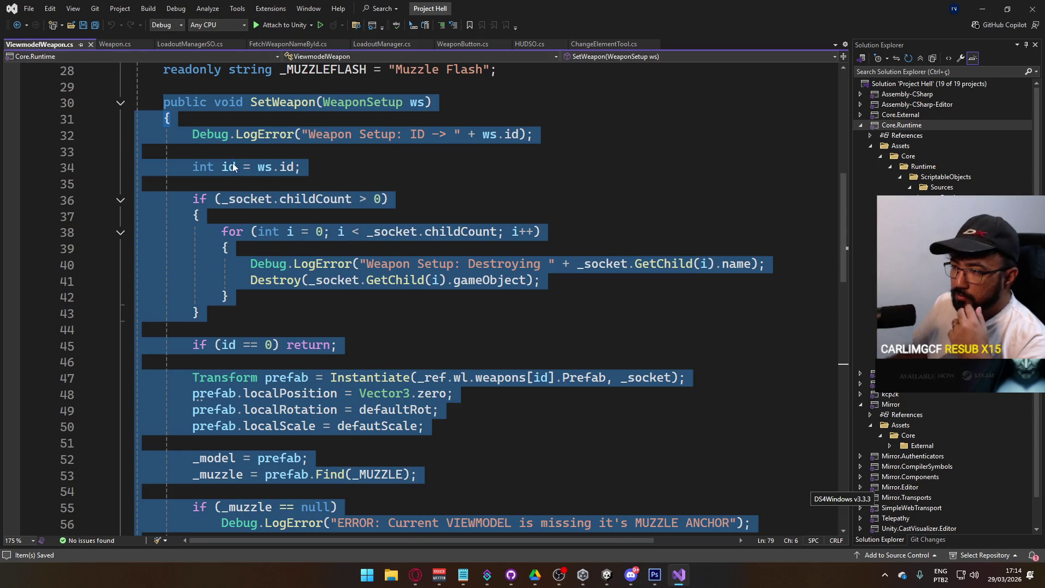
{"action": "scroll", "coordinate": [232, 166], "scroll_direction": "down", "scroll_amount": 1}
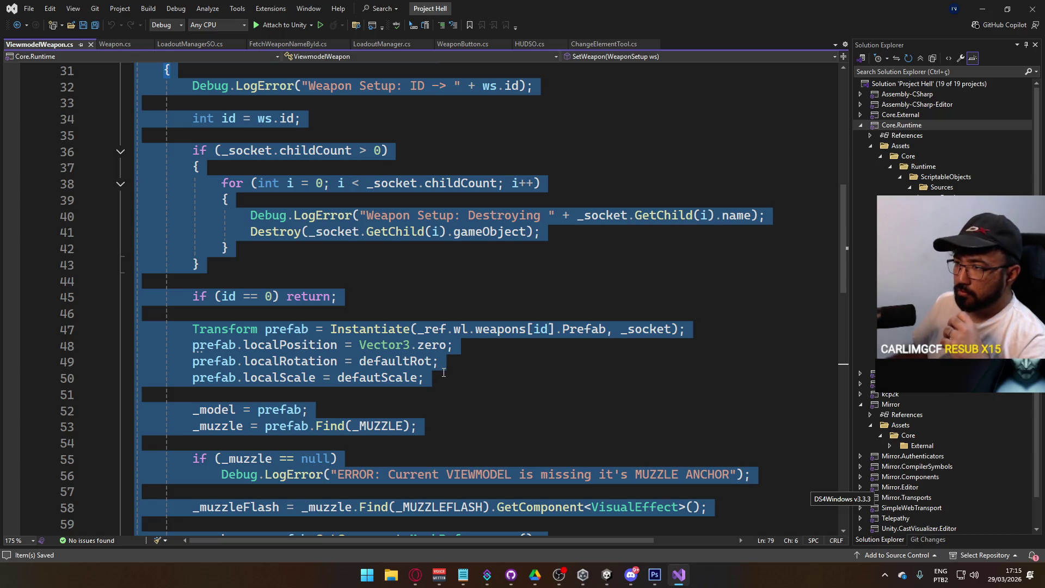
{"action": "scroll", "coordinate": [443, 371], "scroll_direction": "up", "scroll_amount": 7}
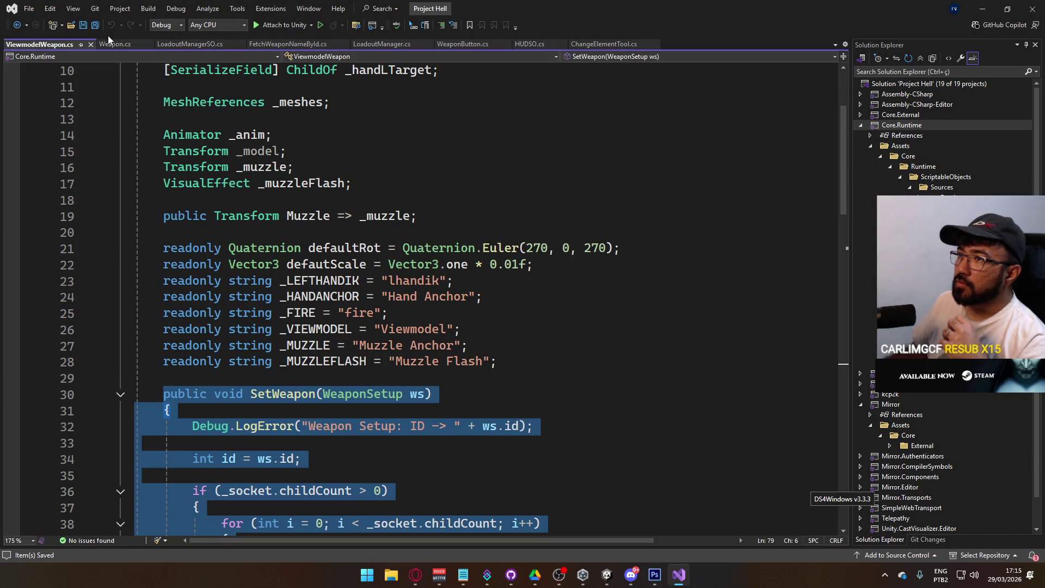
Add void InternalCreatePreviewWeapon after InternalLoadoutChanged in LoadoutManager.cs and paste SetWeapon's code into it
{"action": "left_click", "coordinate": [375, 45]}
{"action": "scroll", "coordinate": [385, 266], "scroll_direction": "down", "scroll_amount": 10}
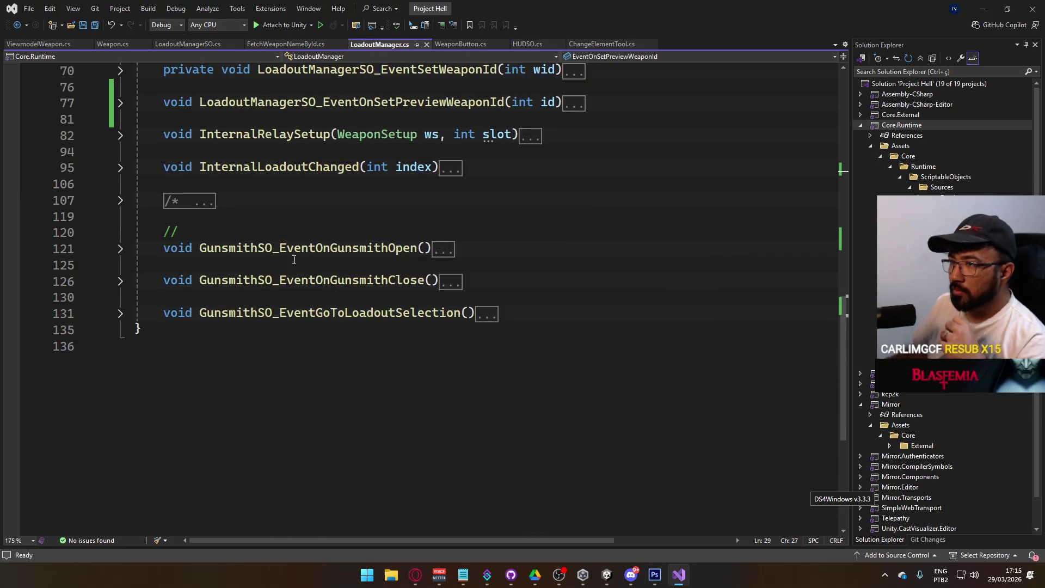
{"action": "scroll", "coordinate": [294, 260], "scroll_direction": "up", "scroll_amount": 2}
{"action": "left_click", "coordinate": [484, 283]}
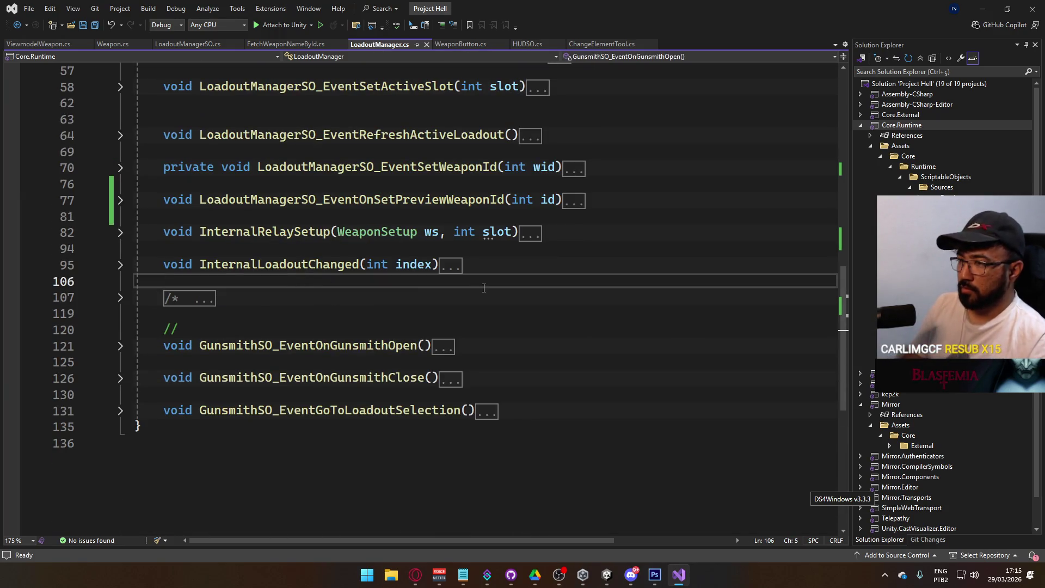
{"action": "key", "text": "Return"}
{"action": "type", "text": "void Interna"}
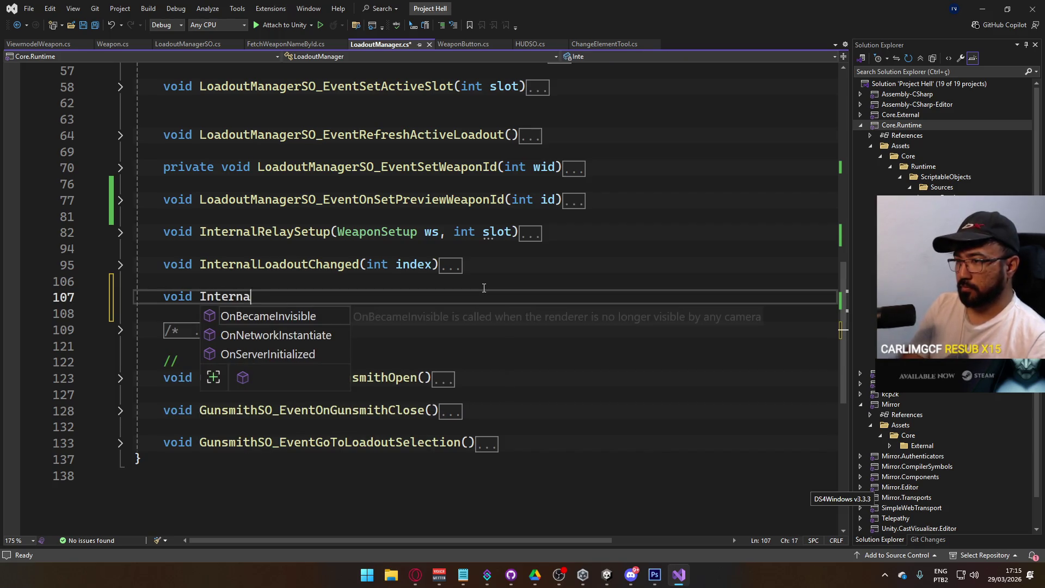
{"action": "type", "text": "lCreatePrev"}
{"action": "key", "text": "ctrl+s"}
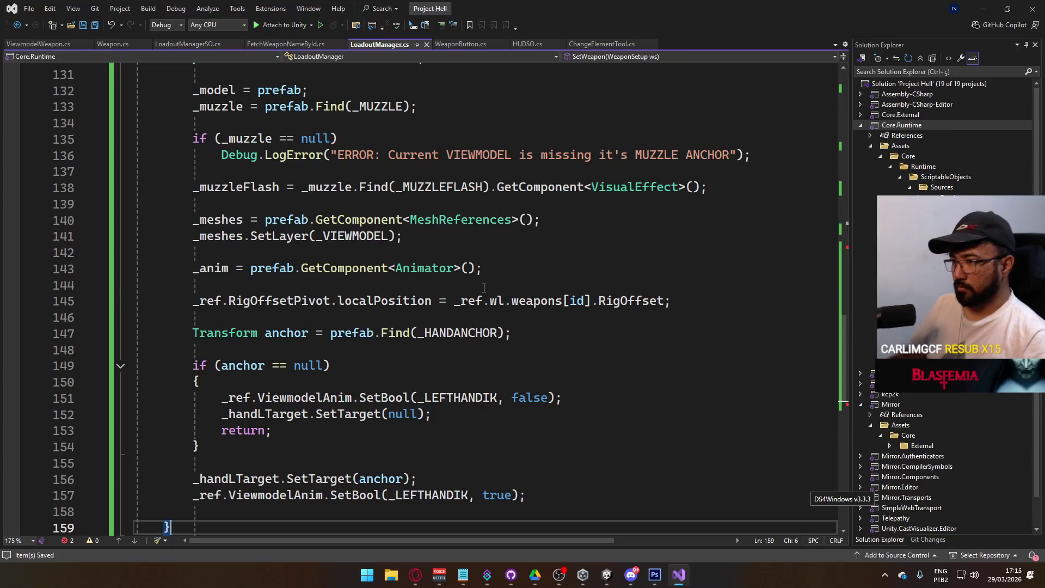
{"action": "key", "text": "Up"}
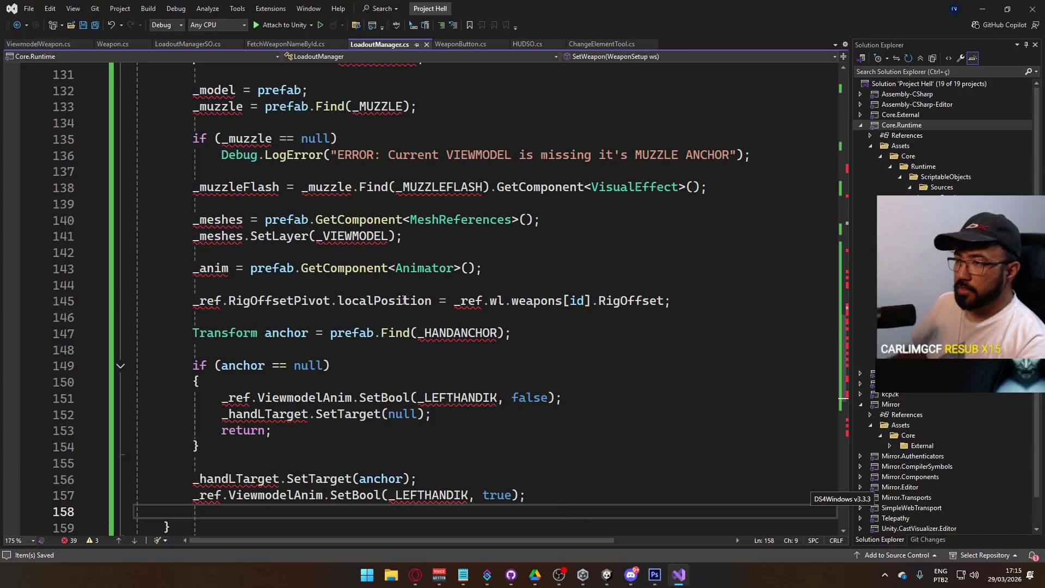
{"action": "scroll", "coordinate": [177, 292], "scroll_direction": "up", "scroll_amount": 4}
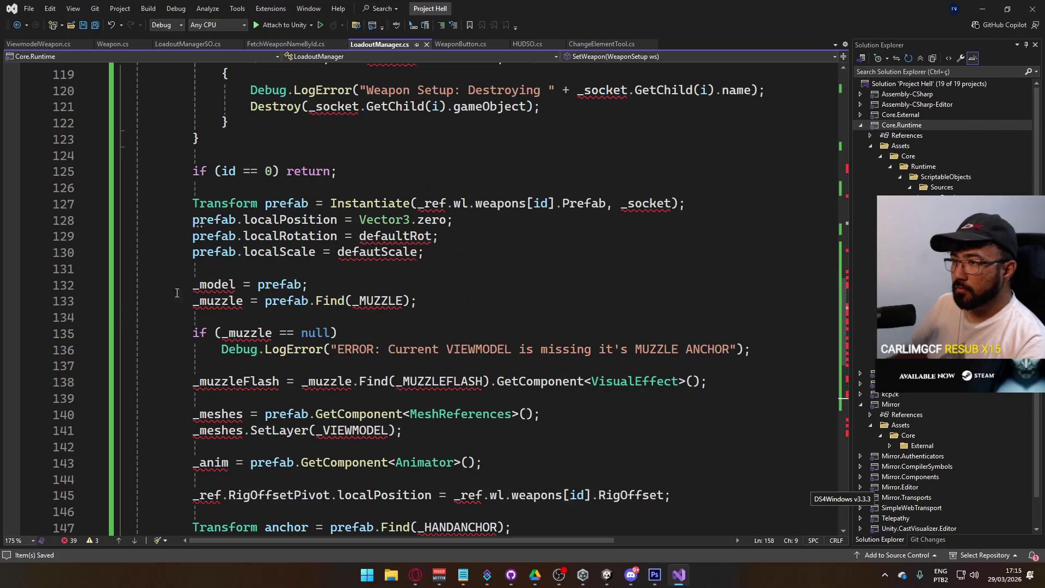
Delete the pasted lines after the localScale setup, including the _model = prefab line
{"action": "left_click", "coordinate": [193, 301], "text": "shift"}
{"action": "key", "text": "Delete"}
{"action": "left_click_drag", "start_coordinate": [172, 317], "coordinate": [181, 278]}
{"action": "left_click", "coordinate": [181, 279]}
{"action": "triple_click", "coordinate": [218, 284]}
{"action": "key", "text": "Delete"}
{"action": "key", "text": "BackSpace"}
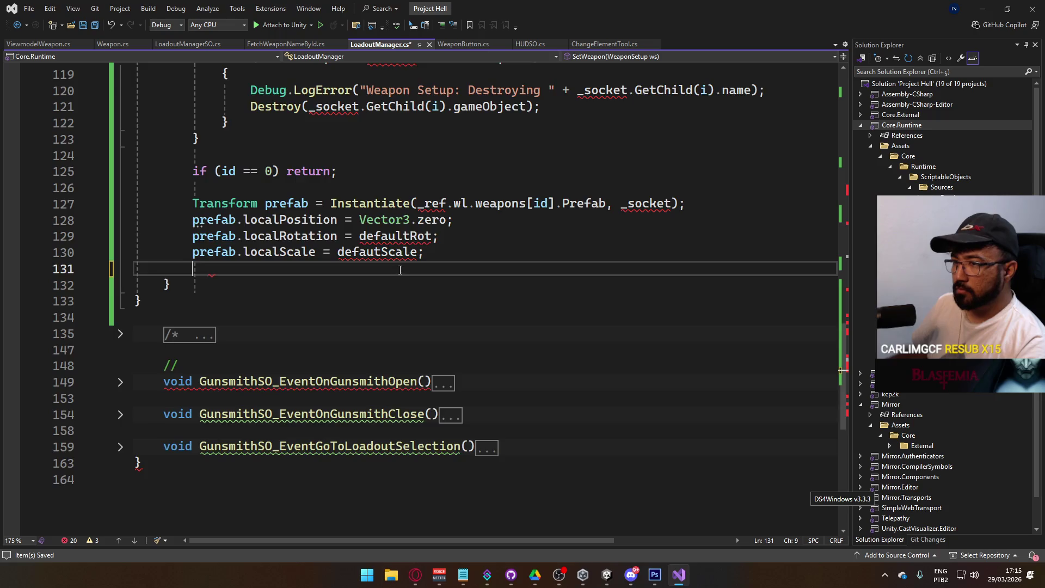
Change the log message from 'Setup' to 'Weapon Preview'
{"action": "scroll", "coordinate": [400, 270], "scroll_direction": "up", "scroll_amount": 2}
{"action": "scroll", "coordinate": [329, 281], "scroll_direction": "up", "scroll_amount": 1}
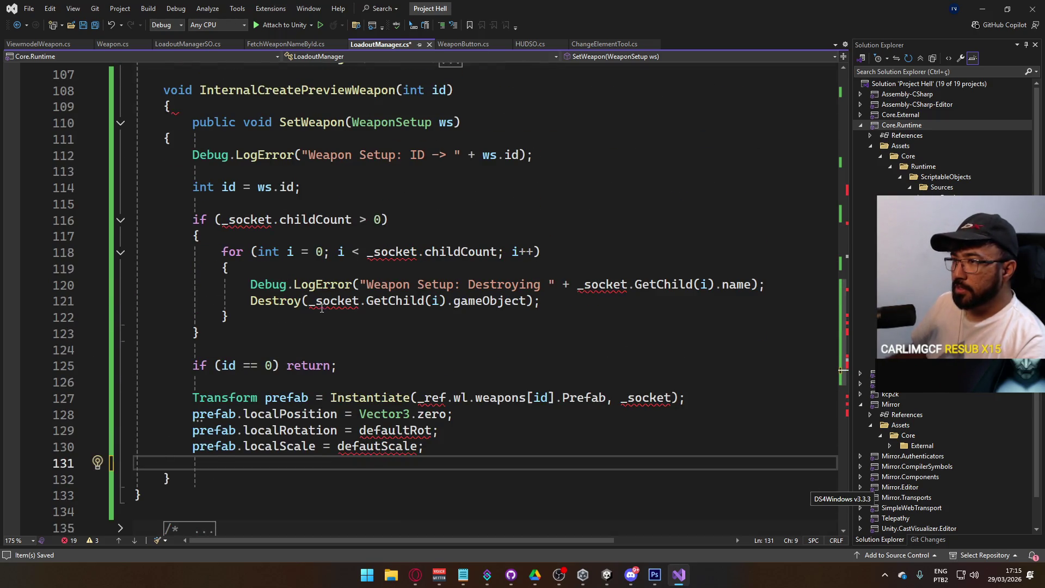
{"action": "scroll", "coordinate": [442, 206], "scroll_direction": "up", "scroll_amount": 2}
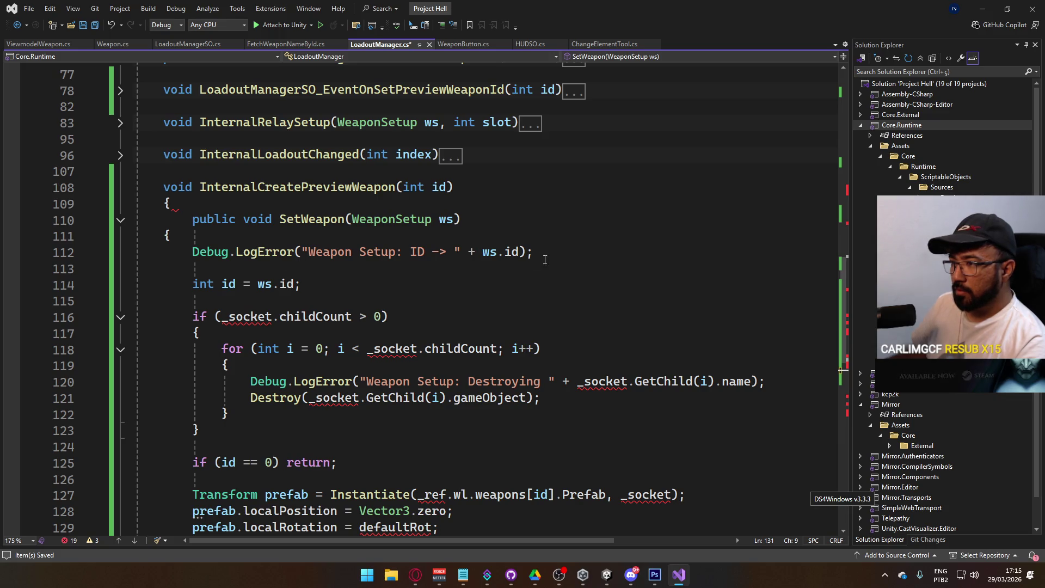
{"action": "double_click", "coordinate": [376, 254]}
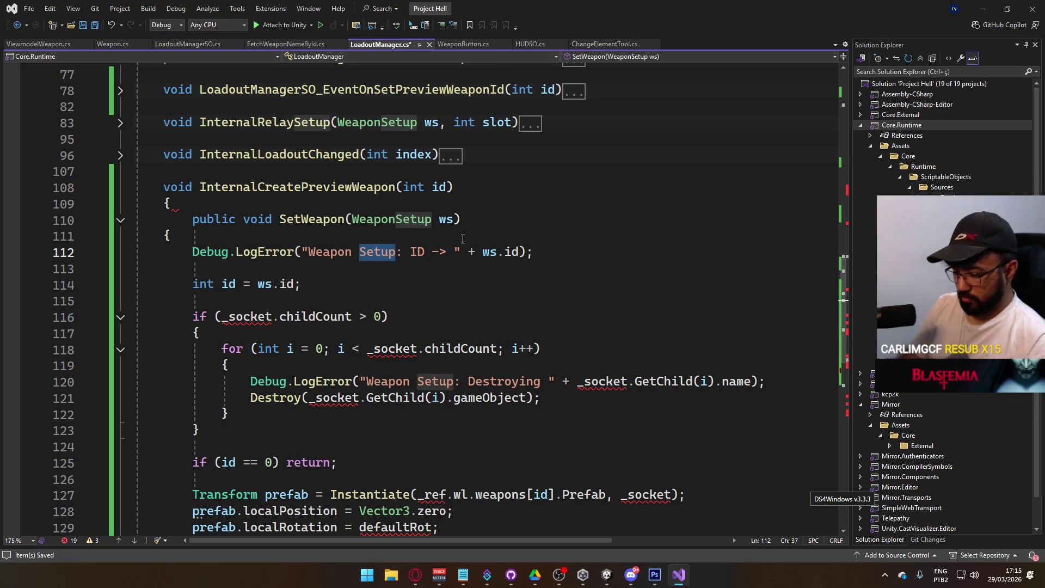
{"action": "type", "text": "Preview"}
{"action": "left_click", "coordinate": [354, 276]}
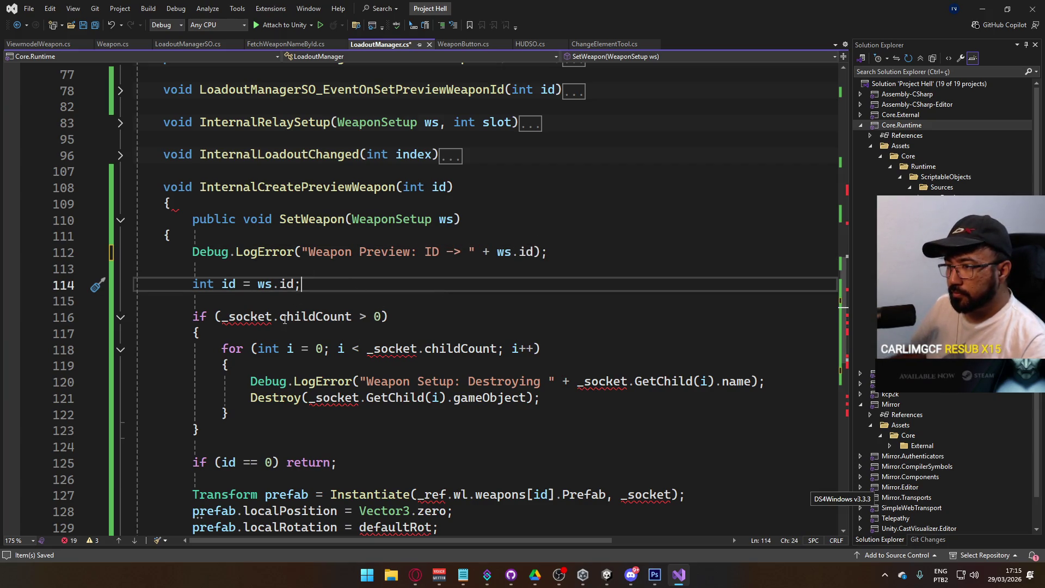
{"action": "scroll", "coordinate": [397, 340], "scroll_direction": "down", "scroll_amount": 3}
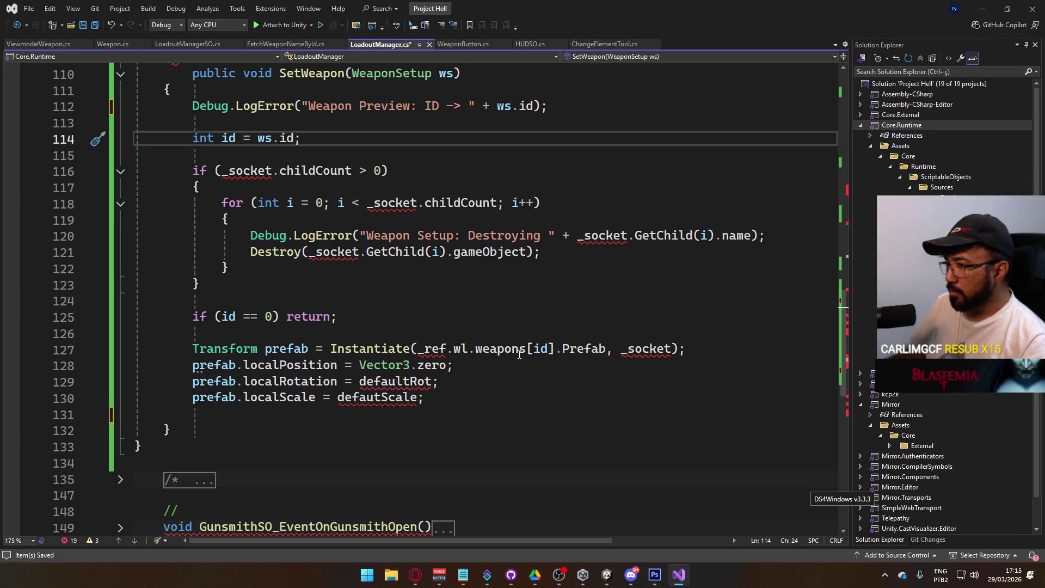
Remove _ref. so the spawn call uses wl.weapons directly
{"action": "left_click", "coordinate": [442, 349]}
{"action": "key", "text": "BackSpace"}
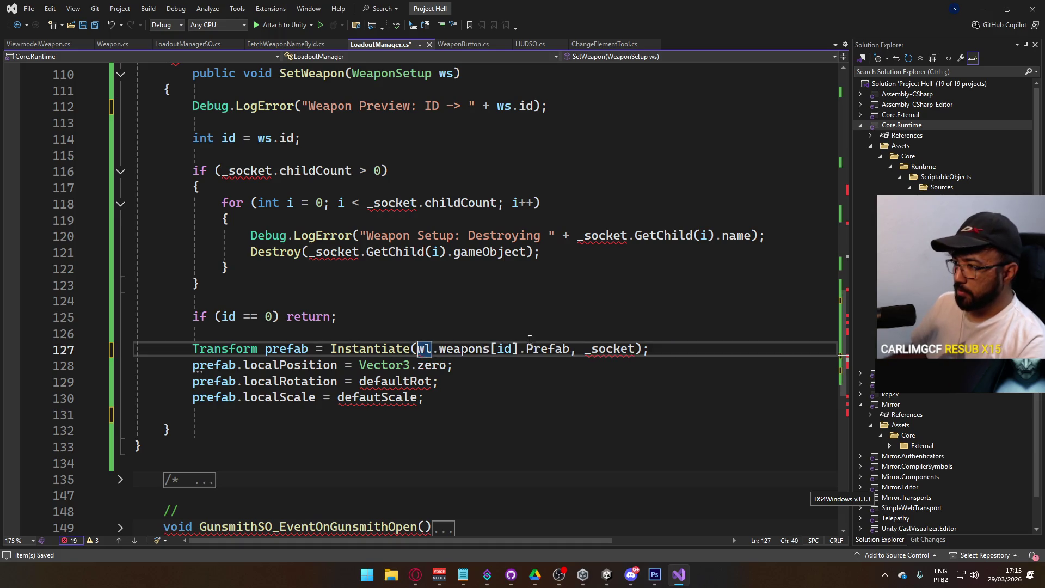
{"action": "left_click", "coordinate": [484, 329]}
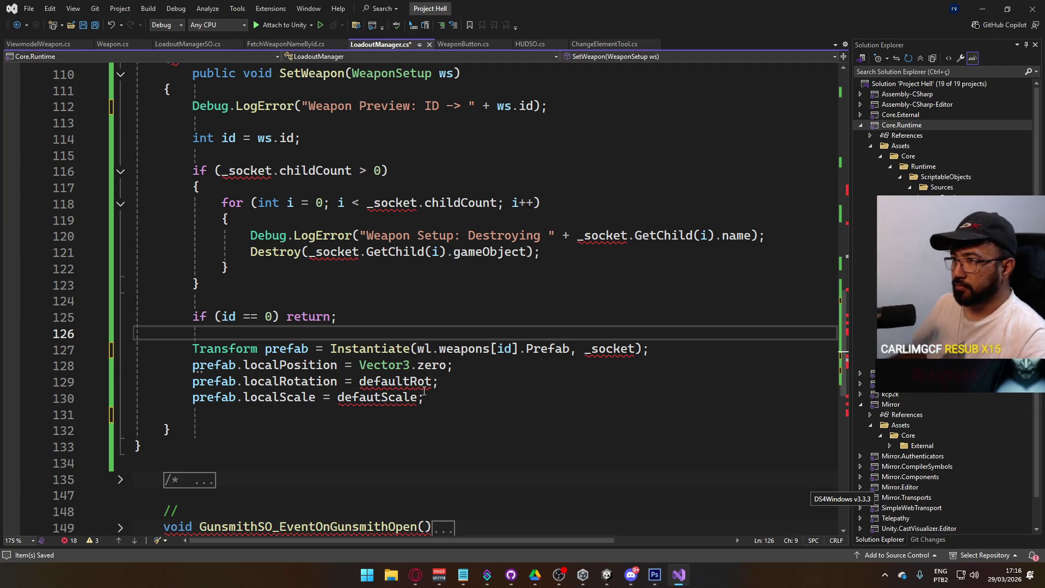
{"action": "scroll", "coordinate": [424, 390], "scroll_direction": "up", "scroll_amount": 3}
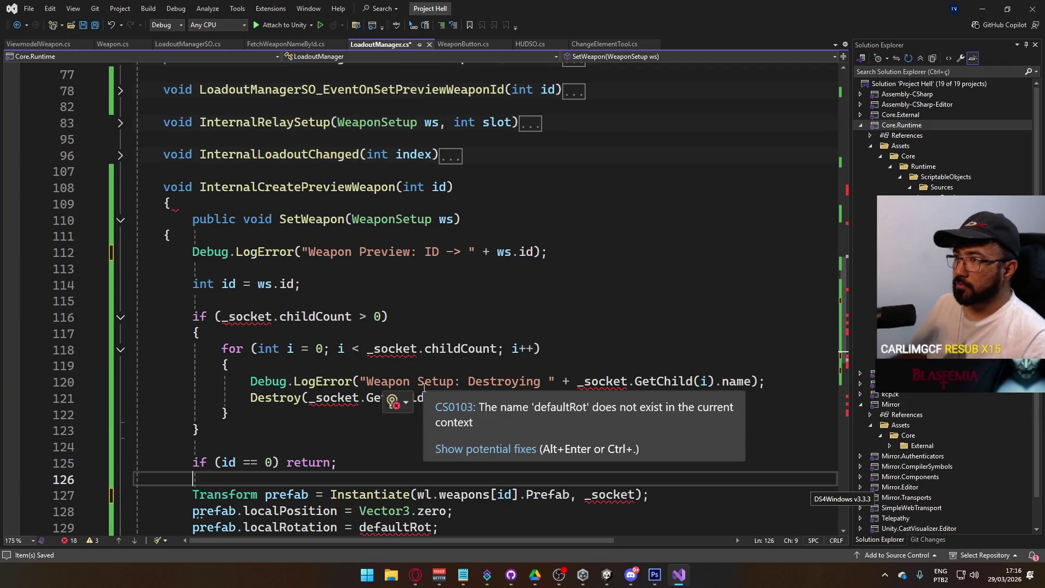
{"action": "left_click", "coordinate": [44, 47]}
Check Weapon AKM's components in Unity, then reopen Weapon.cs and LoadoutManager.cs in Visual Studio
{"action": "scroll", "coordinate": [445, 297], "scroll_direction": "up", "scroll_amount": 2}
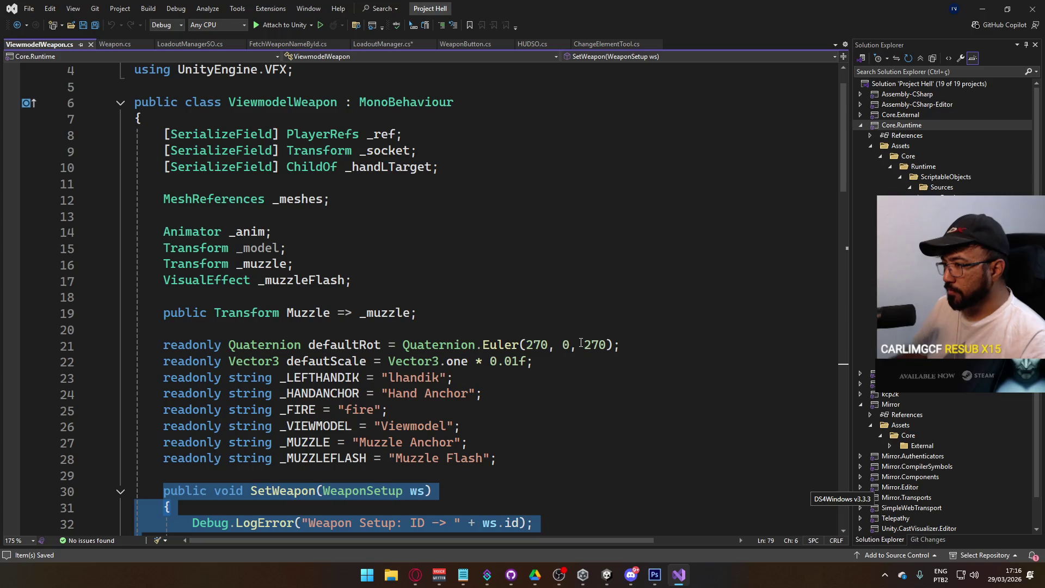
{"action": "key", "text": "alt+Tab"}
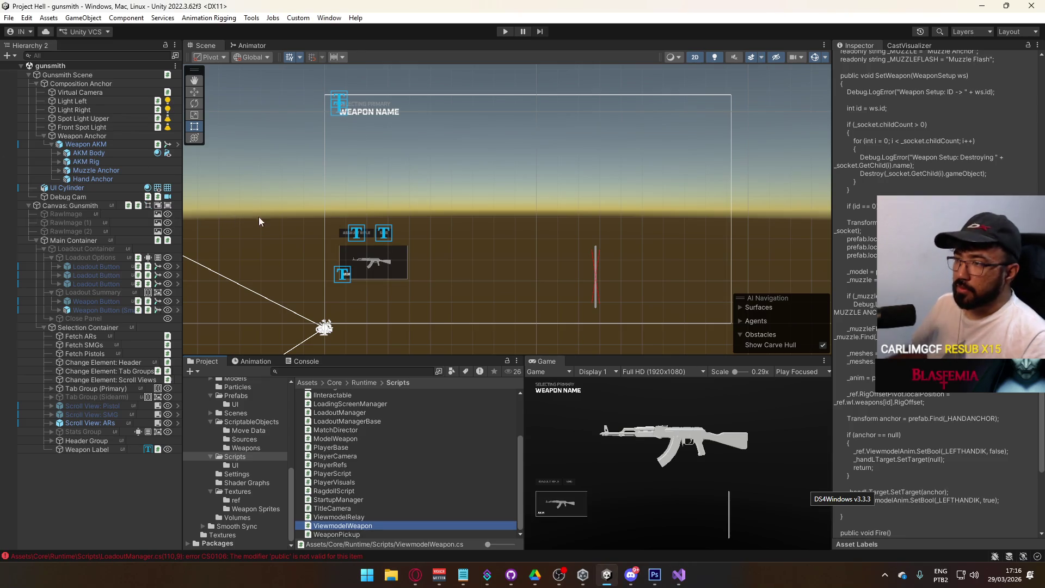
{"action": "left_click", "coordinate": [105, 144]}
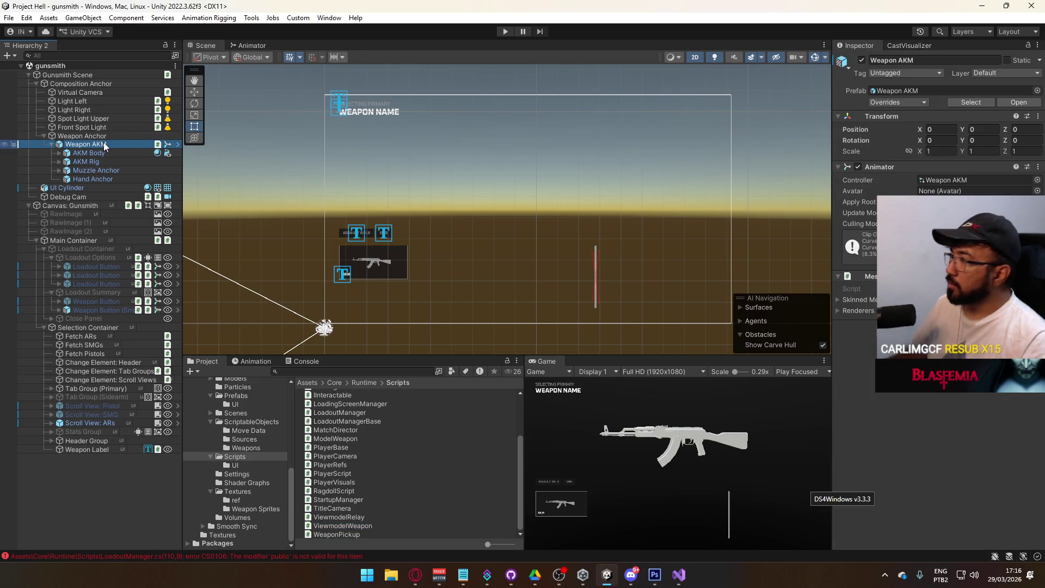
{"action": "key", "text": "alt+Tab"}
{"action": "scroll", "coordinate": [125, 69], "scroll_direction": "down", "scroll_amount": 12}
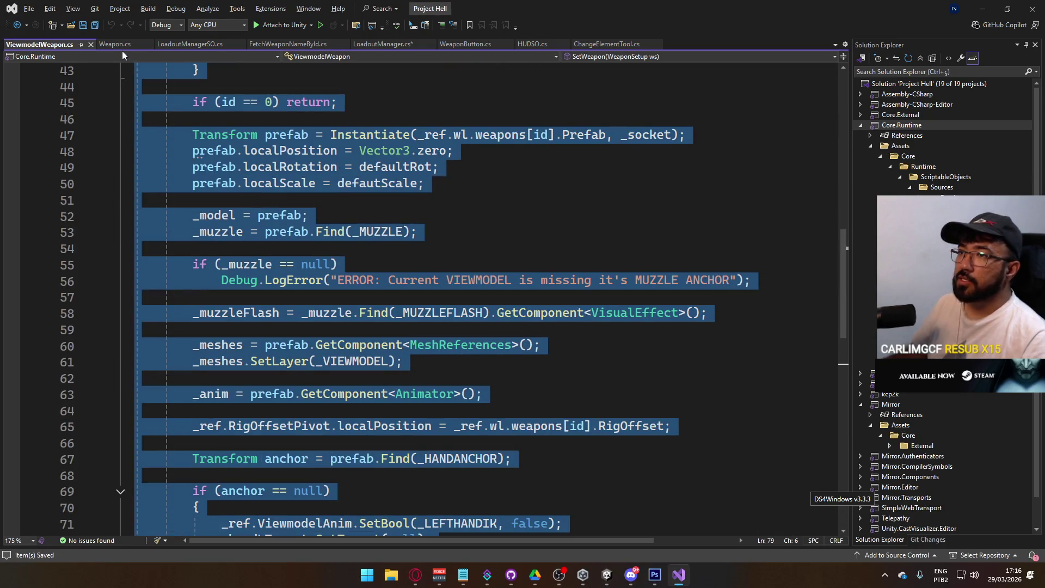
{"action": "left_click", "coordinate": [118, 44]}
{"action": "left_click", "coordinate": [370, 44]}
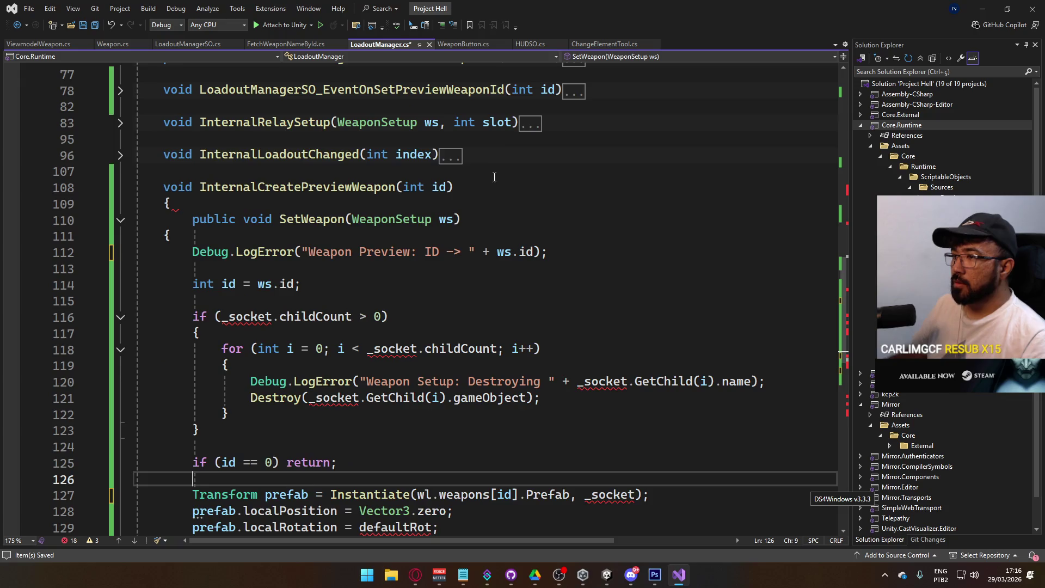
Set the preview rotation to Vector3.zero, add wl.weapons[id].PreviewWeaponOffset to localPosition, and save
{"action": "scroll", "coordinate": [433, 267], "scroll_direction": "down", "scroll_amount": 1}
{"action": "scroll", "coordinate": [433, 267], "scroll_direction": "down", "scroll_amount": 2}
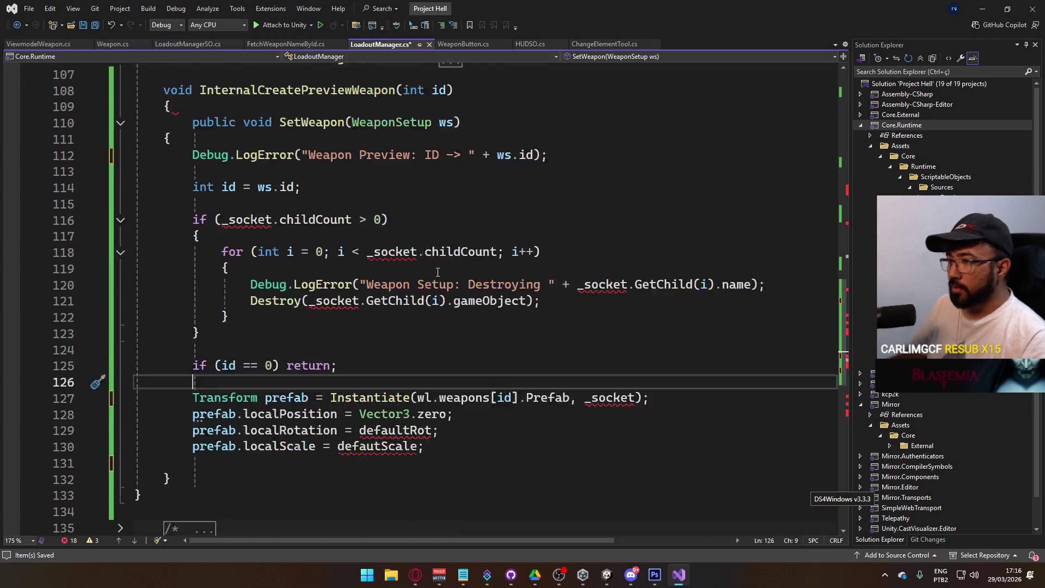
{"action": "double_click", "coordinate": [418, 381]}
{"action": "type", "text": "Vector3.z"}
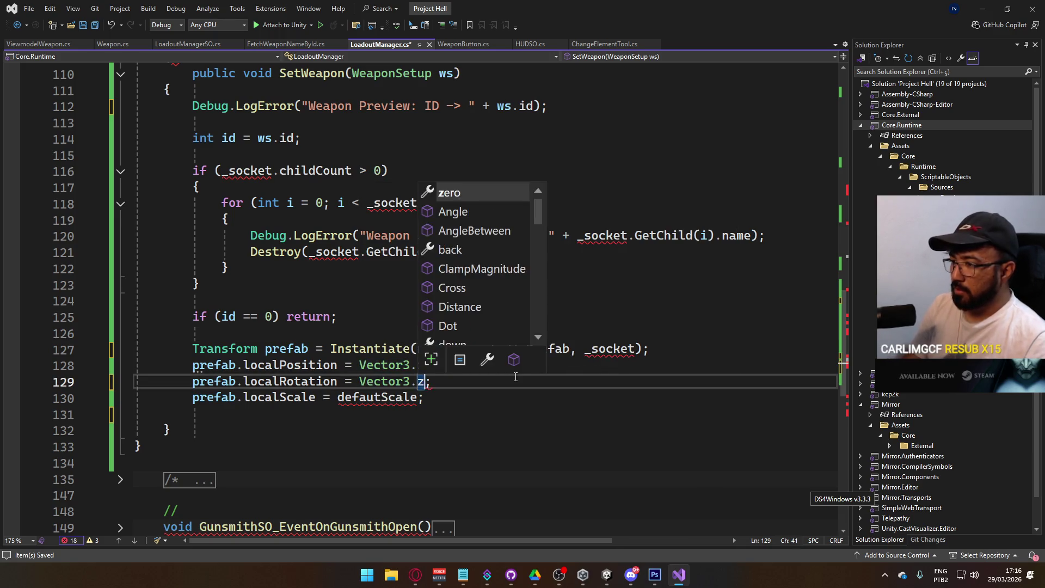
{"action": "key", "text": "Tab"}
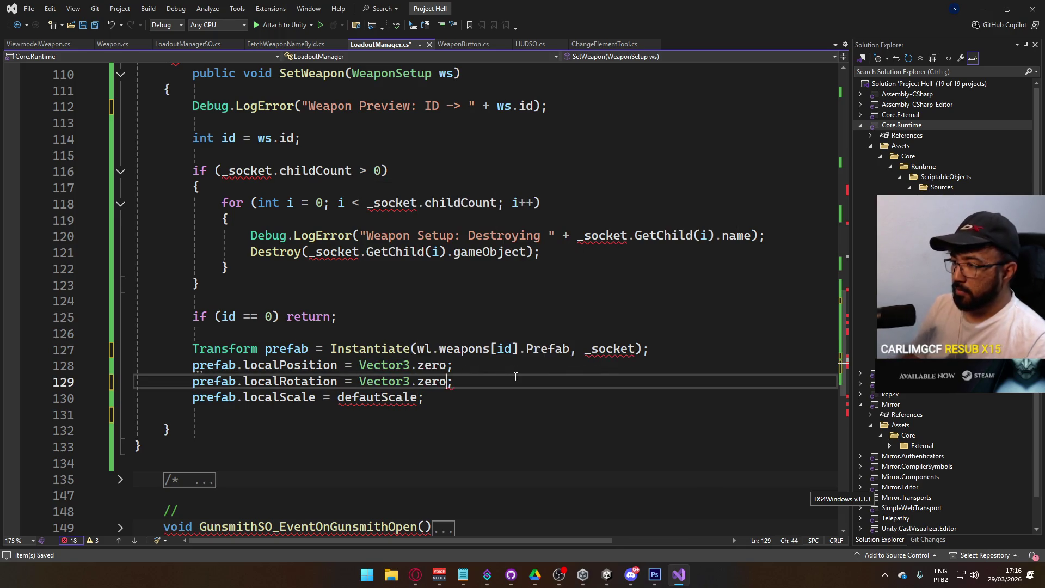
{"action": "left_click", "coordinate": [452, 371]}
{"action": "type", "text": "+ wl"}
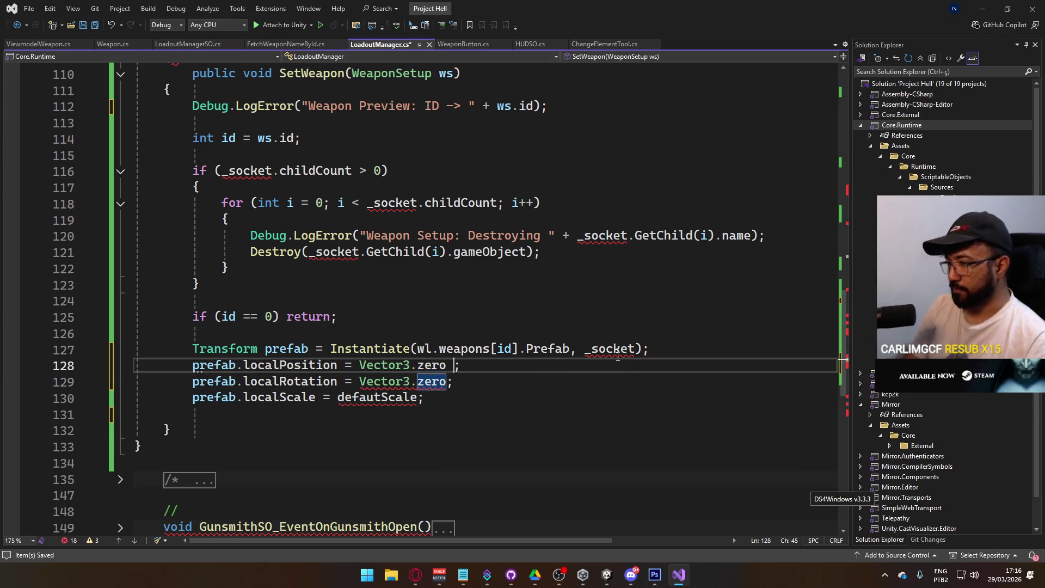
{"action": "type", "text": ".we"}
{"action": "key", "text": "Tab"}
{"action": "type", "text": "[id]."}
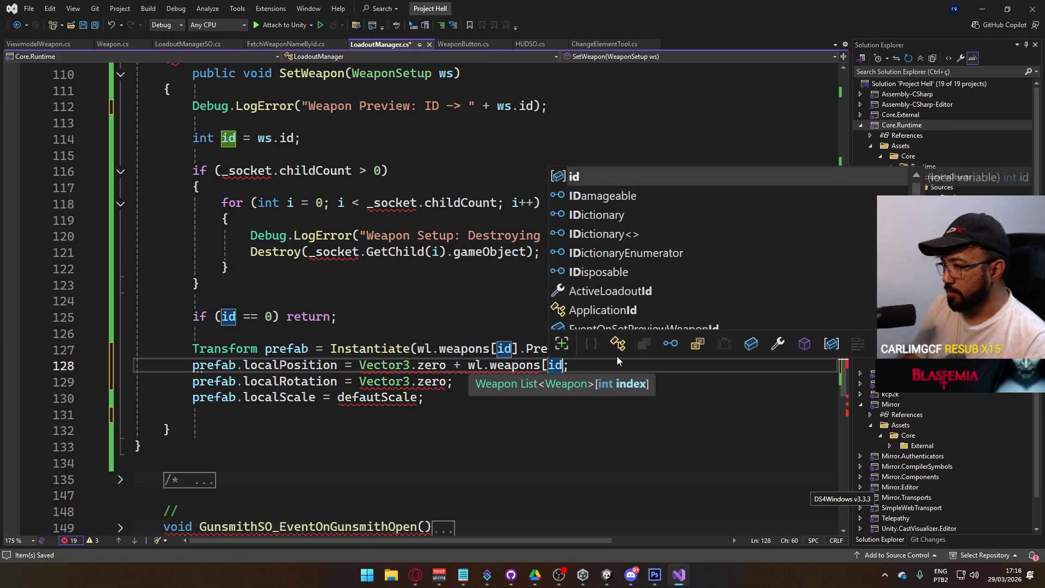
{"action": "type", "text": "prev"}
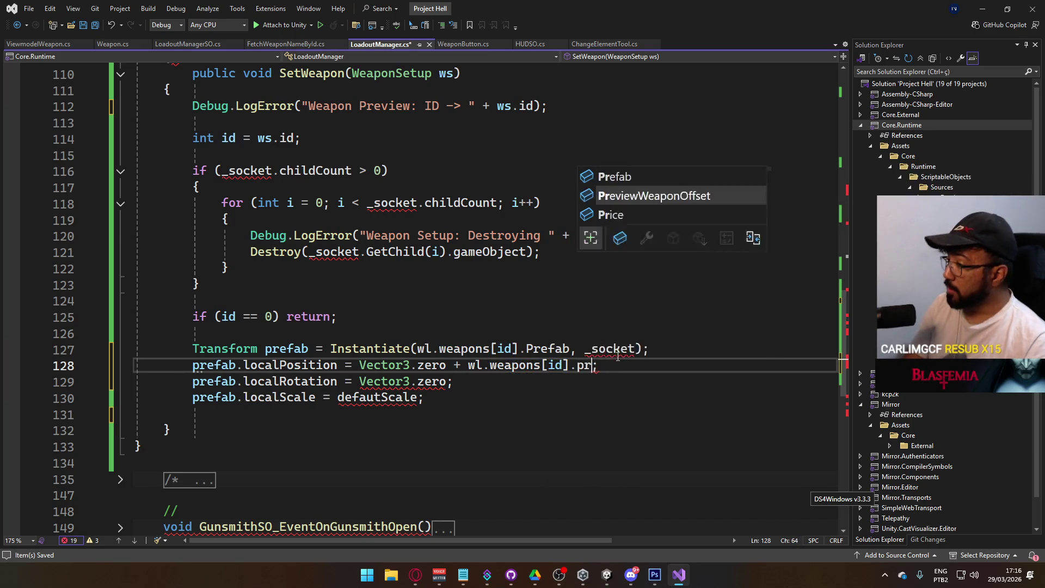
{"action": "key", "text": "Tab"}
{"action": "key", "text": "ctrl+s"}
Begin replacing defautScale on line 130, then undo back to the simpler method version
{"action": "double_click", "coordinate": [618, 358]}
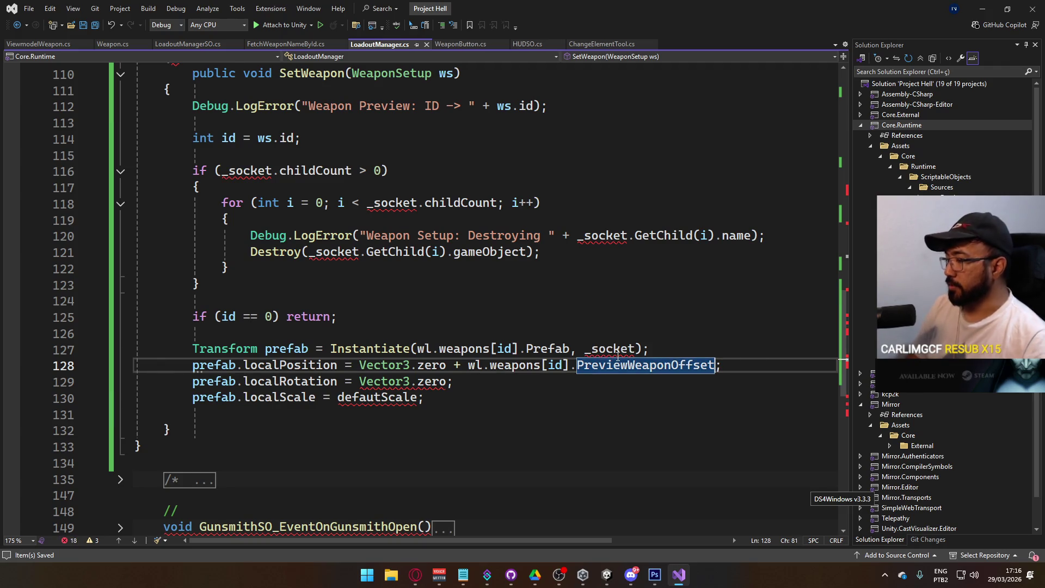
{"action": "left_click", "coordinate": [362, 430]}
{"action": "double_click", "coordinate": [387, 398]}
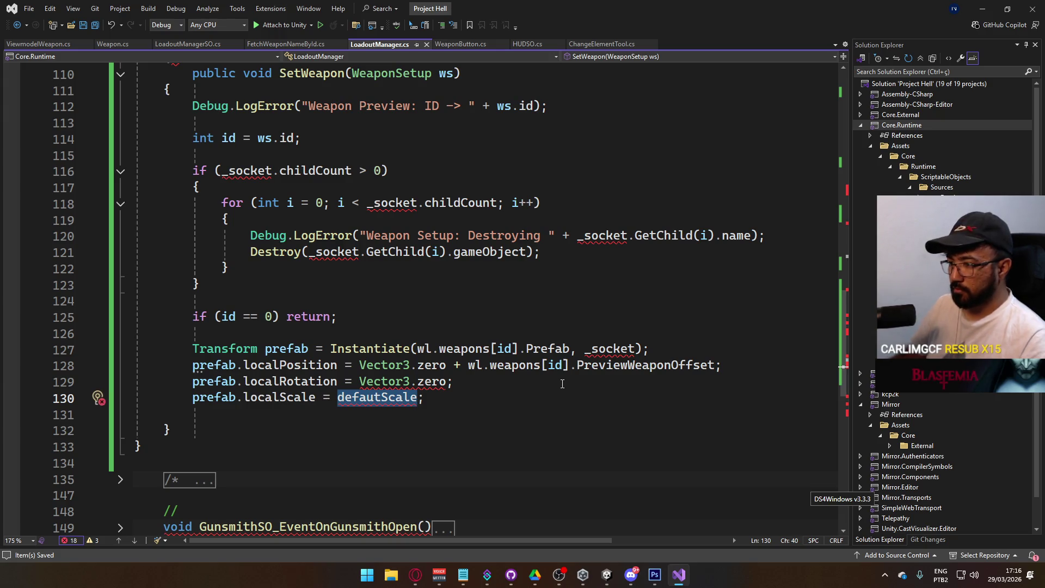
{"action": "type", "text": "Vector1"}
{"action": "key", "text": "BackSpace"}
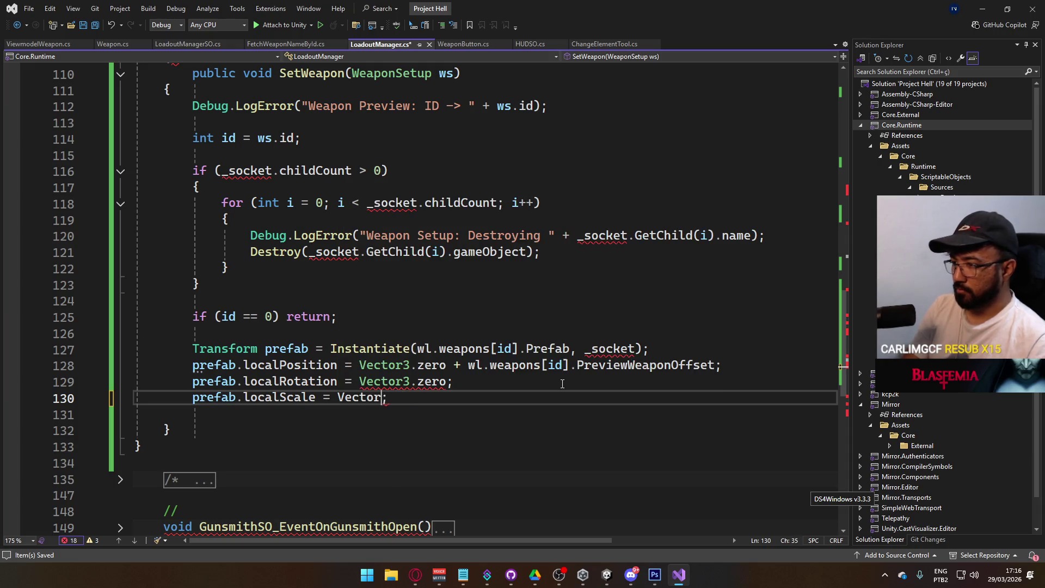
{"action": "key", "text": "ctrl+z"}
{"action": "key", "text": "ctrl+z"}
{"action": "key", "text": "ctrl+z"}
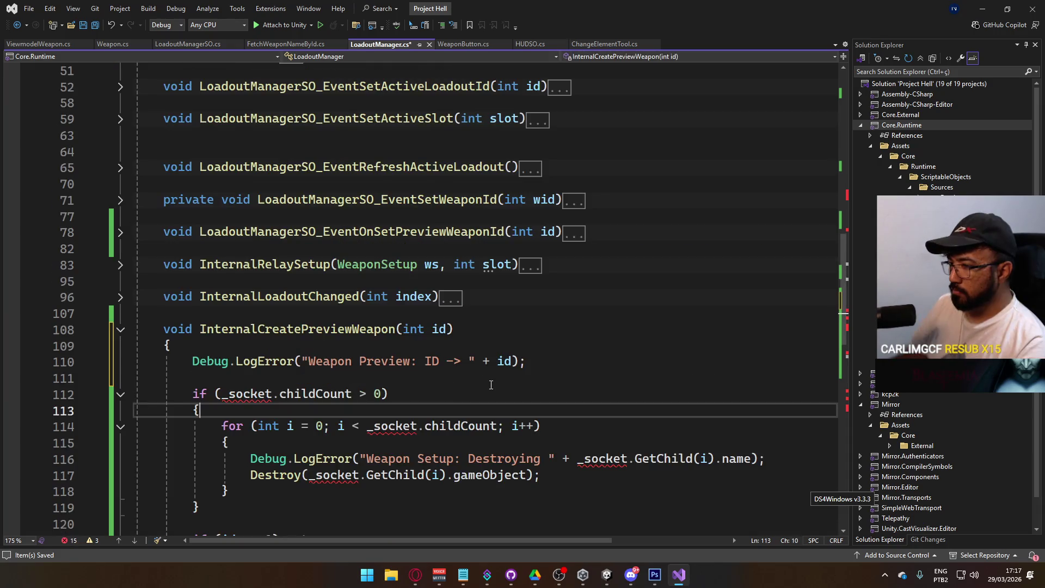
{"action": "scroll", "coordinate": [497, 386], "scroll_direction": "up", "scroll_amount": 9}
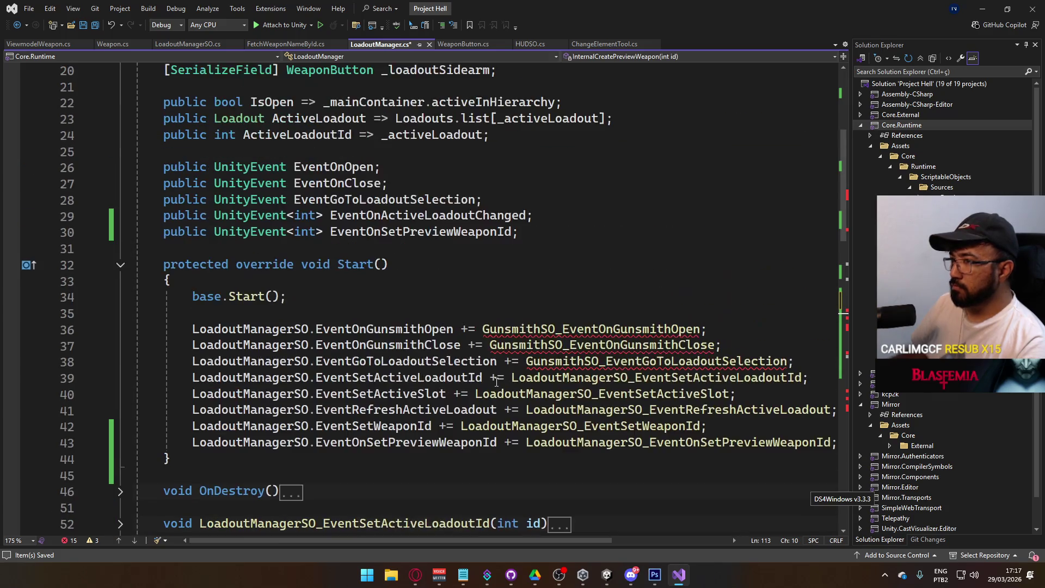
{"action": "left_click", "coordinate": [265, 298]}
{"action": "key", "text": "F12"}
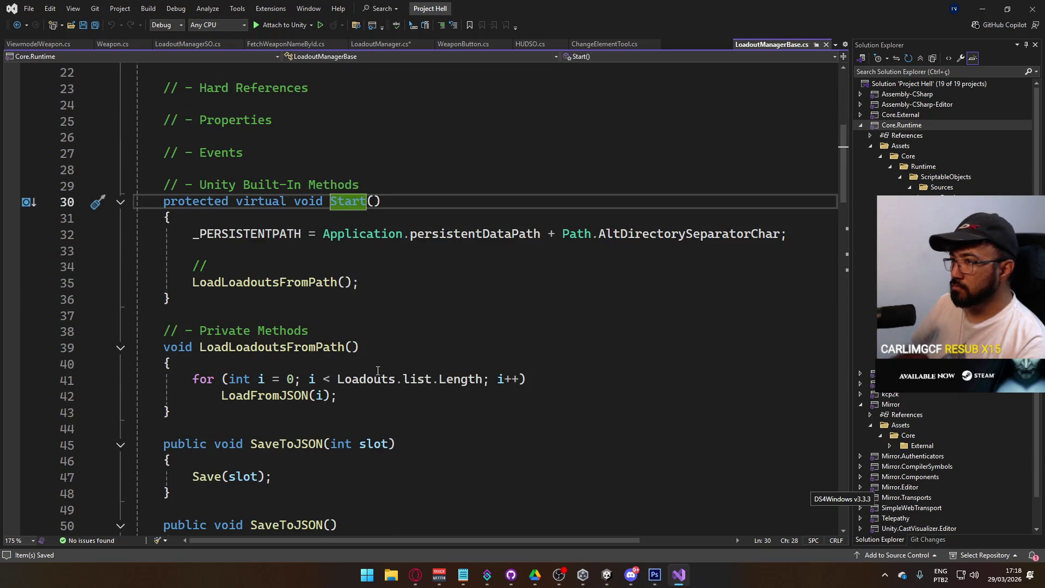
{"action": "scroll", "coordinate": [378, 371], "scroll_direction": "down", "scroll_amount": 5}
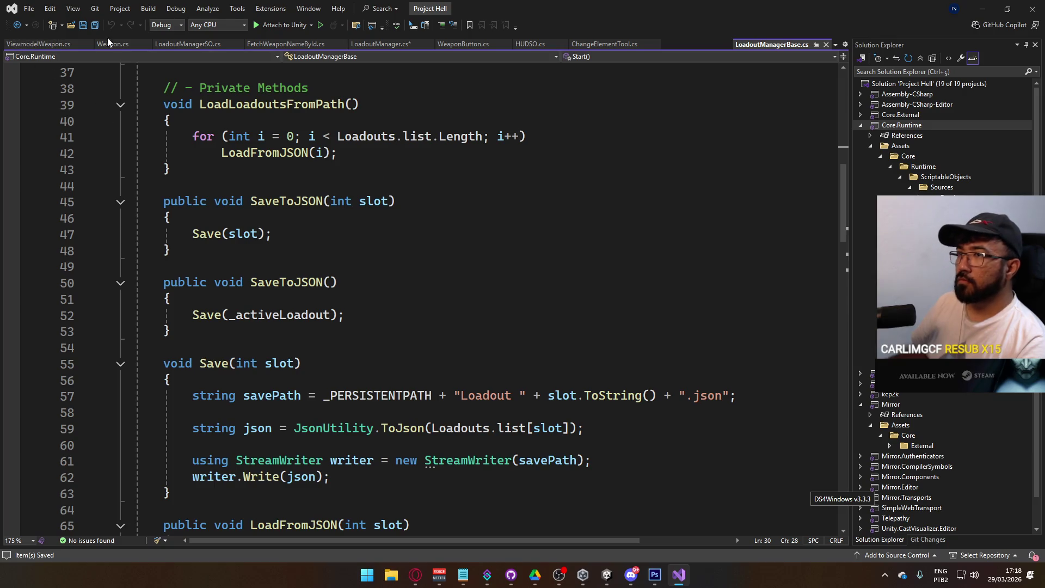
{"action": "left_click", "coordinate": [826, 44]}
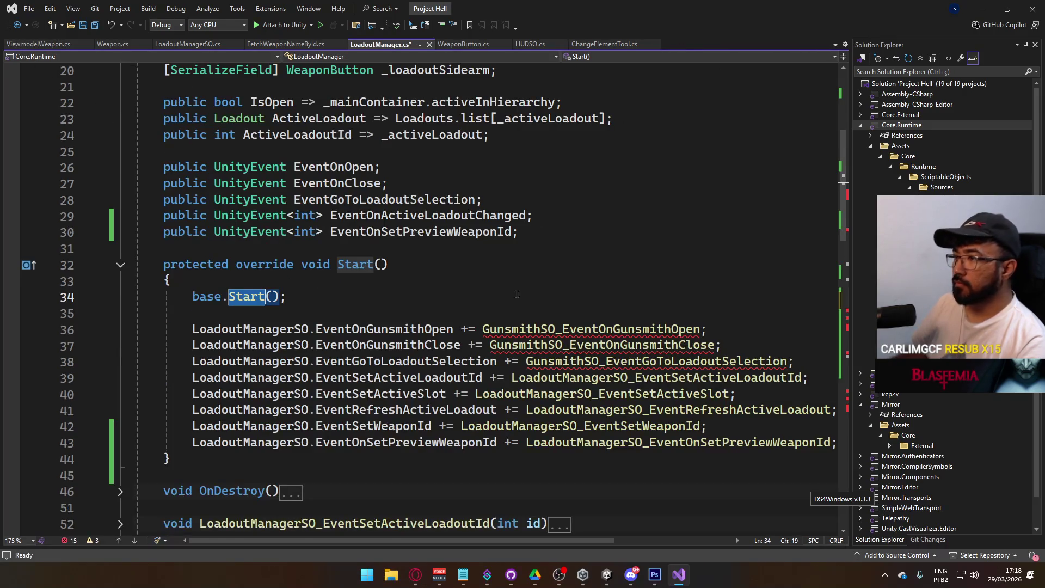
{"action": "right_click", "coordinate": [547, 329]}
{"action": "left_click", "coordinate": [600, 284]}
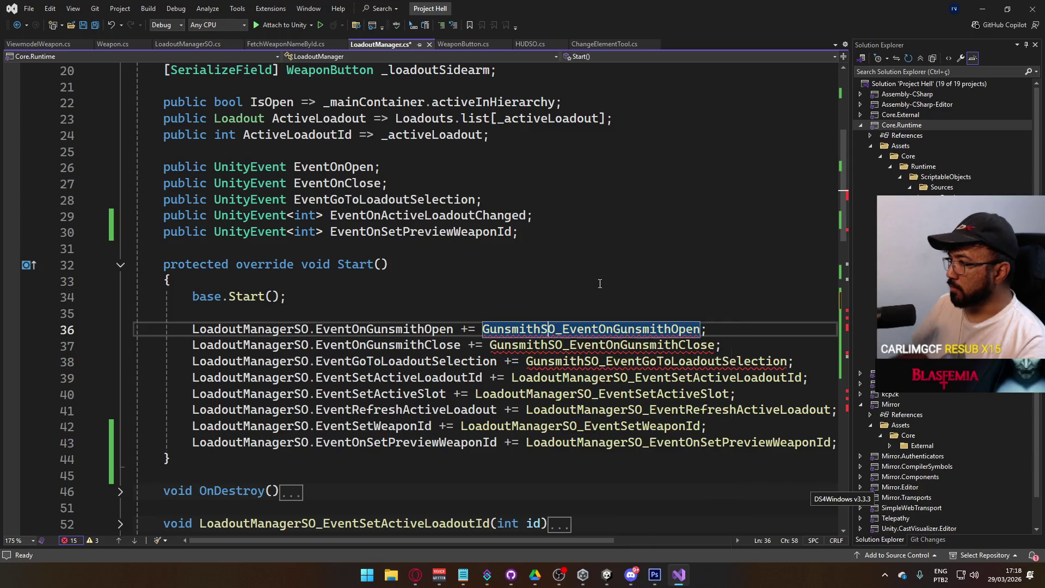
{"action": "left_click", "coordinate": [593, 282]}
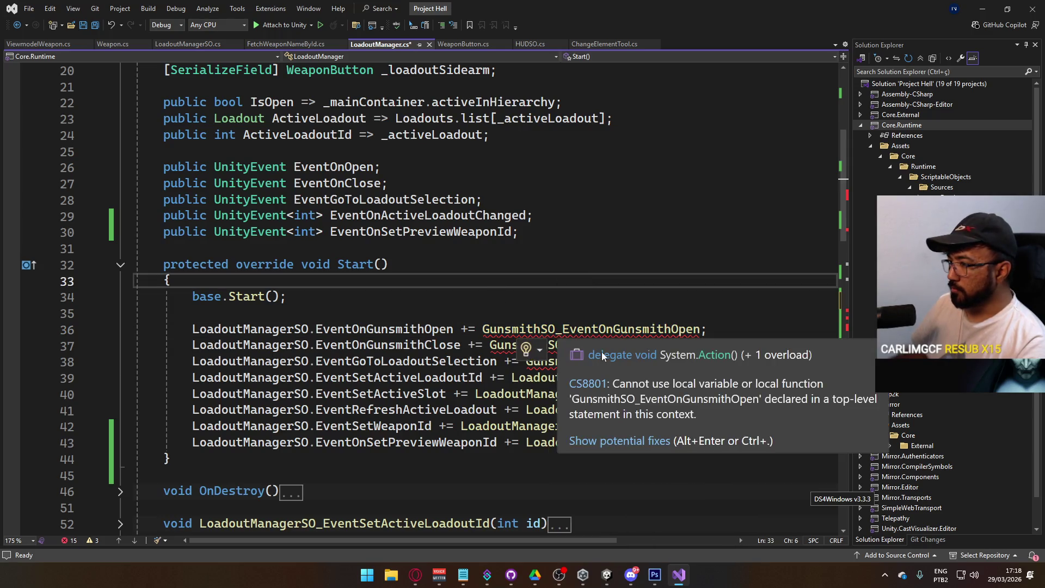
{"action": "scroll", "coordinate": [284, 306], "scroll_direction": "down", "scroll_amount": 10}
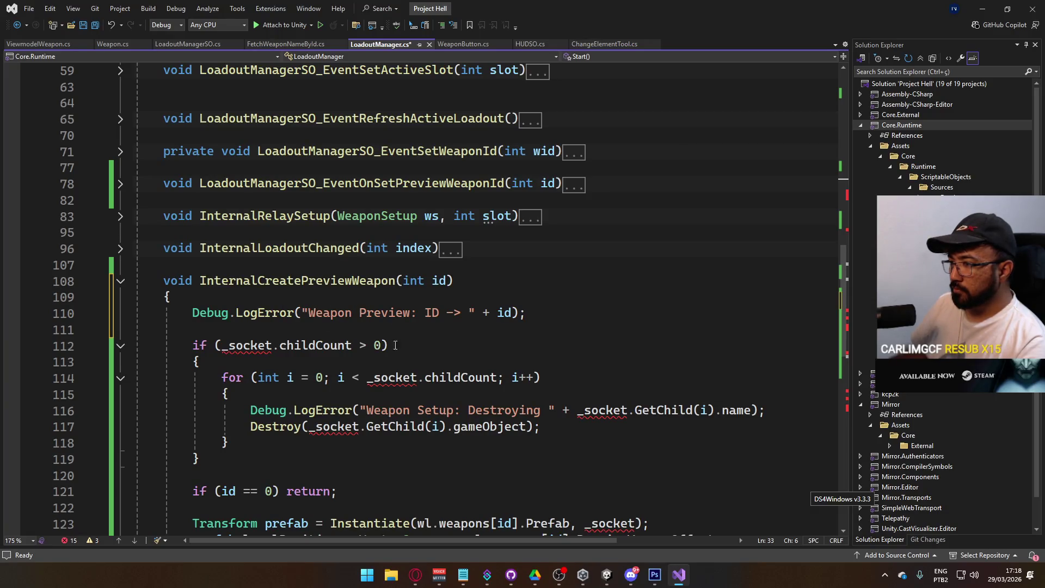
{"action": "scroll", "coordinate": [470, 373], "scroll_direction": "up", "scroll_amount": 12}
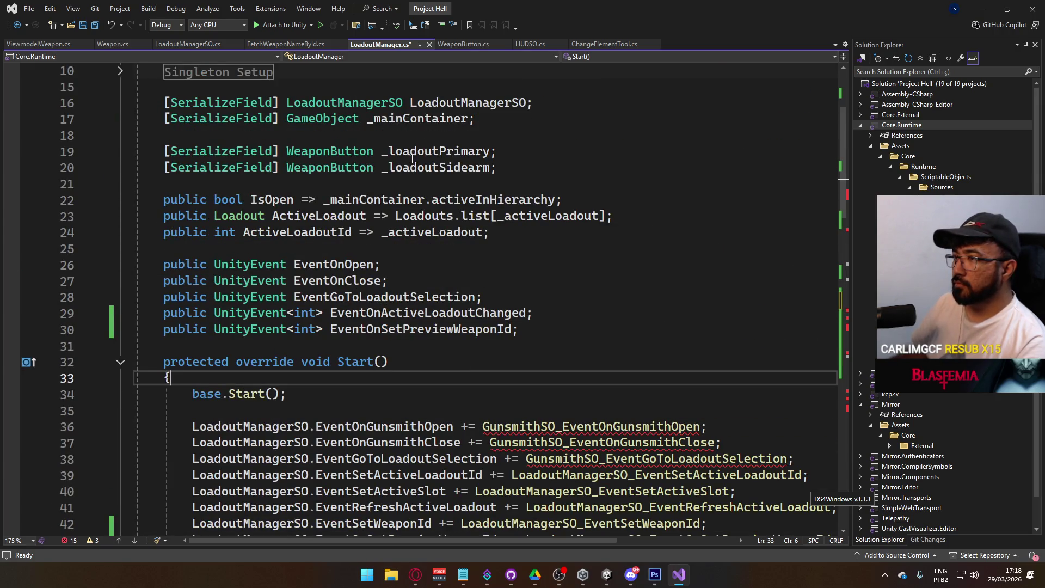
{"action": "left_click", "coordinate": [506, 166]}
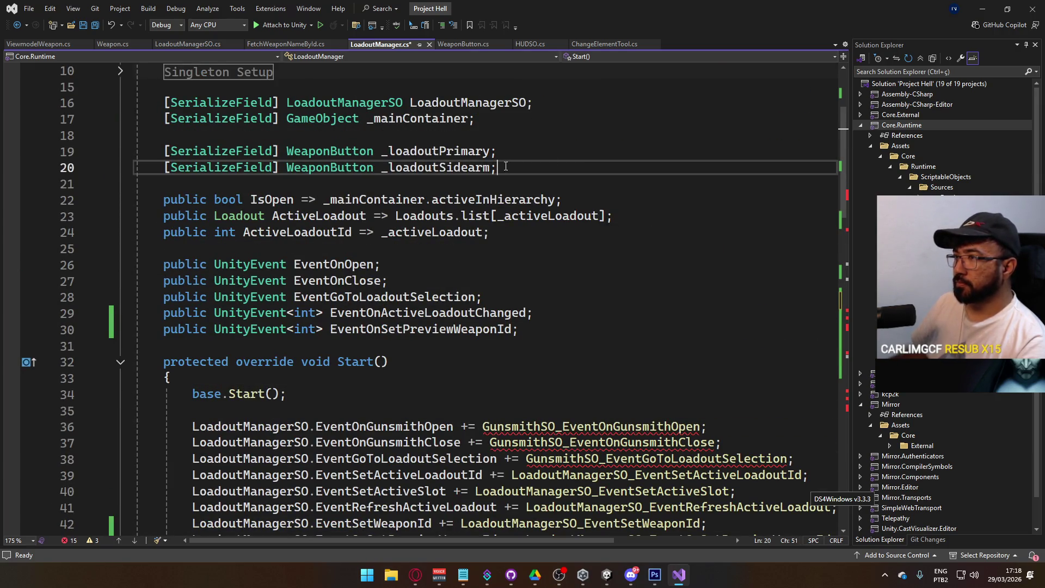
Add a [SerializeField] Transform _previewWeaponSocket field below the sidearm field and save
{"action": "key", "text": "Return"}
{"action": "key", "text": "Return"}
{"action": "type", "text": "[SerializeField"}
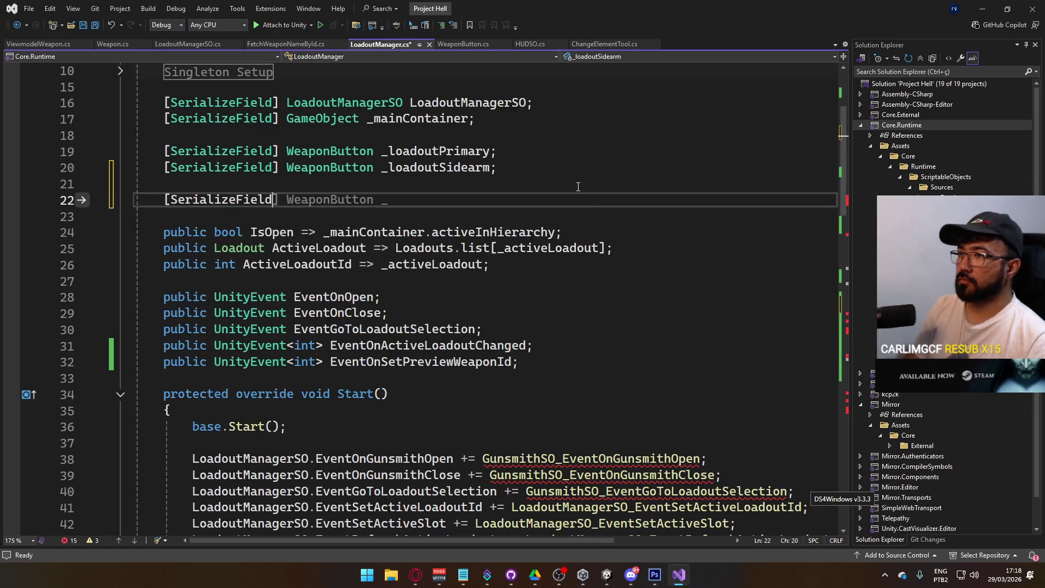
{"action": "type", "text": "] Transform"}
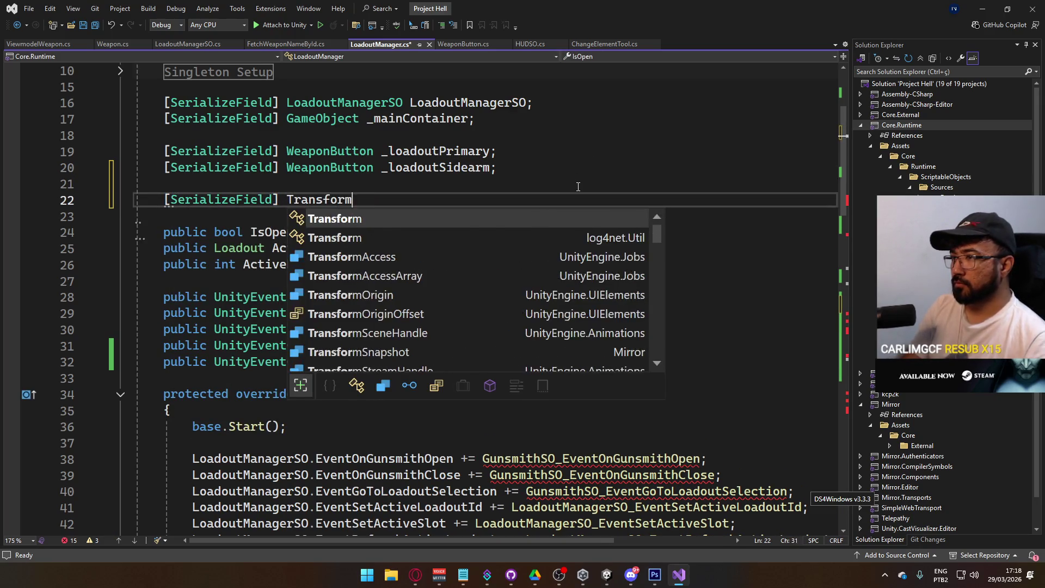
{"action": "type", "text": " _preview"}
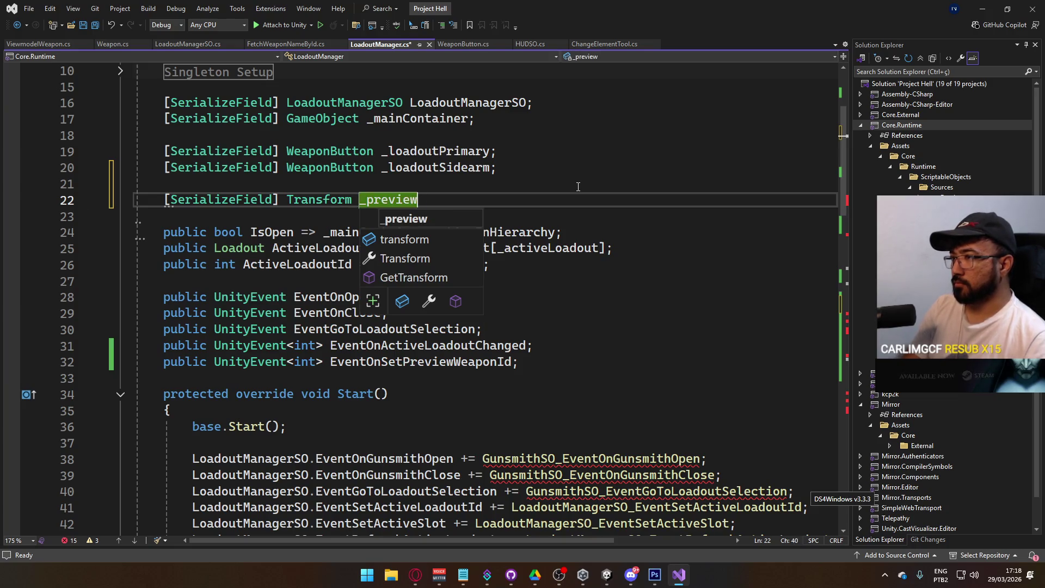
{"action": "type", "text": "WeaponSocket;"}
{"action": "key", "text": "ctrl+s"}
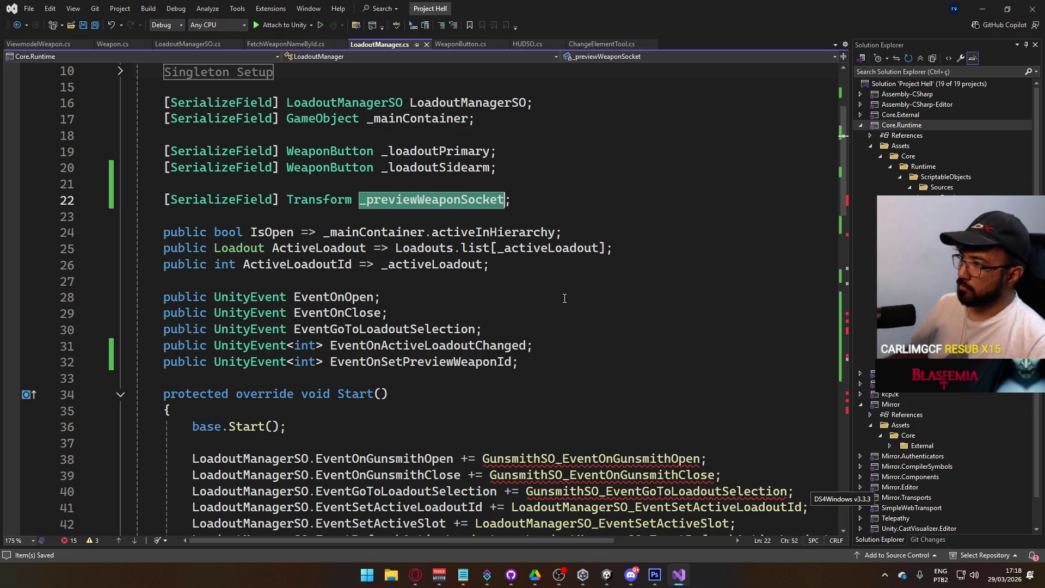
Replace _socket with _previewWeaponSocket in the child-count check and clearing loop, then save
{"action": "scroll", "coordinate": [535, 351], "scroll_direction": "down", "scroll_amount": 8}
{"action": "scroll", "coordinate": [535, 351], "scroll_direction": "down", "scroll_amount": 4}
{"action": "double_click", "coordinate": [249, 378]}
{"action": "type", "text": "_previewWeaponSocket"}
{"action": "double_click", "coordinate": [392, 410]}
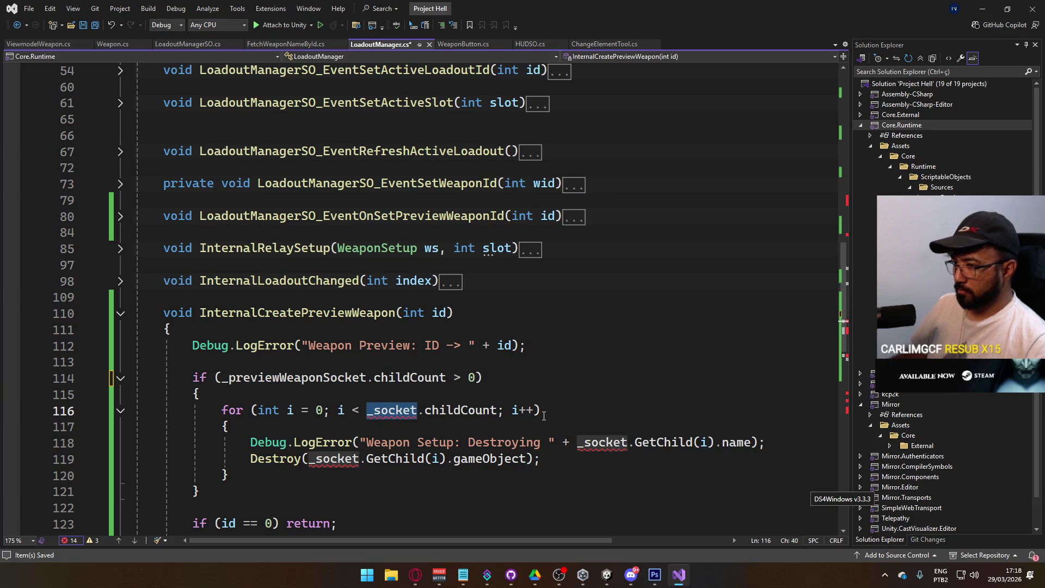
{"action": "type", "text": "_previewWeaponSocket"}
{"action": "double_click", "coordinate": [602, 442]}
{"action": "type", "text": "_previewWeaponSocket"}
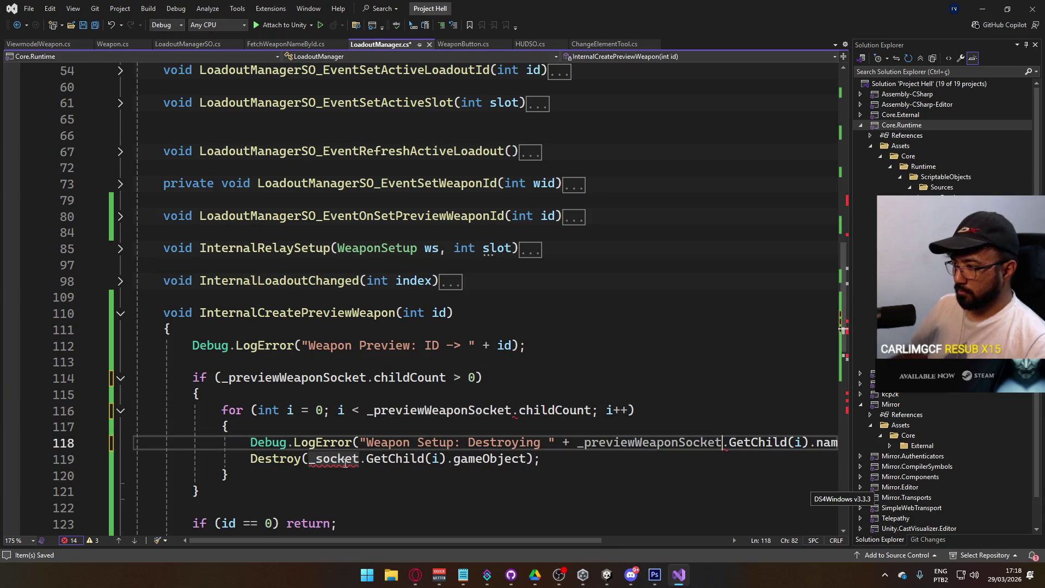
{"action": "double_click", "coordinate": [334, 459]}
{"action": "type", "text": "_previewWeaponSocket"}
{"action": "left_click", "coordinate": [545, 377]}
{"action": "key", "text": "ctrl+s"}
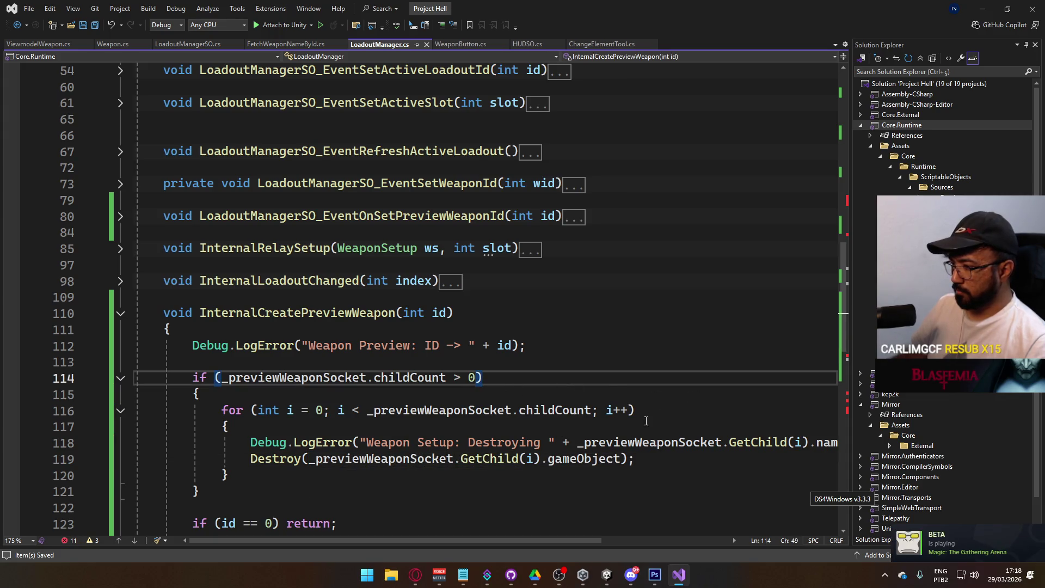
Replace the _socket on line 125 with _previewWeaponSocket and save
{"action": "scroll", "coordinate": [496, 423], "scroll_direction": "down", "scroll_amount": 4}
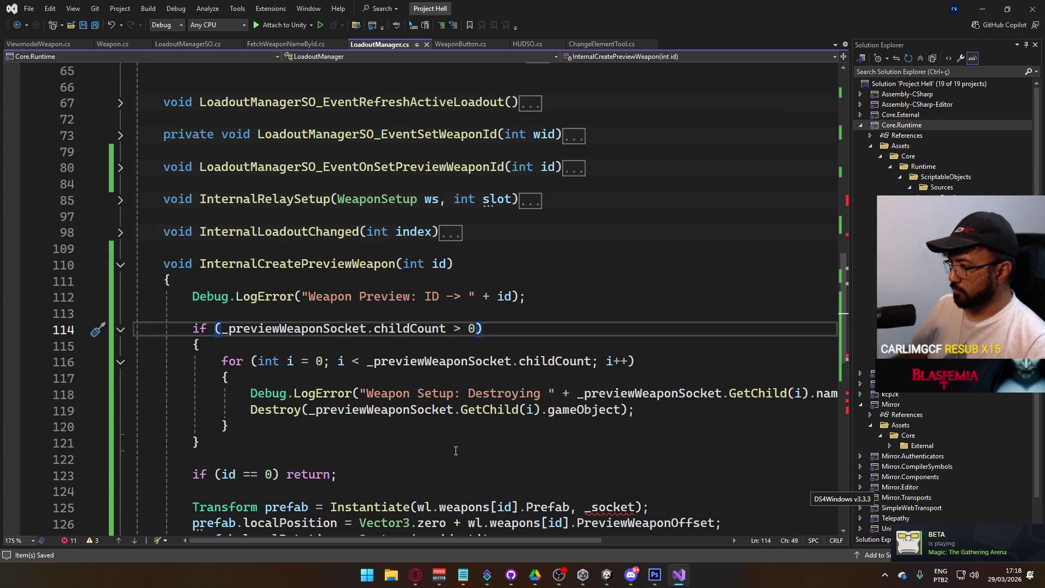
{"action": "double_click", "coordinate": [609, 362]}
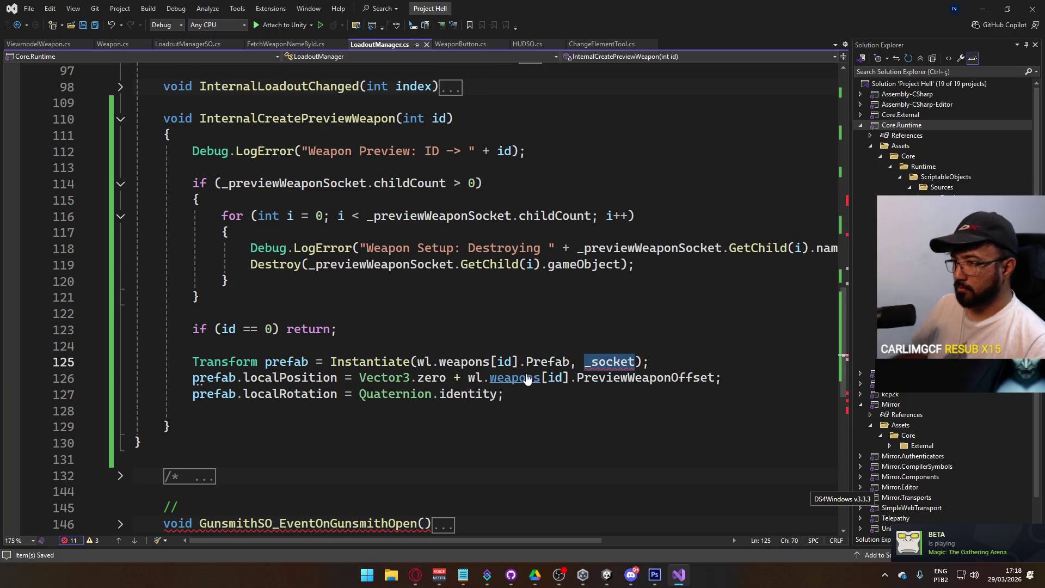
{"action": "type", "text": "_previewWeaponSocket"}
{"action": "key", "text": "ctrl+s"}
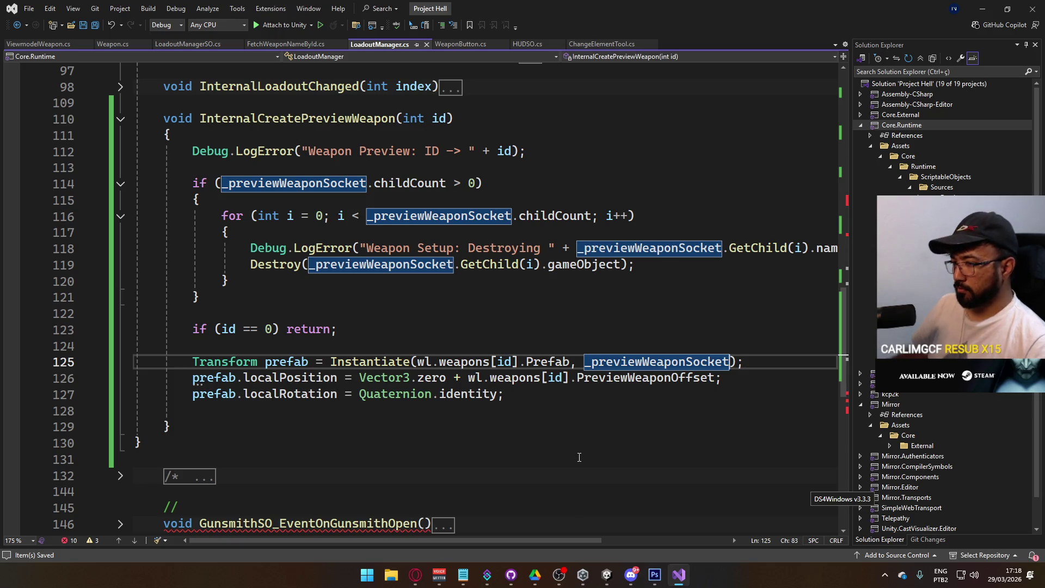
Expand GunsmithSO_EventOnGunsmithOpen to inspect its body
{"action": "scroll", "coordinate": [579, 458], "scroll_direction": "down", "scroll_amount": 2}
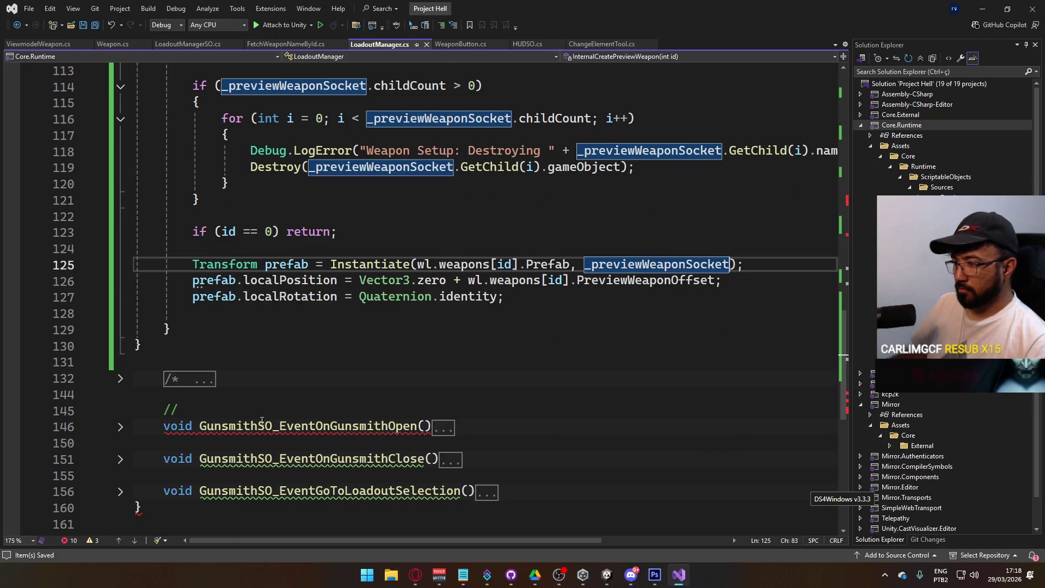
{"action": "left_click", "coordinate": [120, 426]}
{"action": "scroll", "coordinate": [198, 427], "scroll_direction": "down", "scroll_amount": 2}
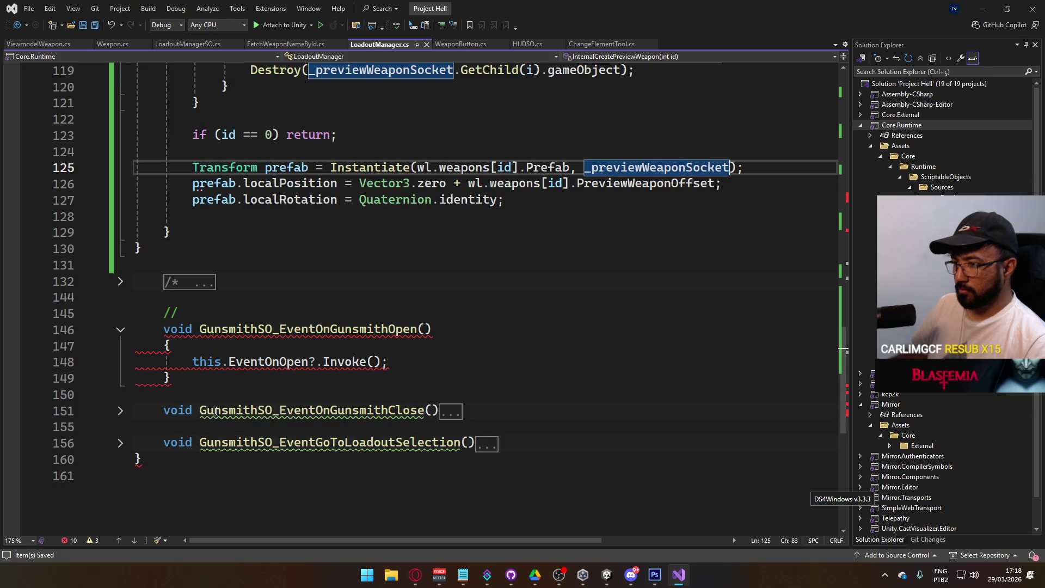
{"action": "scroll", "coordinate": [269, 412], "scroll_direction": "up", "scroll_amount": 15}
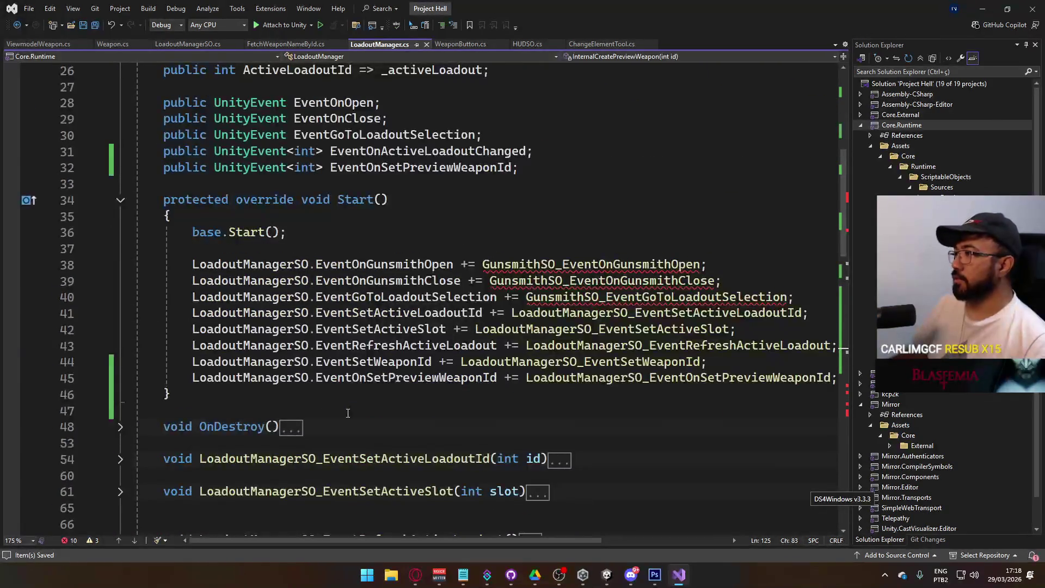
{"action": "mouse_move", "coordinate": [608, 301]}
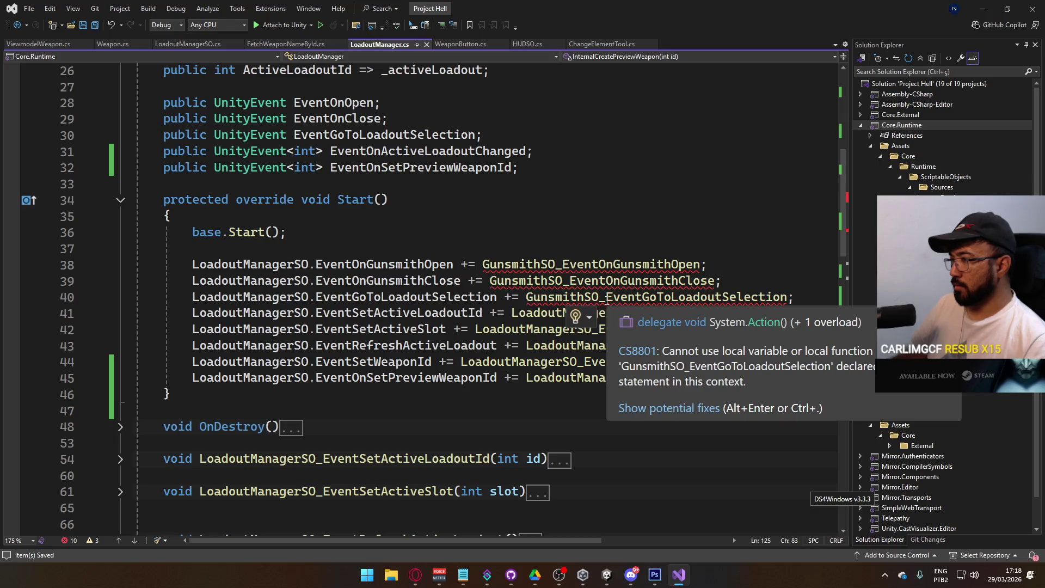
{"action": "mouse_move", "coordinate": [421, 311]}
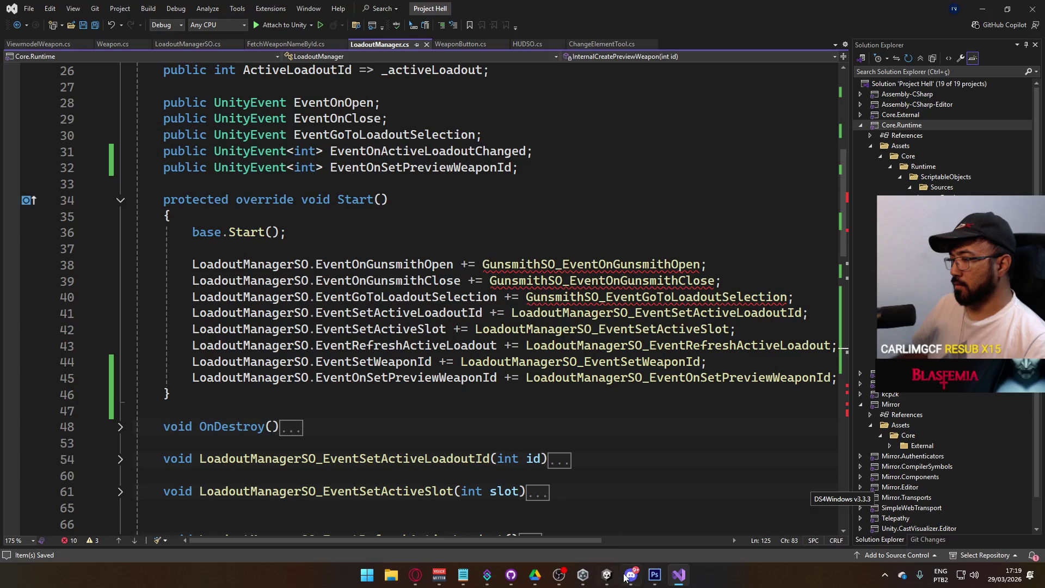
In Unity's Console, double-click the first compile error to jump to line 146
{"action": "left_click", "coordinate": [607, 574]}
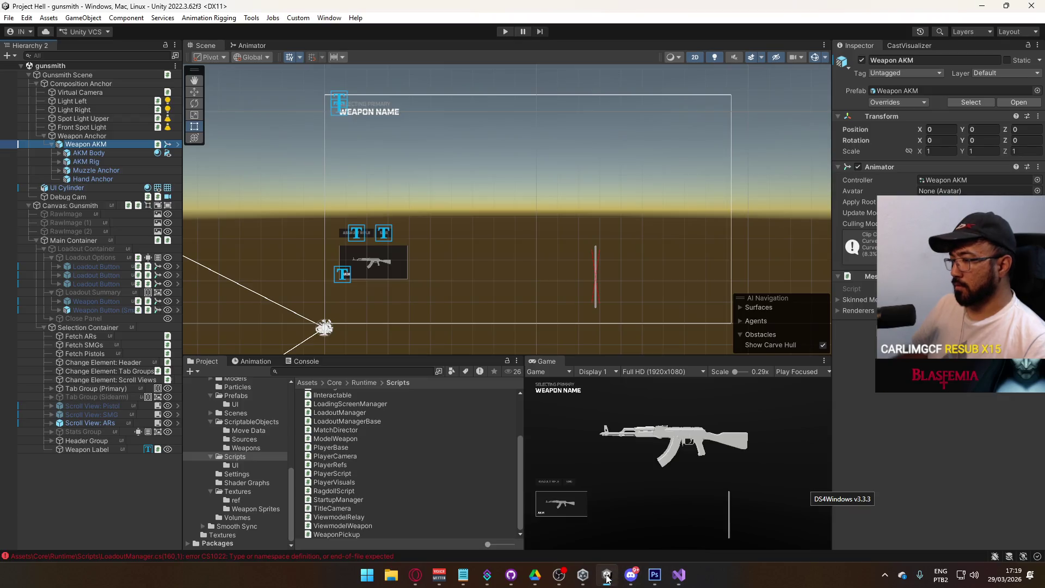
{"action": "left_click", "coordinate": [230, 557]}
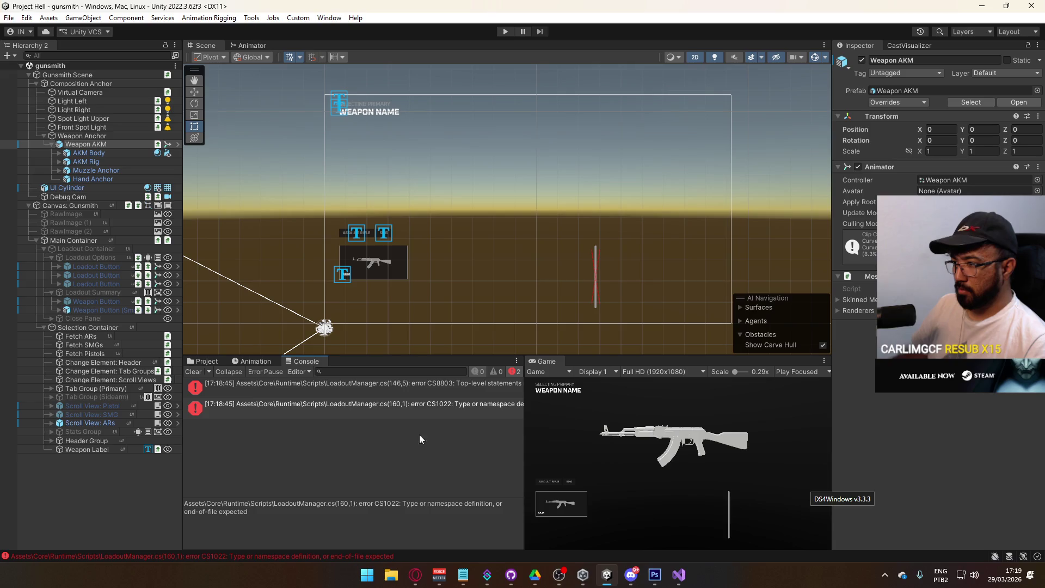
{"action": "left_click_drag", "start_coordinate": [524, 403], "coordinate": [629, 404]}
{"action": "double_click", "coordinate": [541, 390]}
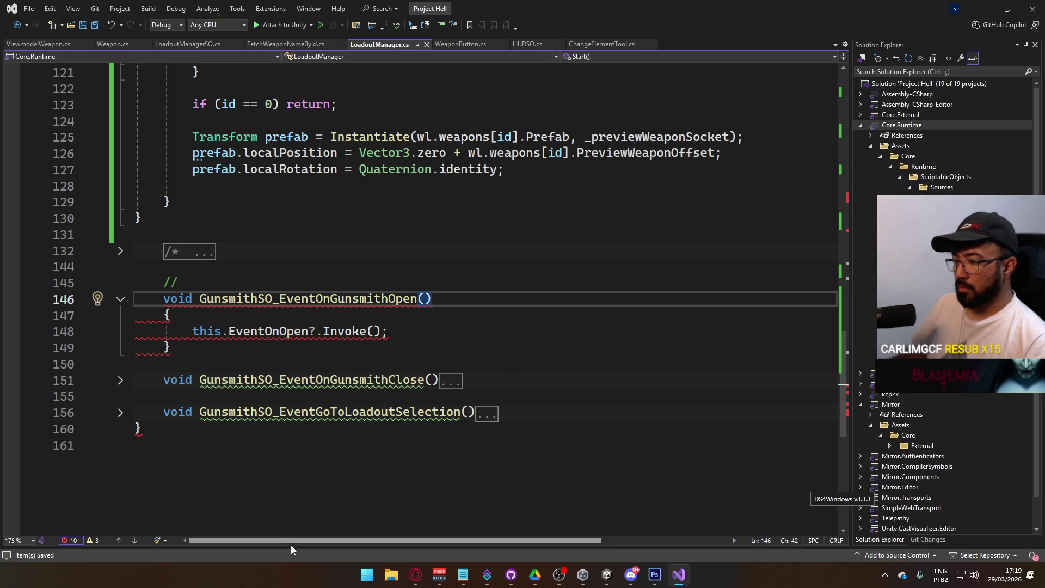
Delete the stray closing brace at line 130 in LoadoutManager.cs and save
{"action": "scroll", "coordinate": [284, 431], "scroll_direction": "up", "scroll_amount": 20}
{"action": "scroll", "coordinate": [284, 430], "scroll_direction": "down", "scroll_amount": 3}
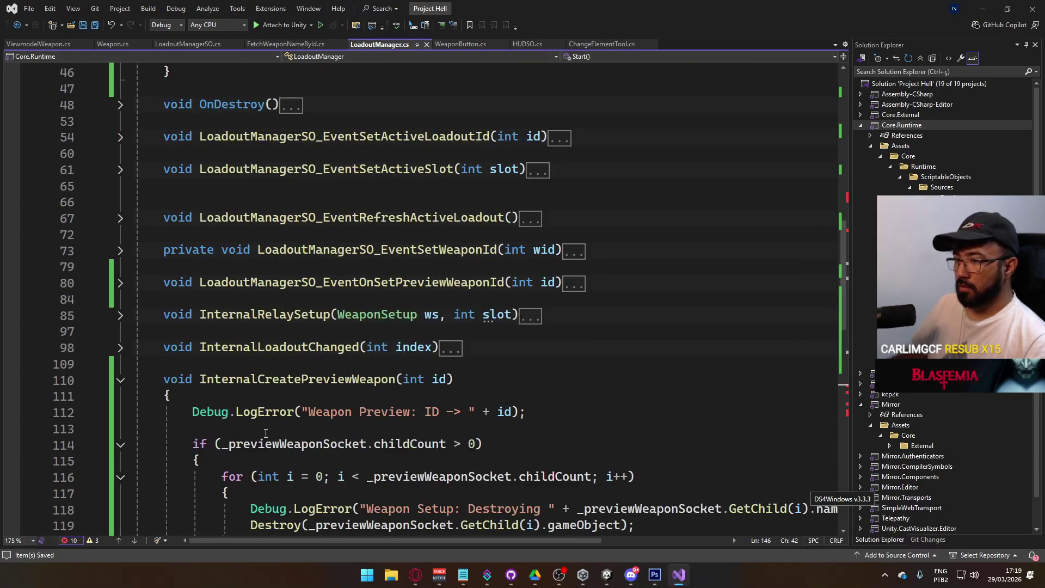
{"action": "scroll", "coordinate": [203, 370], "scroll_direction": "down", "scroll_amount": 3}
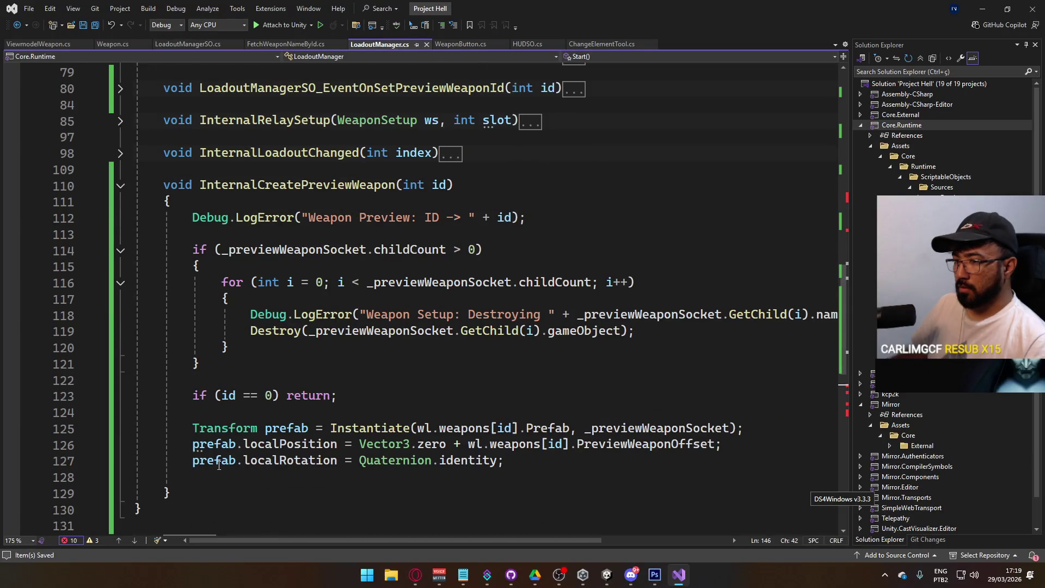
{"action": "scroll", "coordinate": [219, 466], "scroll_direction": "down", "scroll_amount": 1}
{"action": "left_click", "coordinate": [268, 460]}
{"action": "key", "text": "BackSpace"}
{"action": "left_click", "coordinate": [263, 447]}
{"action": "scroll", "coordinate": [268, 452], "scroll_direction": "up", "scroll_amount": 20}
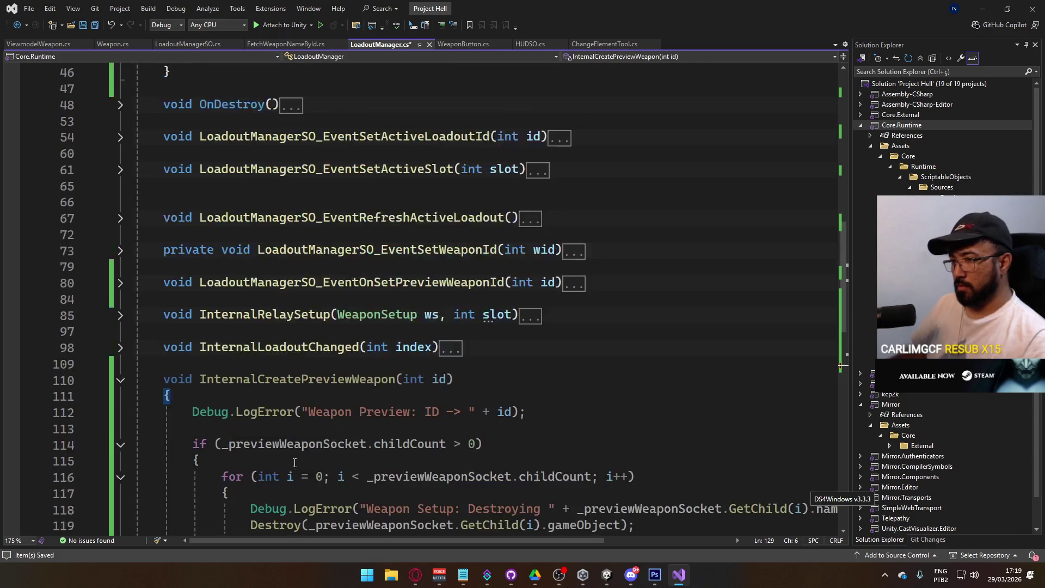
{"action": "key", "text": "ctrl+s"}
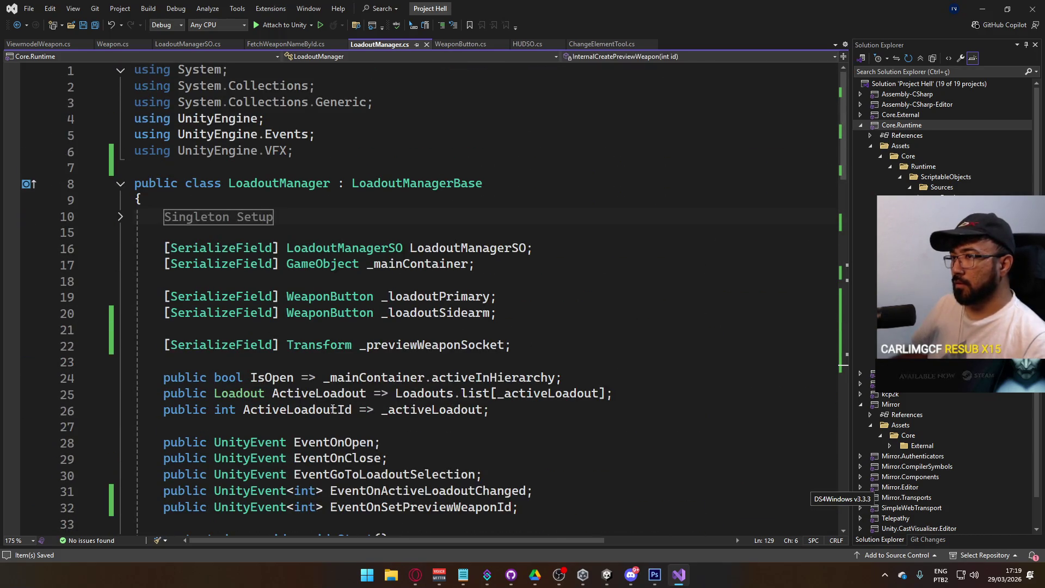
Remove the unused UnityEngine.VFX using line and save the script
{"action": "left_click", "coordinate": [304, 150]}
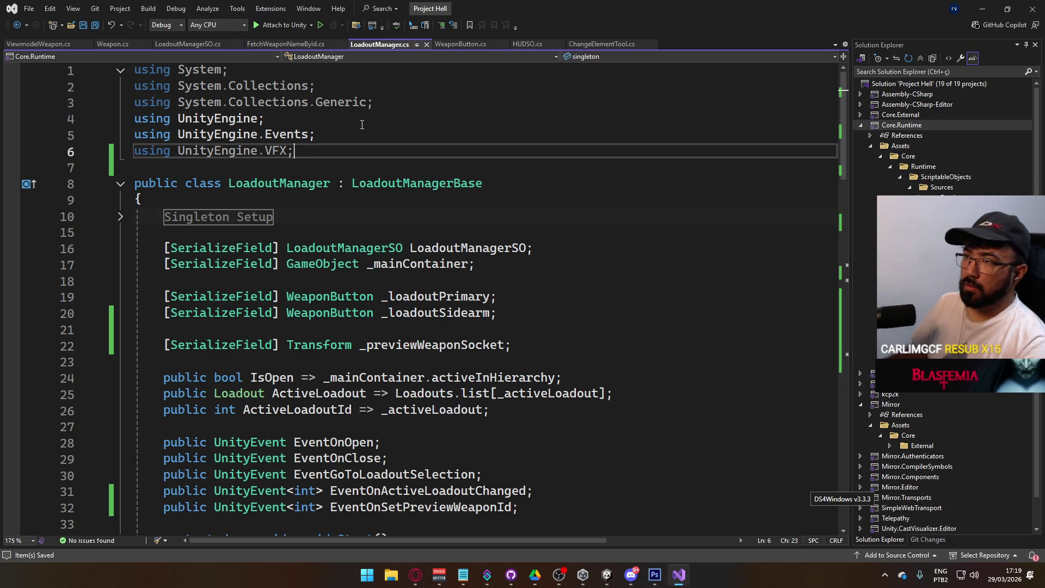
{"action": "key", "text": "ctrl+z"}
{"action": "key", "text": "ctrl+z"}
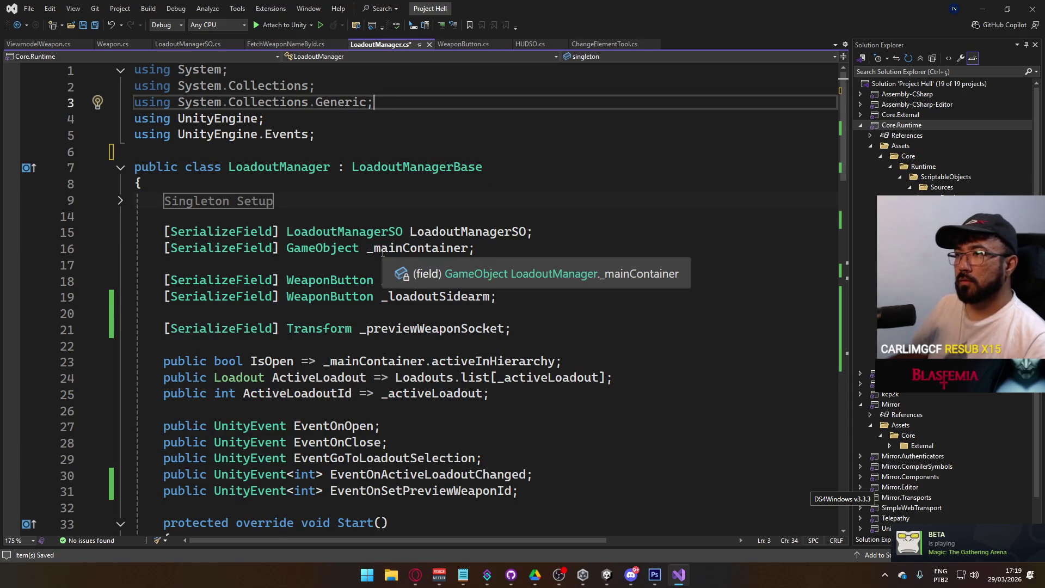
{"action": "key", "text": "ctrl+s"}
Expand OnDestroy and select the event subscription lines 39-44
{"action": "scroll", "coordinate": [517, 380], "scroll_direction": "down", "scroll_amount": 3}
{"action": "scroll", "coordinate": [517, 379], "scroll_direction": "down", "scroll_amount": 5}
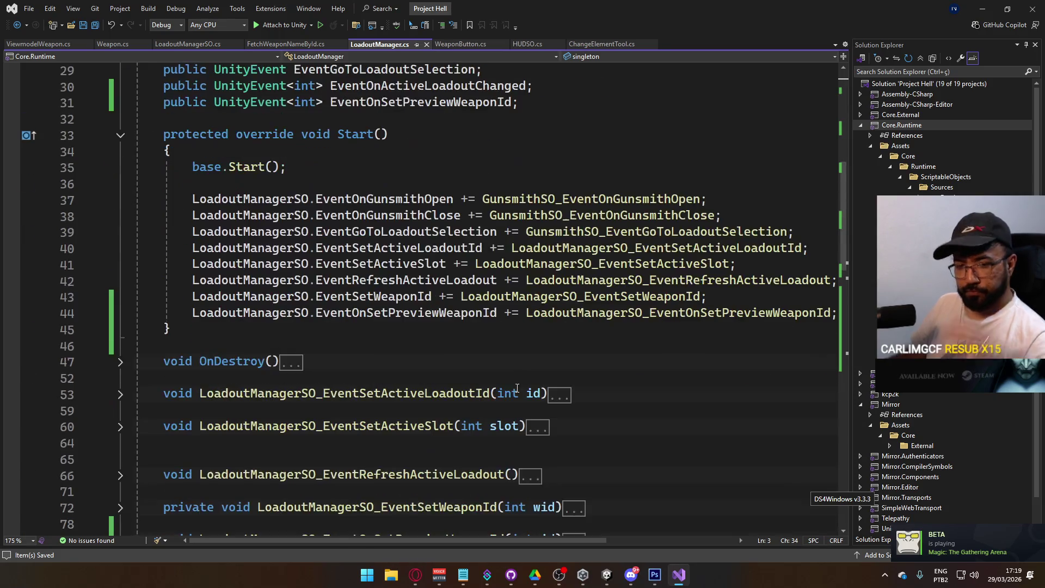
{"action": "scroll", "coordinate": [509, 385], "scroll_direction": "down", "scroll_amount": 7}
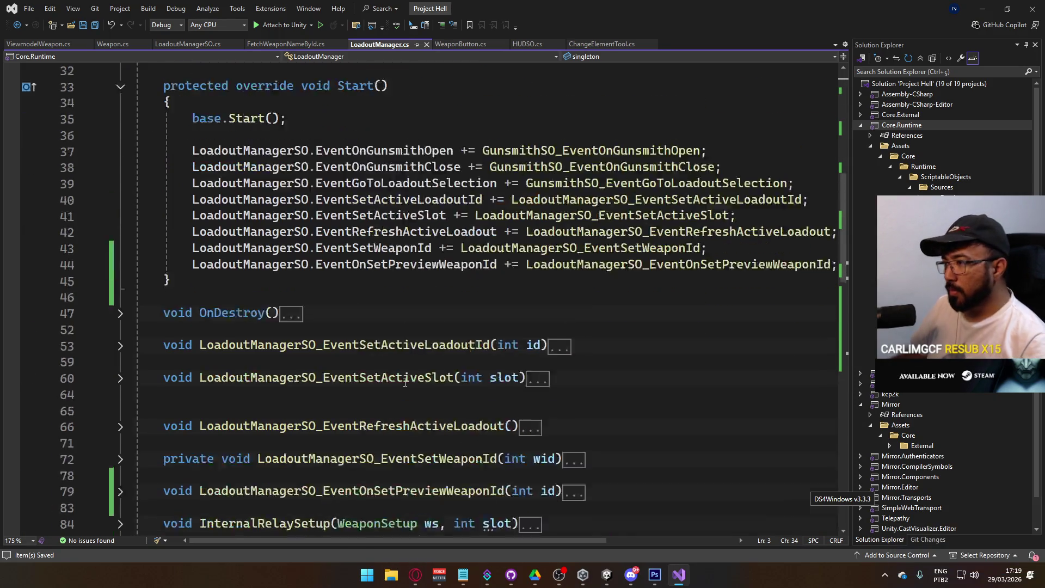
{"action": "scroll", "coordinate": [407, 385], "scroll_direction": "down", "scroll_amount": 4}
{"action": "scroll", "coordinate": [393, 394], "scroll_direction": "up", "scroll_amount": 2}
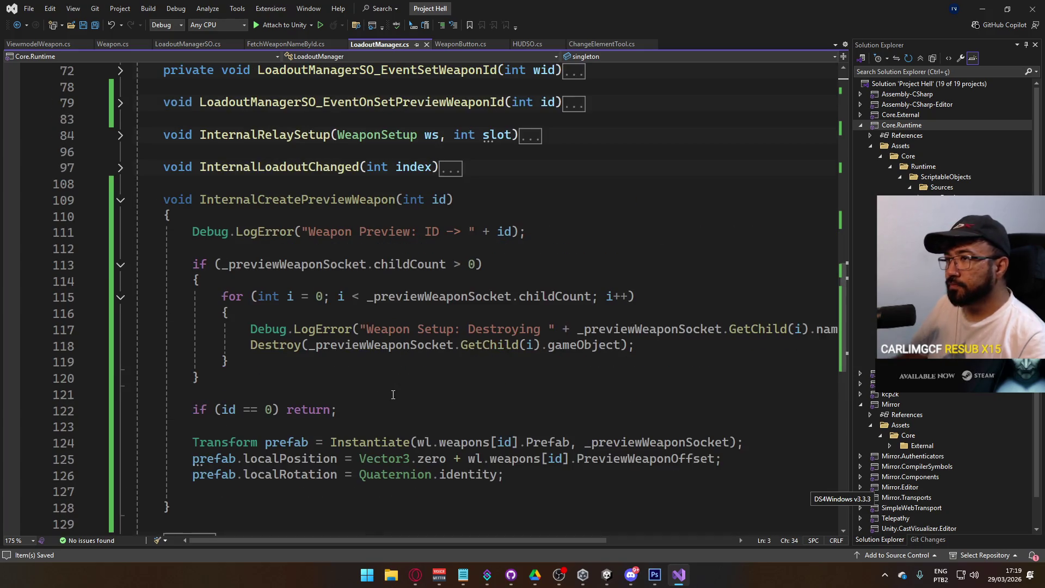
{"action": "scroll", "coordinate": [599, 323], "scroll_direction": "up", "scroll_amount": 7}
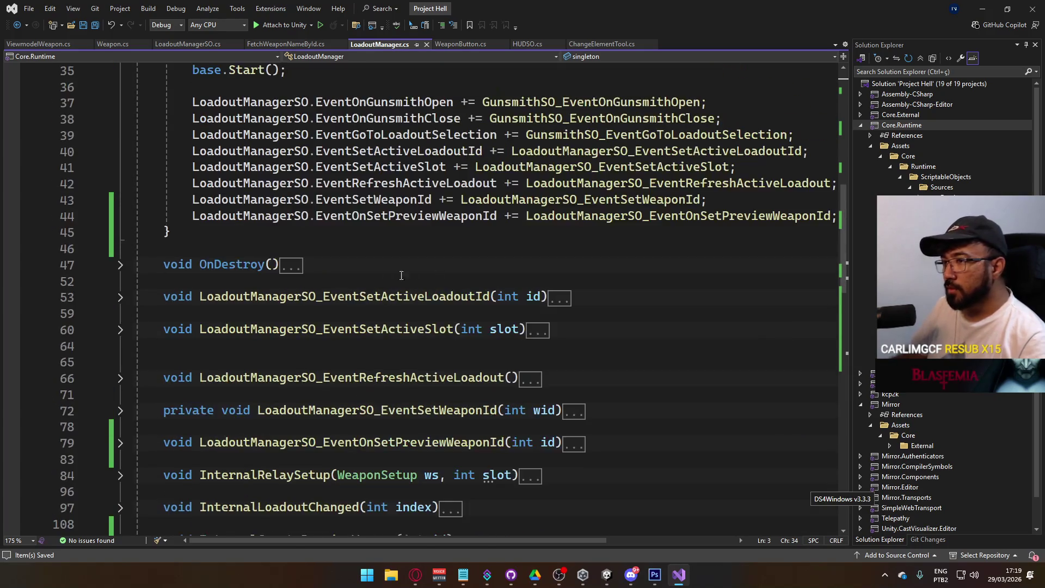
{"action": "left_click", "coordinate": [122, 268]}
{"action": "left_click", "coordinate": [122, 268]}
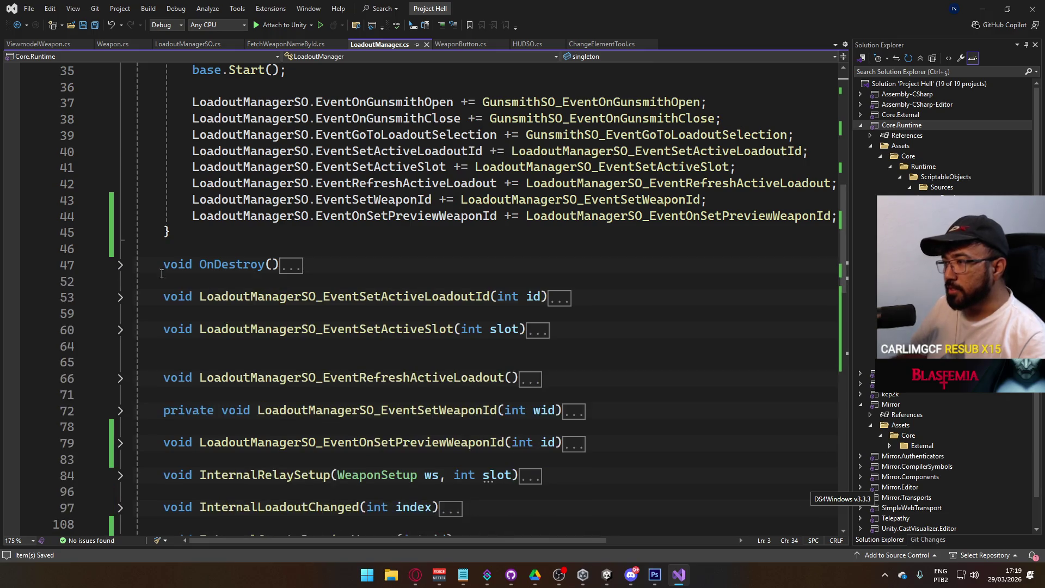
{"action": "scroll", "coordinate": [517, 421], "scroll_direction": "up", "scroll_amount": 2}
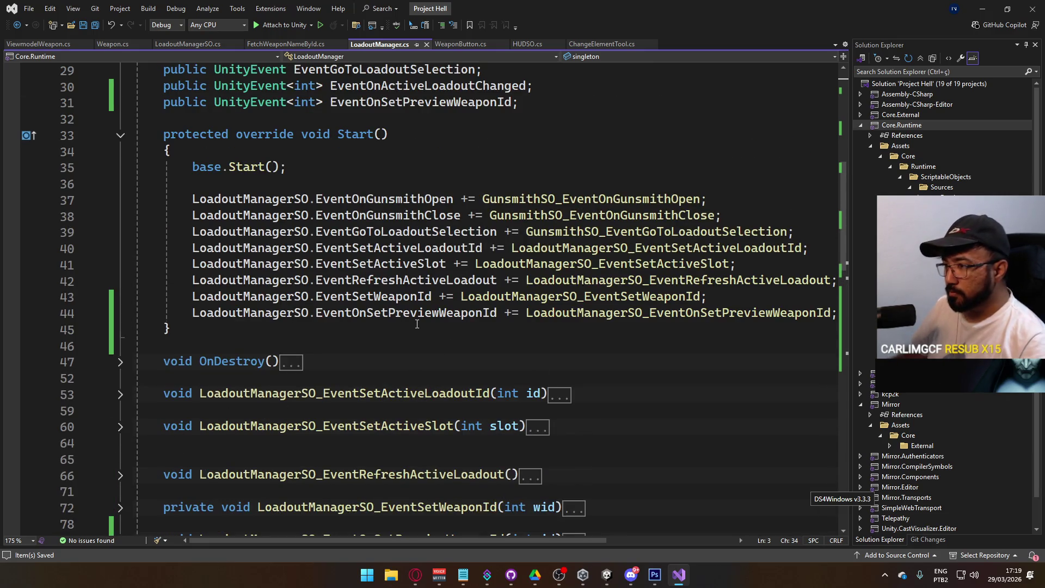
{"action": "left_click", "coordinate": [121, 362]}
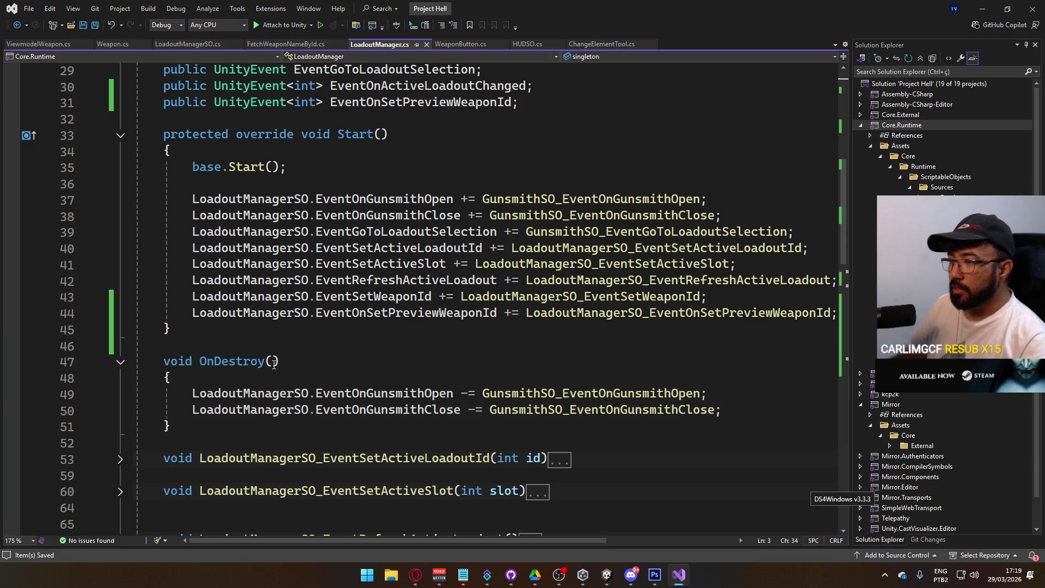
{"action": "left_click", "coordinate": [193, 232]}
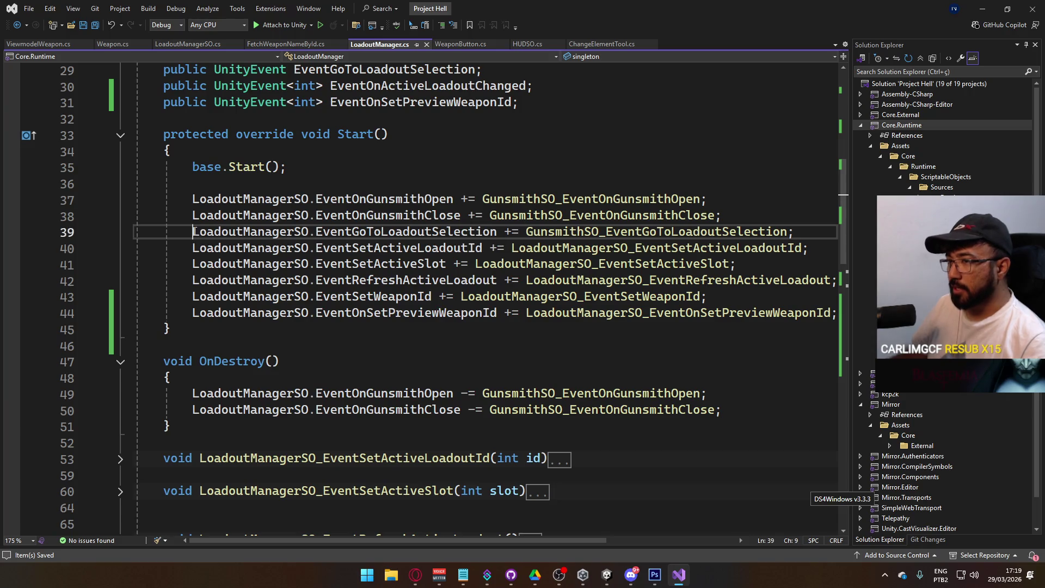
{"action": "scroll", "coordinate": [599, 381], "scroll_direction": "right", "scroll_amount": 3}
{"action": "left_click", "coordinate": [732, 316], "text": "shift"}
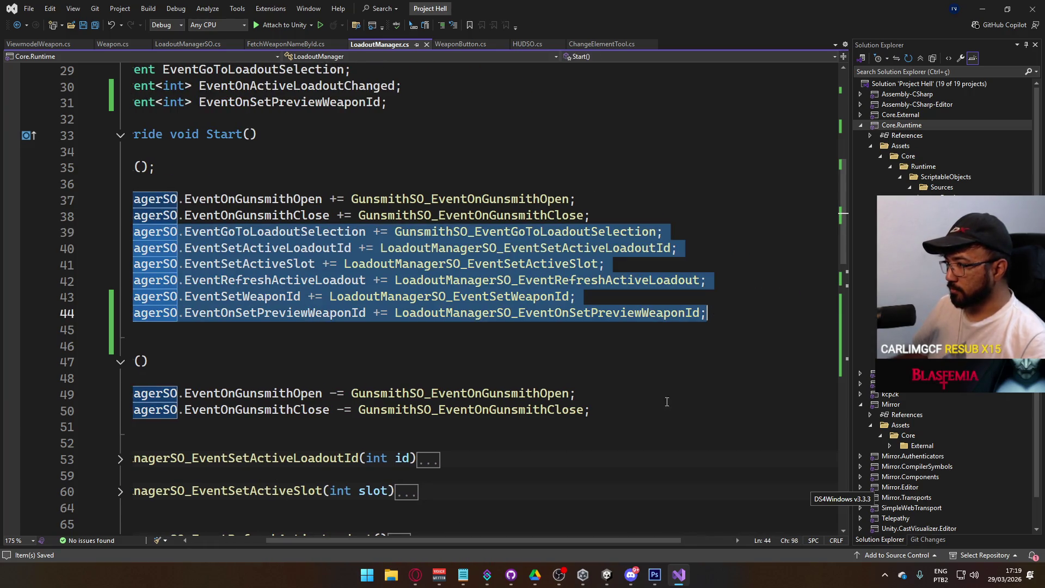
Paste the subscription lines into OnDestroy, change each += to -=, and save
{"action": "left_click", "coordinate": [643, 410]}
{"action": "key", "text": "Return"}
{"action": "key", "text": "ctrl+v"}
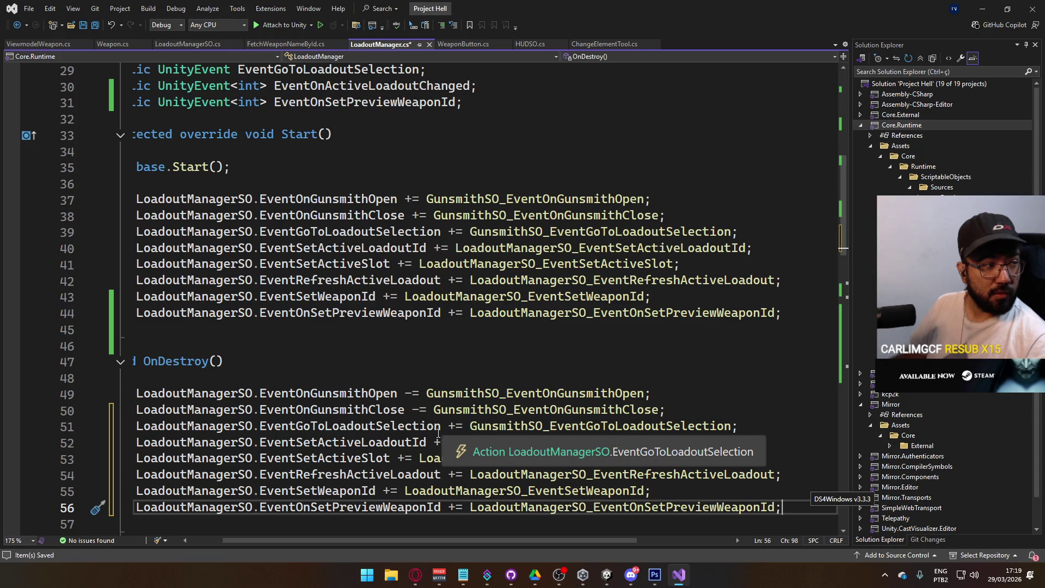
{"action": "double_click", "coordinate": [419, 409]}
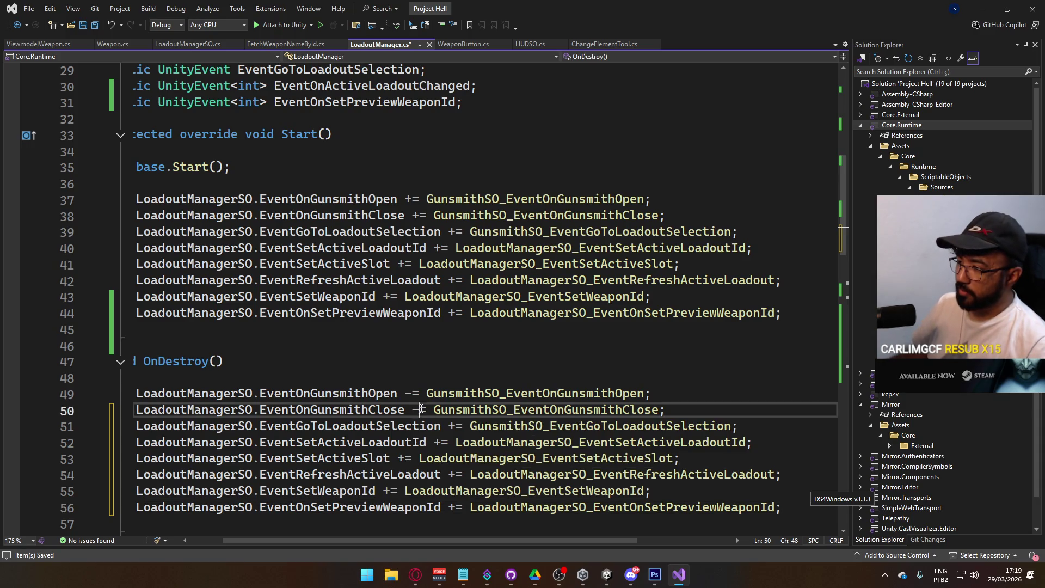
{"action": "double_click", "coordinate": [453, 426]}
{"action": "type", "text": "-="}
{"action": "key", "text": "Tab"}
{"action": "key", "text": "Tab"}
{"action": "double_click", "coordinate": [455, 475]}
{"action": "key", "text": "Tab"}
{"action": "type", "text": "-="}
{"action": "key", "text": "Tab"}
{"action": "scroll", "coordinate": [465, 540], "scroll_direction": "left", "scroll_amount": 2}
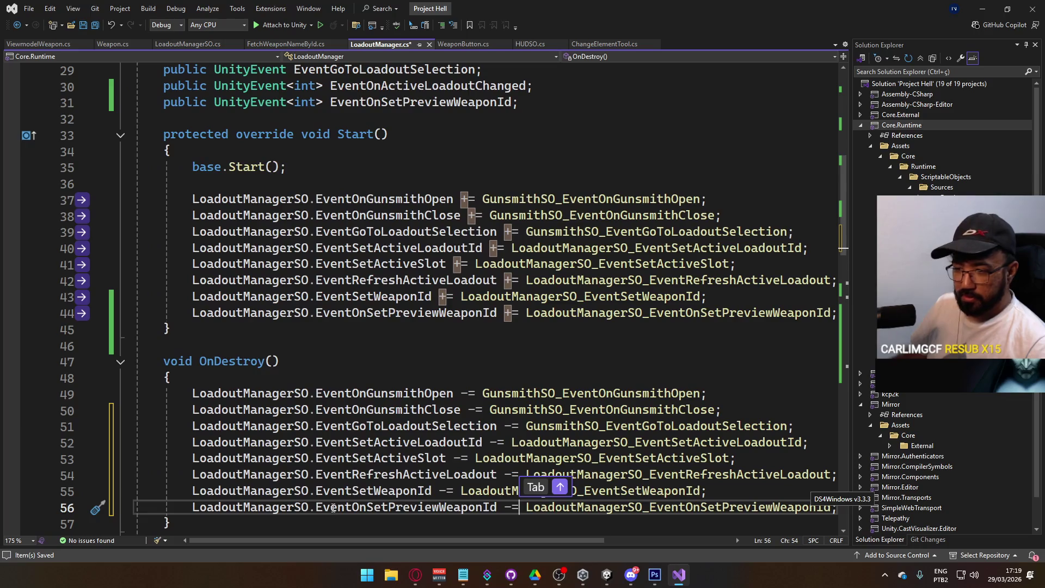
{"action": "key", "text": "ctrl+s"}
Collapse the InternalCreatePreviewWeapon and OnDestroy method bodies
{"action": "scroll", "coordinate": [456, 428], "scroll_direction": "down", "scroll_amount": 4}
{"action": "scroll", "coordinate": [456, 429], "scroll_direction": "down", "scroll_amount": 15}
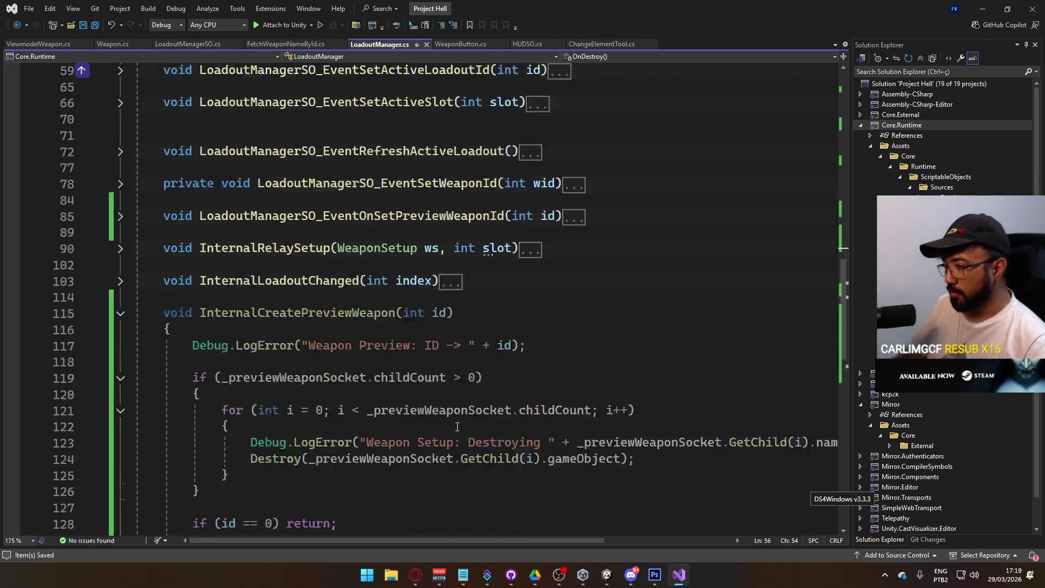
{"action": "scroll", "coordinate": [460, 449], "scroll_direction": "up", "scroll_amount": 7}
{"action": "scroll", "coordinate": [460, 449], "scroll_direction": "up", "scroll_amount": 2}
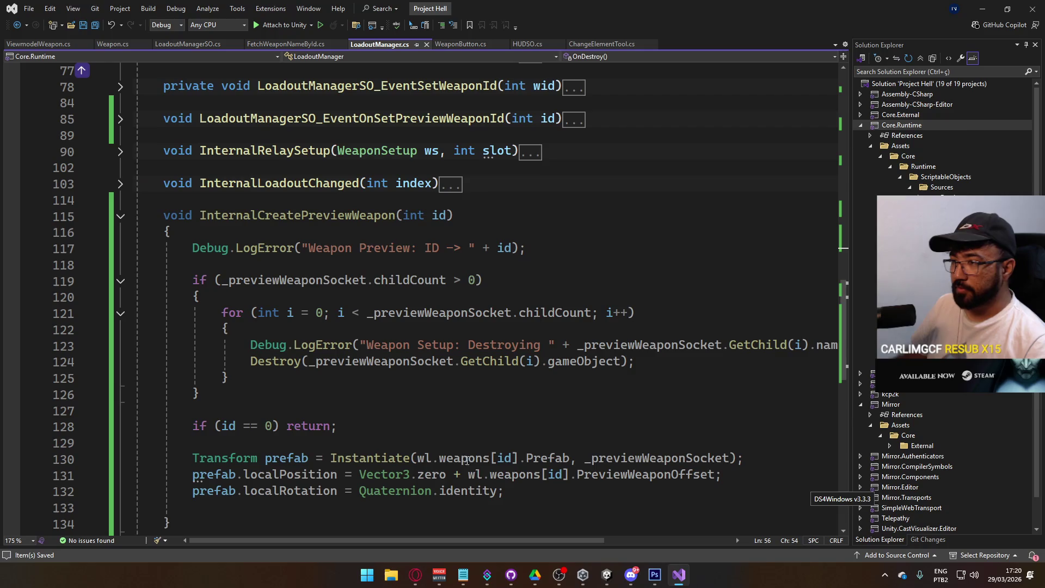
{"action": "left_click", "coordinate": [120, 216]}
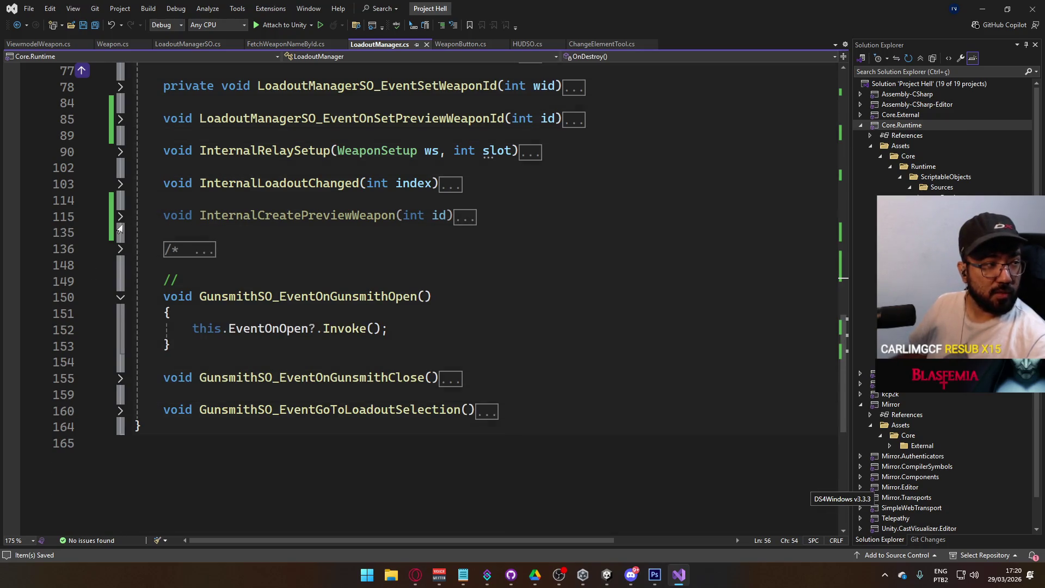
{"action": "scroll", "coordinate": [152, 264], "scroll_direction": "up", "scroll_amount": 9}
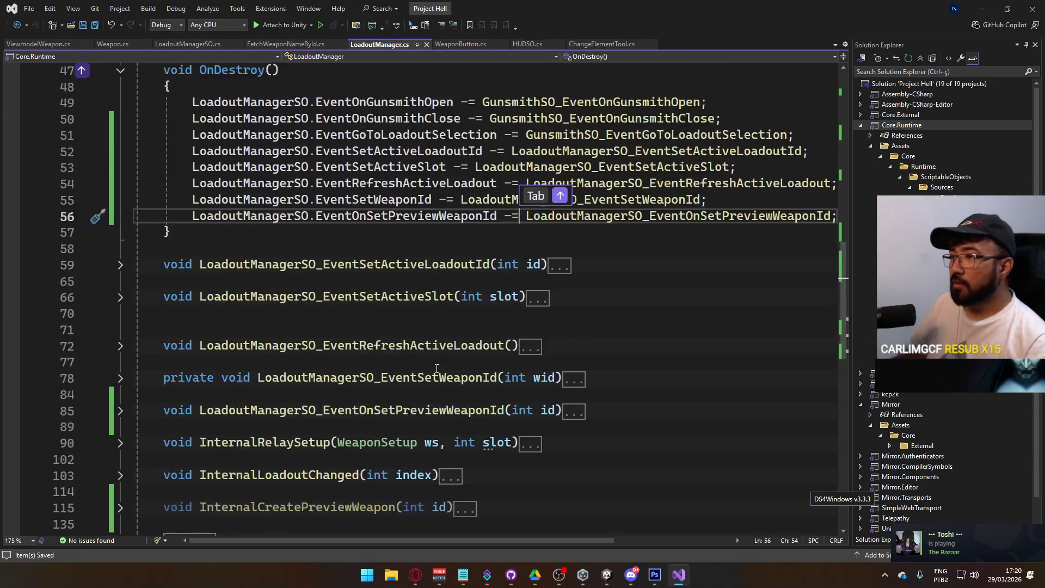
{"action": "left_click", "coordinate": [121, 216]}
{"action": "scroll", "coordinate": [274, 280], "scroll_direction": "up", "scroll_amount": 3}
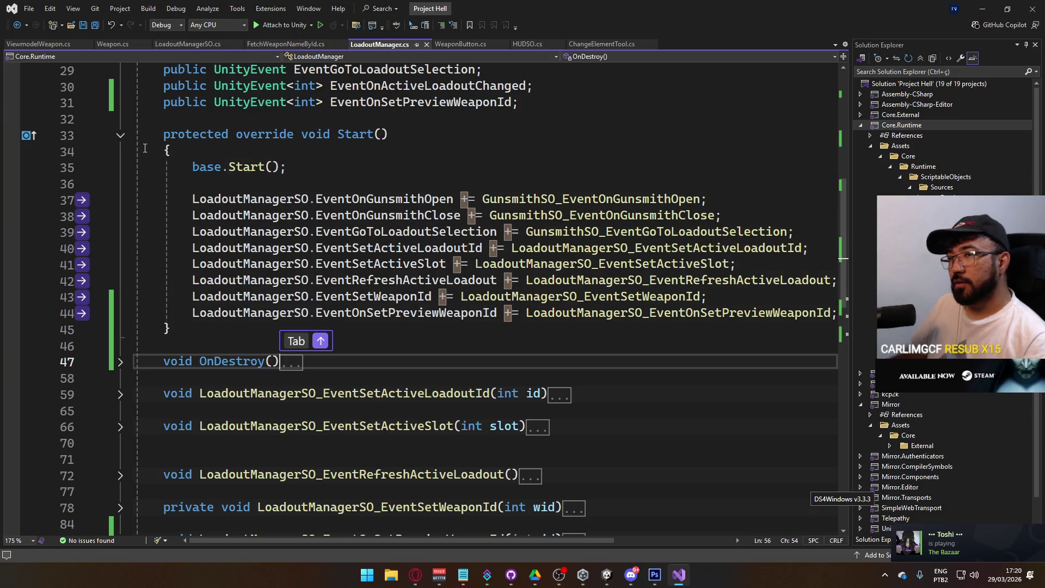
{"action": "left_click", "coordinate": [116, 152]}
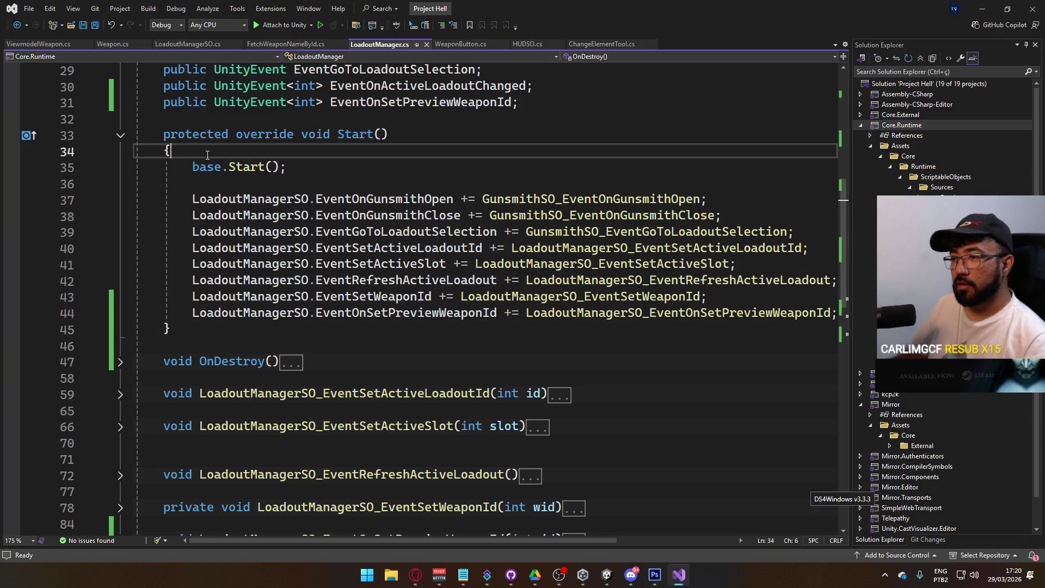
Remove 'private' from the EventSetWeaponId handler on line 78 and save
{"action": "left_click", "coordinate": [121, 135]}
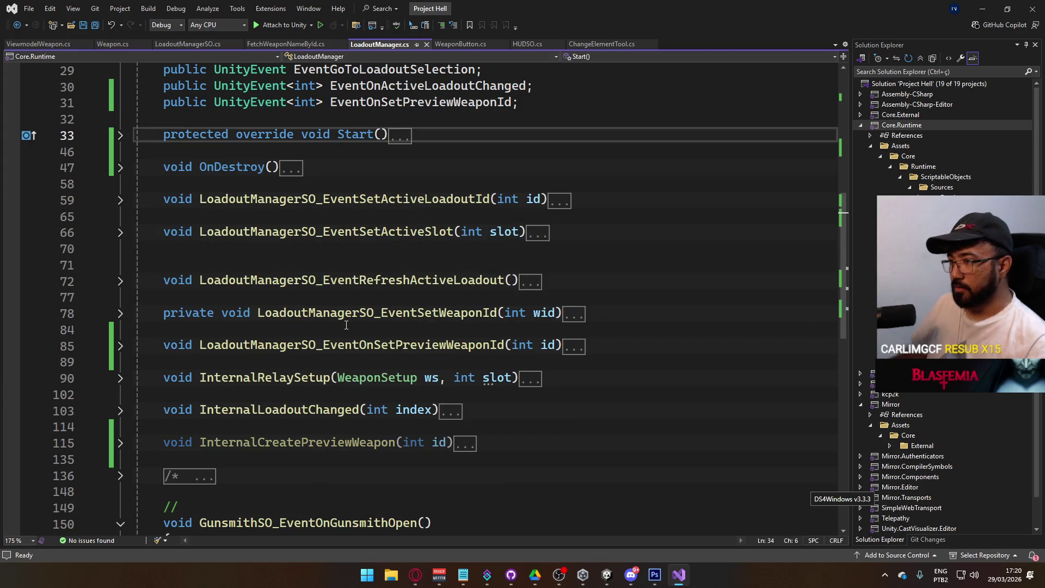
{"action": "left_click", "coordinate": [163, 313]}
{"action": "key", "text": "ctrl+Delete"}
{"action": "key", "text": "ctrl+s"}
Add InternalCreatePreviewWeapon(id); after the Invoke line in the preview weapon id handler and save
{"action": "left_click", "coordinate": [120, 346]}
{"action": "left_click", "coordinate": [590, 377]}
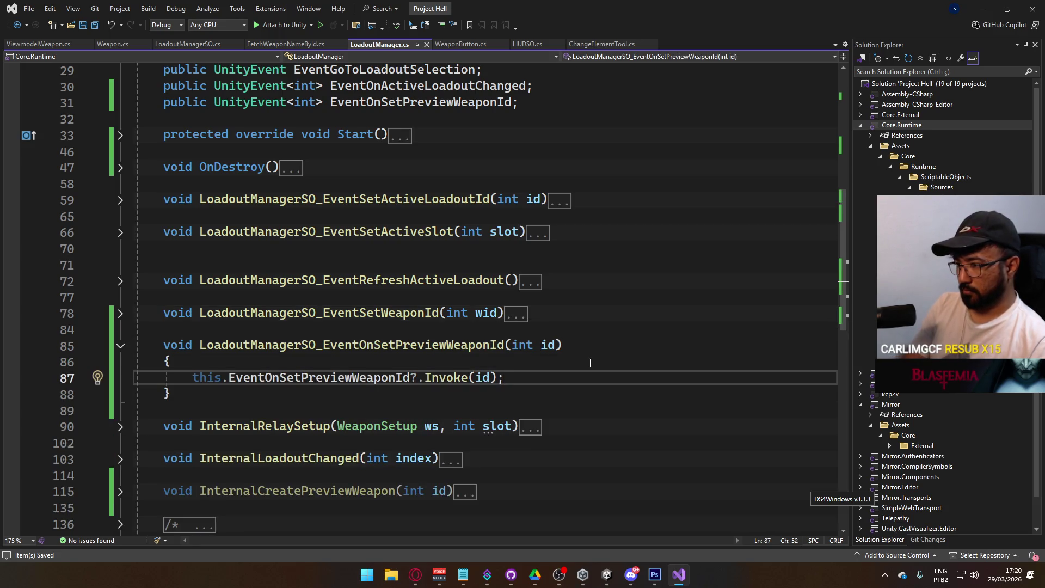
{"action": "key", "text": "Return"}
{"action": "type", "text": "InternalCre"}
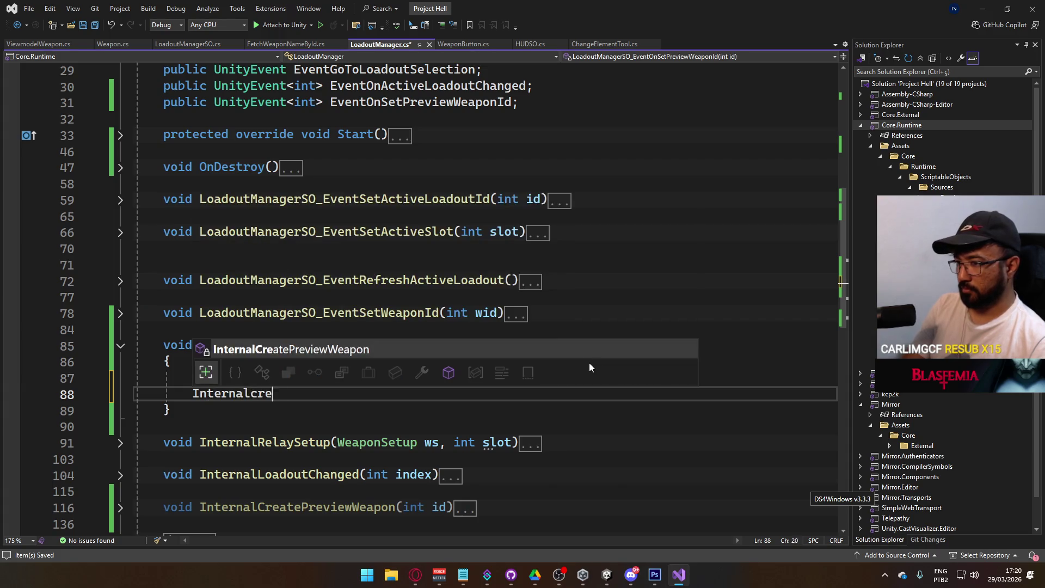
{"action": "key", "text": "Tab"}
{"action": "type", "text": "(id);"}
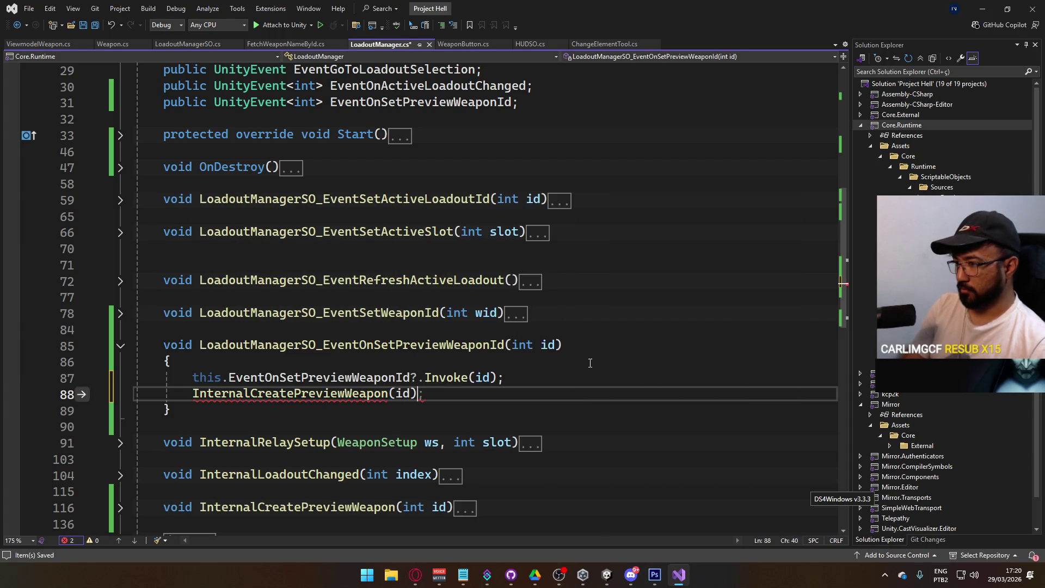
{"action": "key", "text": "ctrl+s"}
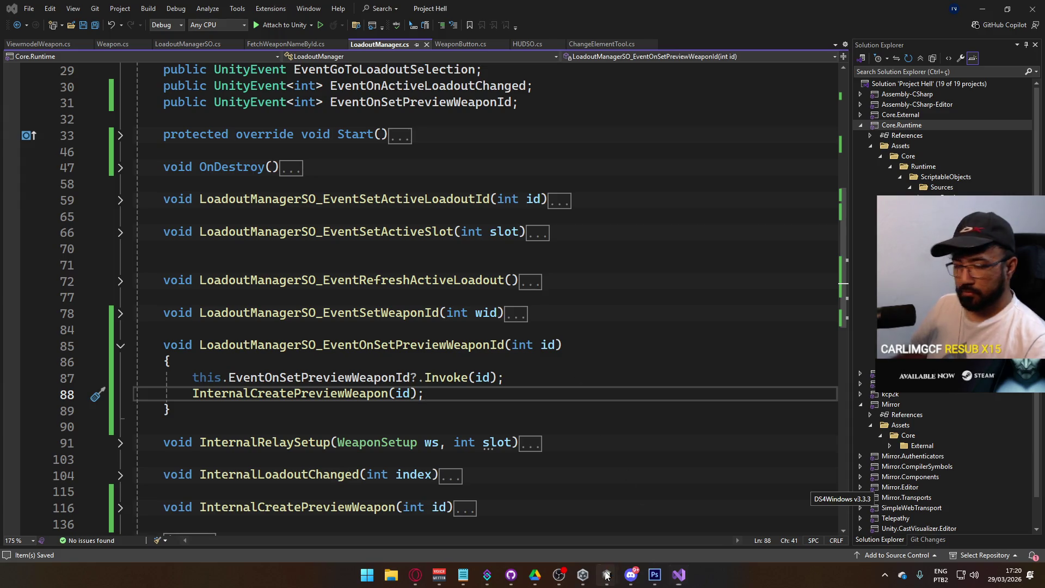
{"action": "mouse_move", "coordinate": [607, 575]}
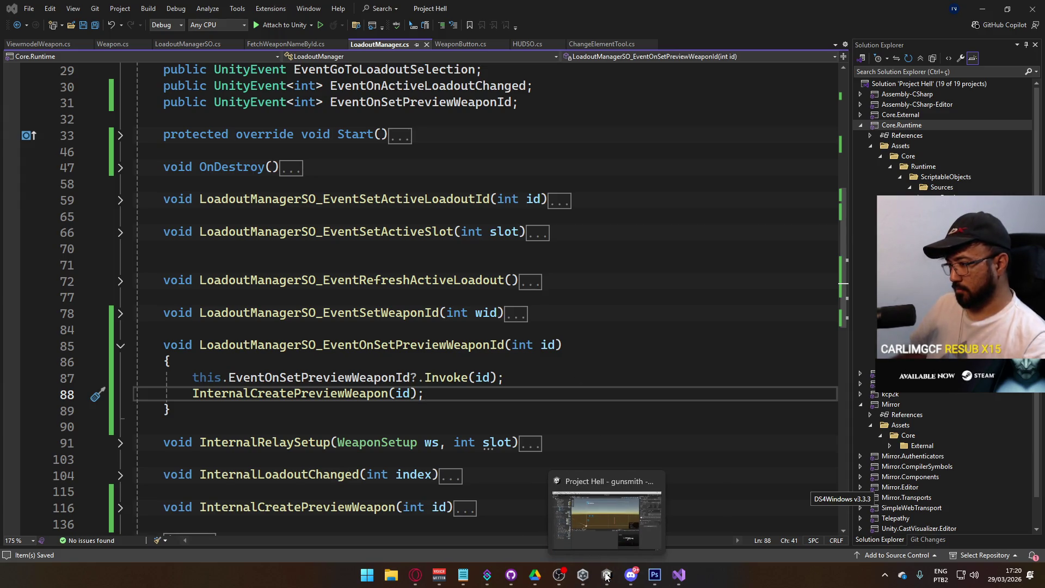
{"action": "left_click", "coordinate": [609, 529]}
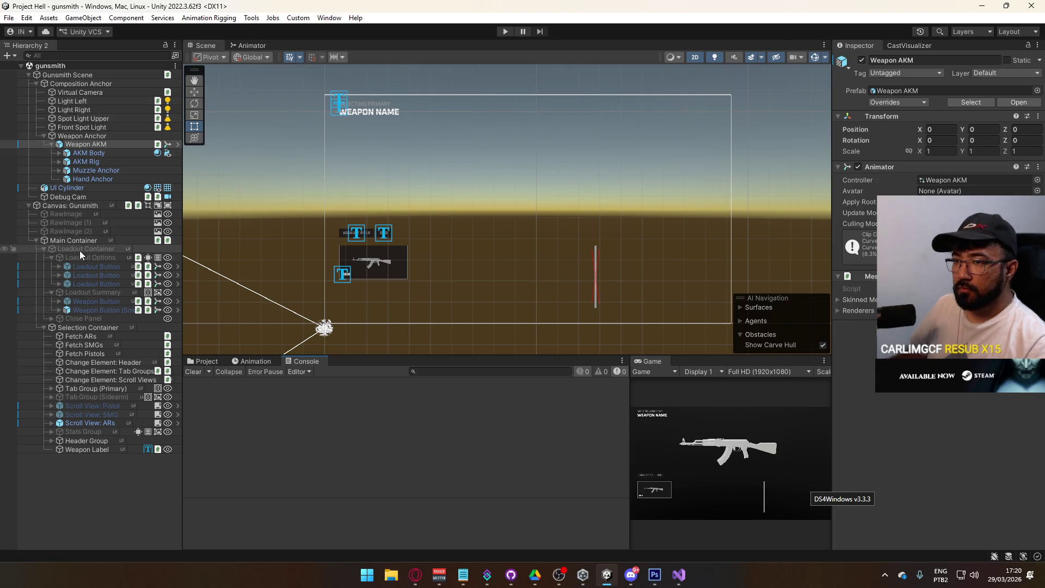
Assign Weapon Anchor to Canvas: Gunsmith's Loadout Manager Preview Weapon Socket field
{"action": "left_click", "coordinate": [73, 206]}
{"action": "scroll", "coordinate": [949, 414], "scroll_direction": "down", "scroll_amount": 5}
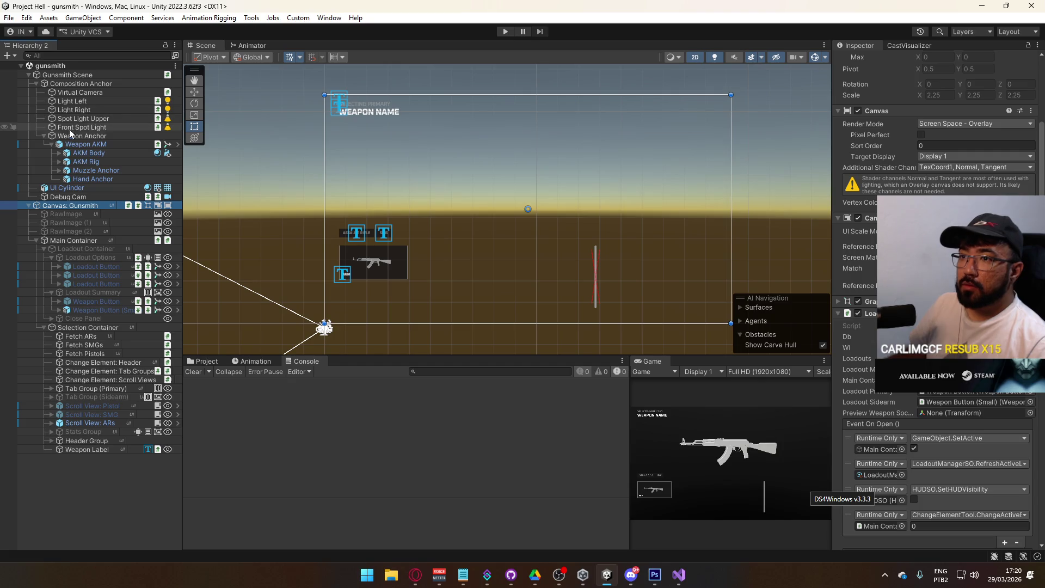
{"action": "mouse_move", "coordinate": [71, 134]}
{"action": "left_mouse_down"}
{"action": "mouse_move", "coordinate": [545, 327]}
{"action": "mouse_move", "coordinate": [949, 416]}
{"action": "left_mouse_up"}
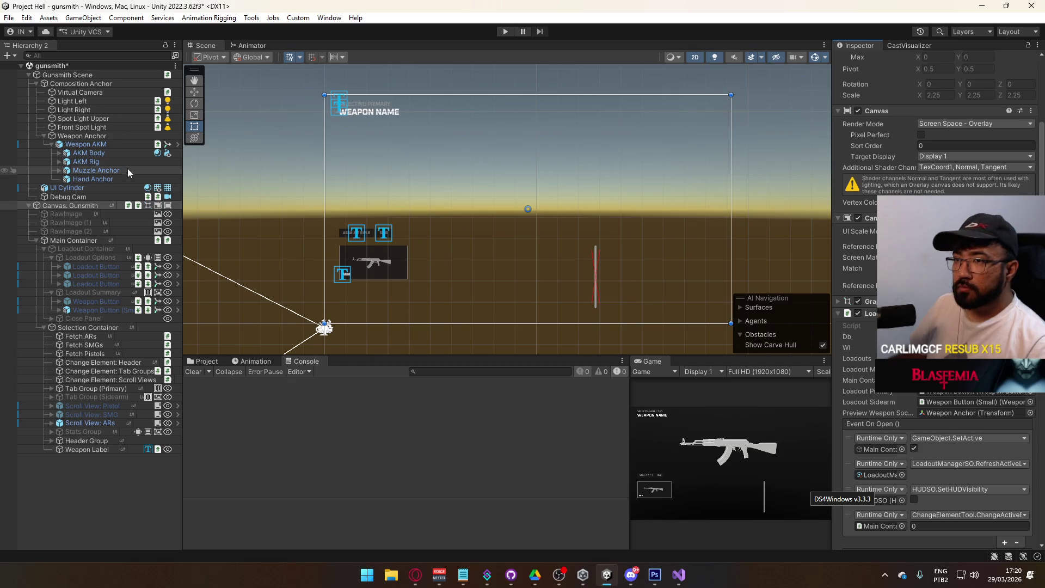
Rename the Weapon Anchor object to 'Weapon Socket'
{"action": "left_click", "coordinate": [88, 137]}
{"action": "key", "text": "F2"}
{"action": "type", "text": "Weapon Socket"}
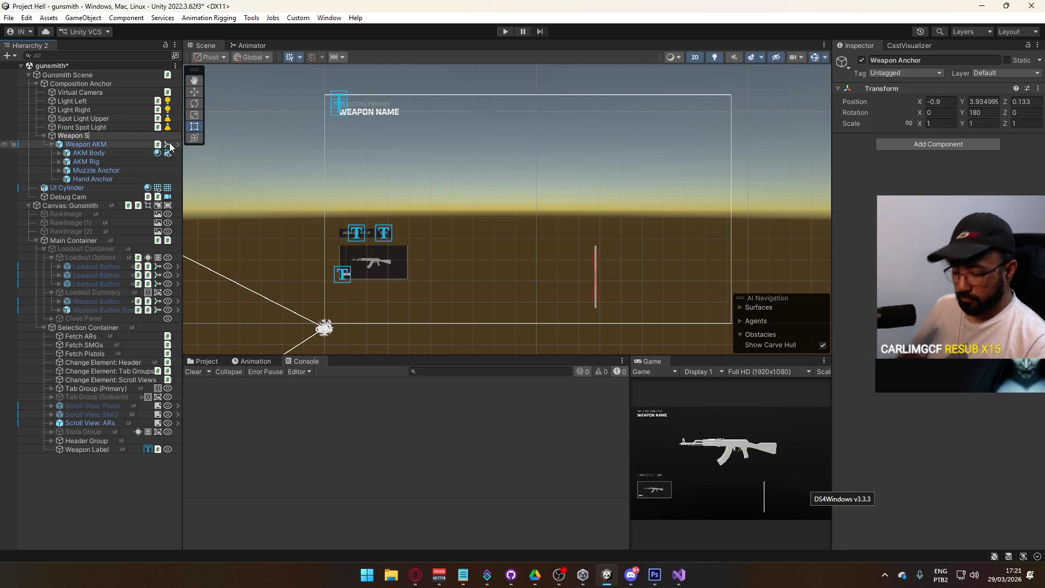
{"action": "key", "text": "Return"}
Save the scene and confirm the Loadout Manager's Preview Weapon Socket is Weapon Socket (Transform)
{"action": "key", "text": "ctrl+s"}
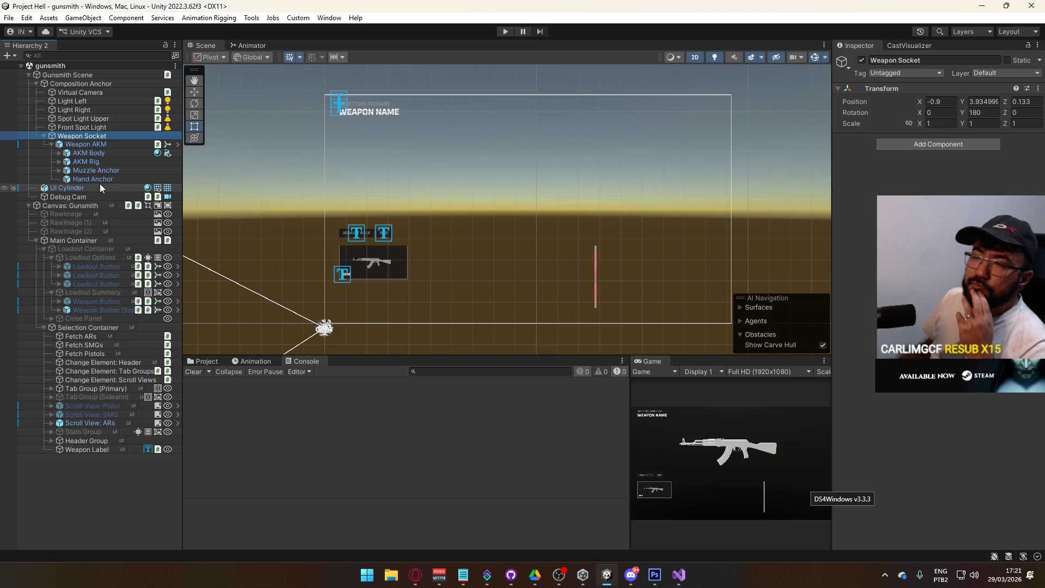
{"action": "left_click", "coordinate": [120, 75]}
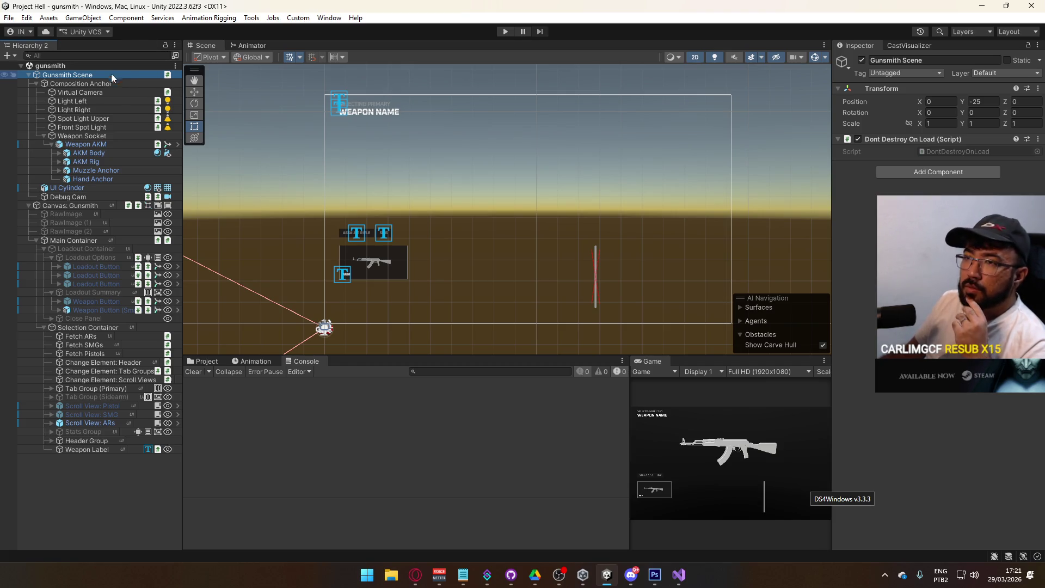
{"action": "left_click", "coordinate": [68, 206]}
{"action": "scroll", "coordinate": [936, 300], "scroll_direction": "down", "scroll_amount": 8}
{"action": "scroll", "coordinate": [936, 299], "scroll_direction": "down", "scroll_amount": 5}
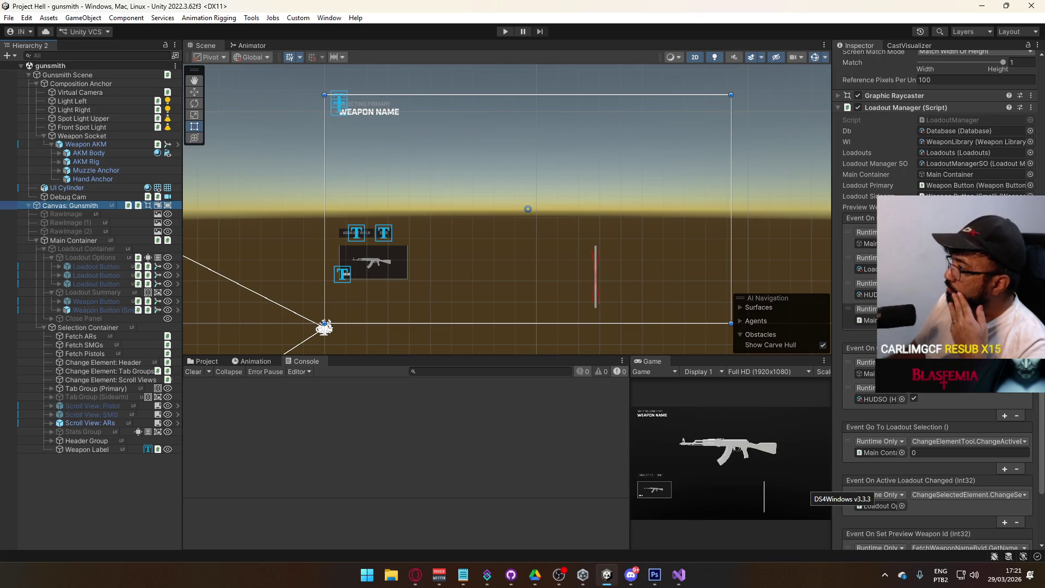
{"action": "scroll", "coordinate": [936, 327], "scroll_direction": "down", "scroll_amount": 5}
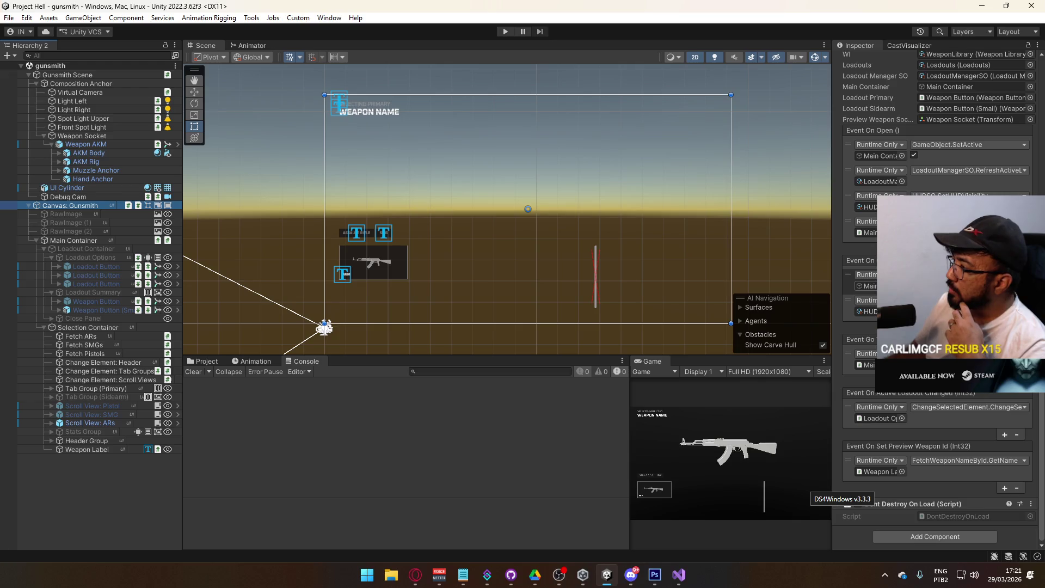
{"action": "scroll", "coordinate": [936, 300], "scroll_direction": "up", "scroll_amount": 2}
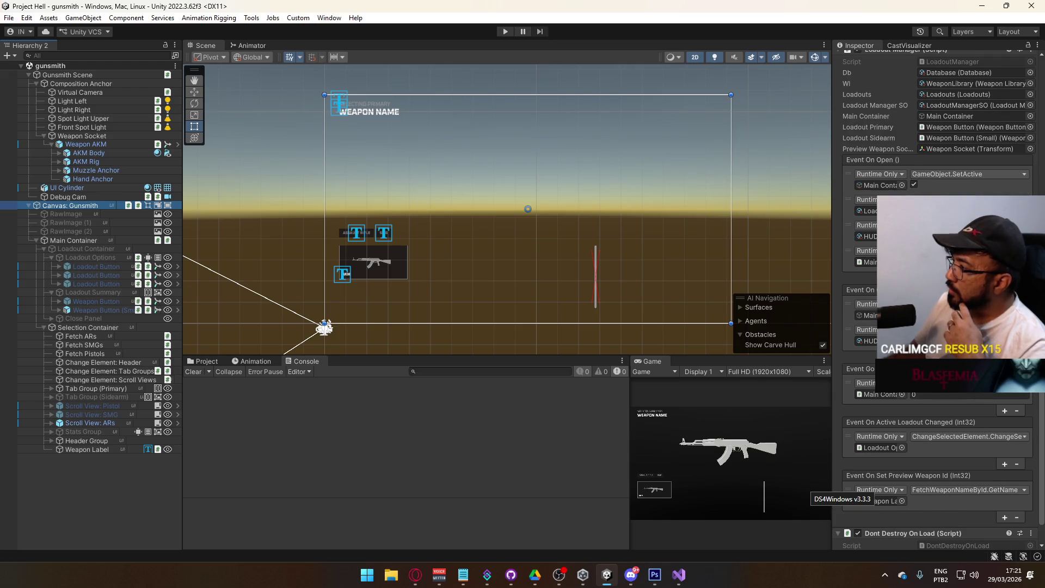
{"action": "scroll", "coordinate": [936, 299], "scroll_direction": "down", "scroll_amount": 2}
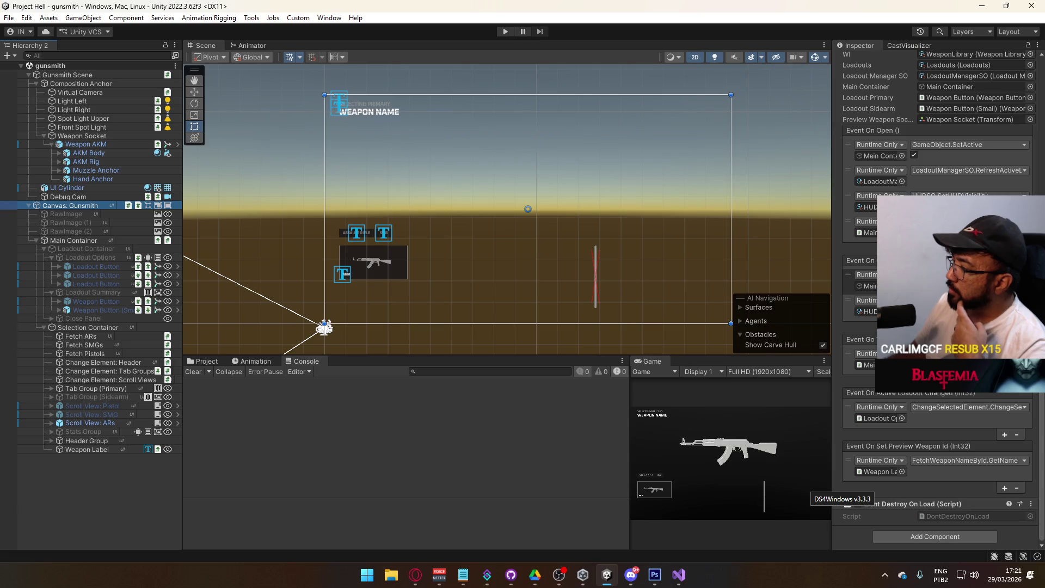
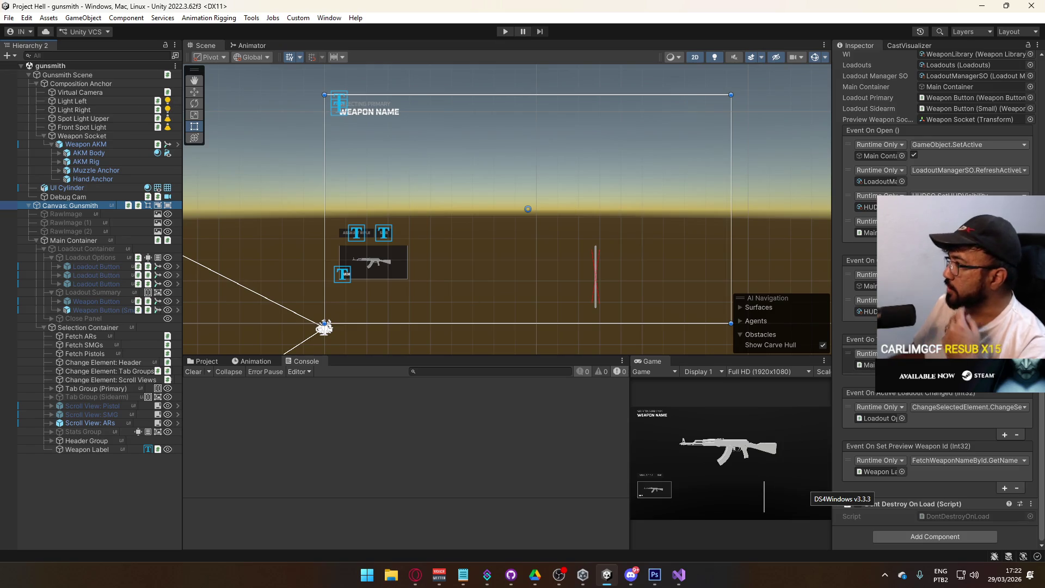
Add a second Go To Loadout Selection listener targeting Gunsmith Scene with GameObject.SetActive
{"action": "scroll", "coordinate": [867, 362], "scroll_direction": "up", "scroll_amount": 3}
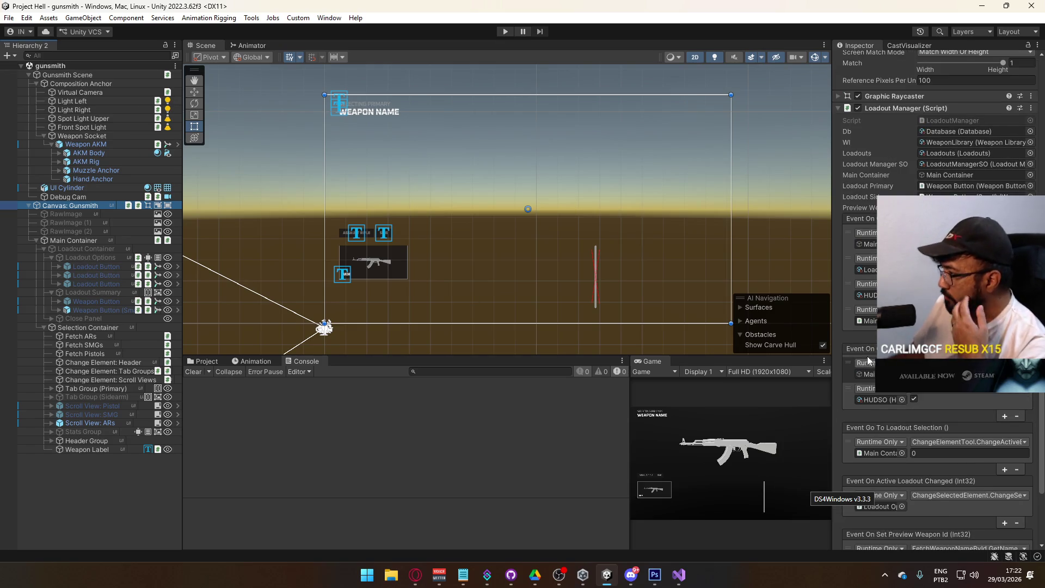
{"action": "scroll", "coordinate": [867, 356], "scroll_direction": "down", "scroll_amount": 3}
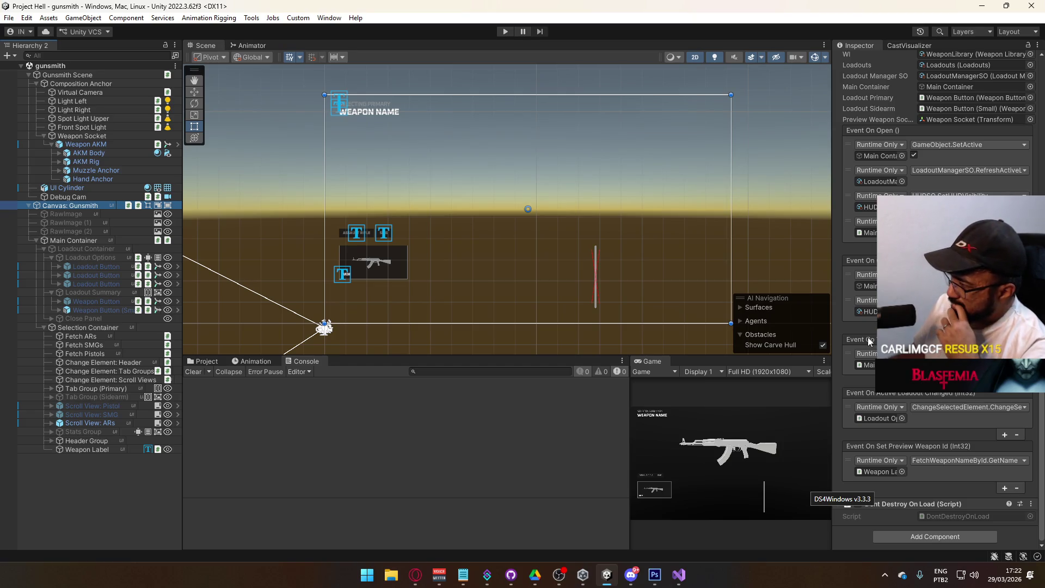
{"action": "left_click_drag", "start_coordinate": [833, 349], "coordinate": [769, 351]}
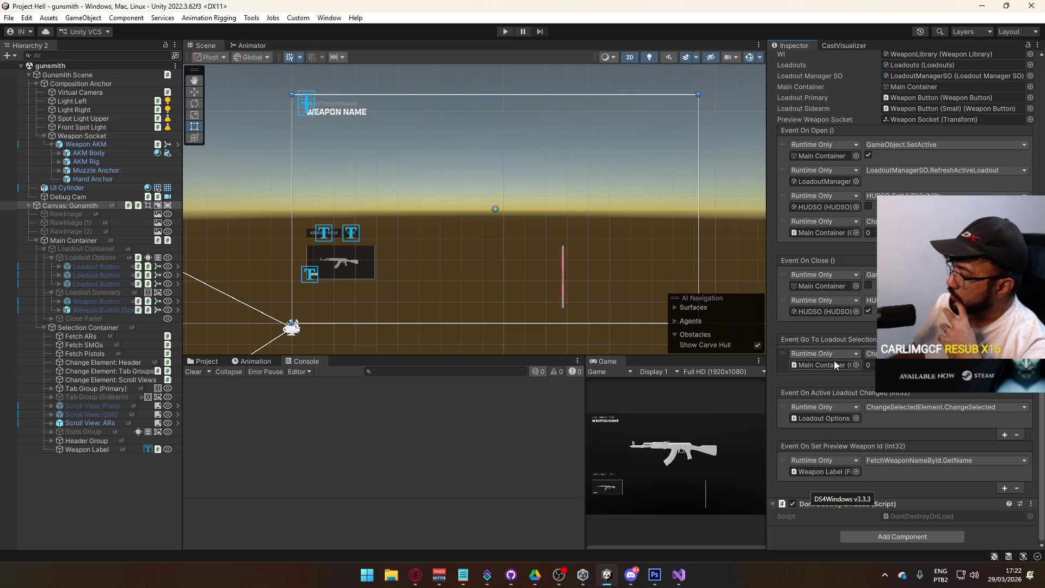
{"action": "left_click", "coordinate": [807, 355]}
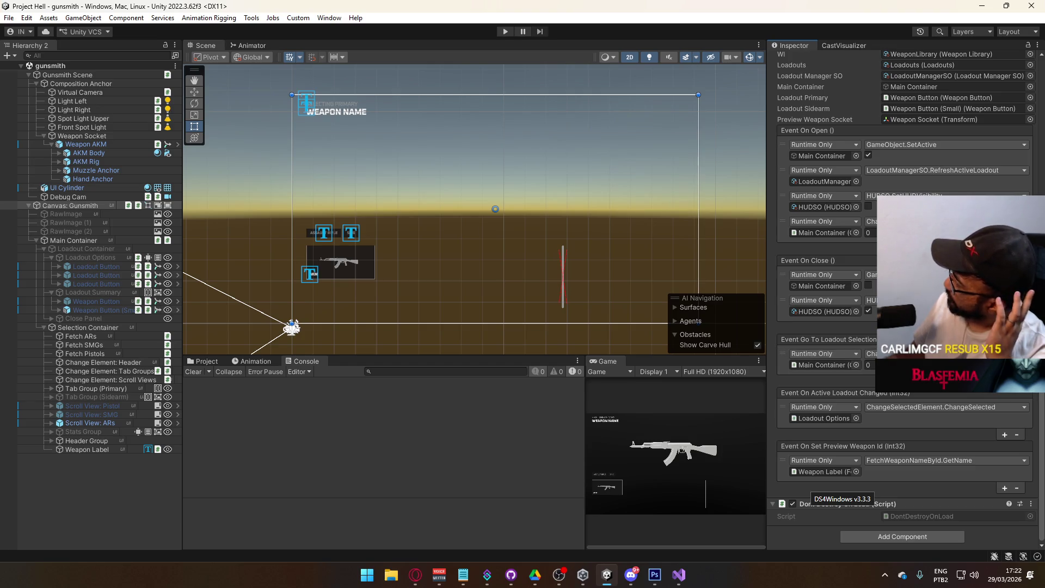
{"action": "key", "text": "ctrl+d"}
{"action": "left_click_drag", "start_coordinate": [82, 76], "coordinate": [823, 391]}
{"action": "left_click", "coordinate": [915, 379]}
{"action": "mouse_move", "coordinate": [904, 408]}
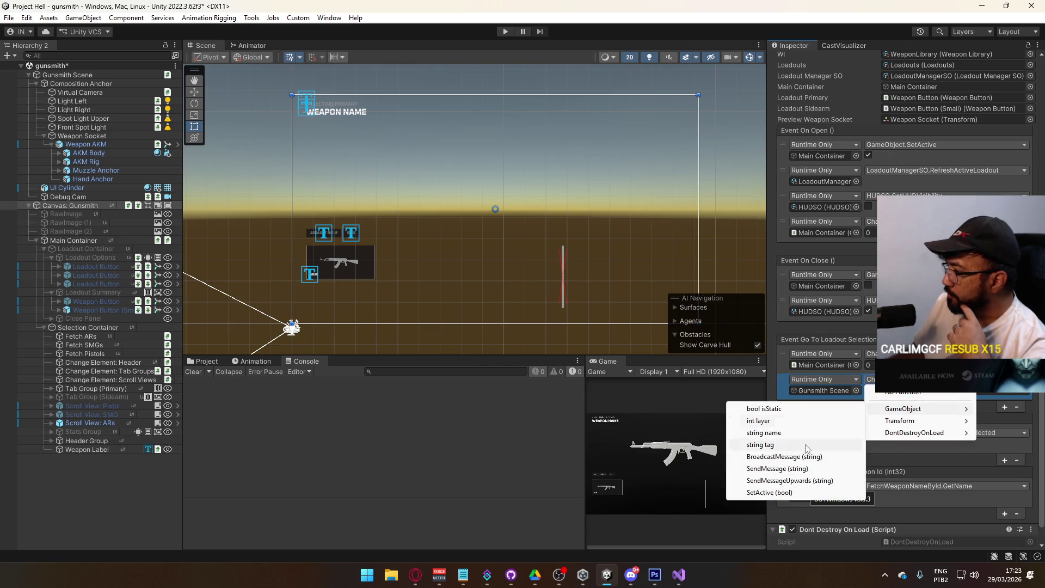
{"action": "left_click", "coordinate": [773, 492]}
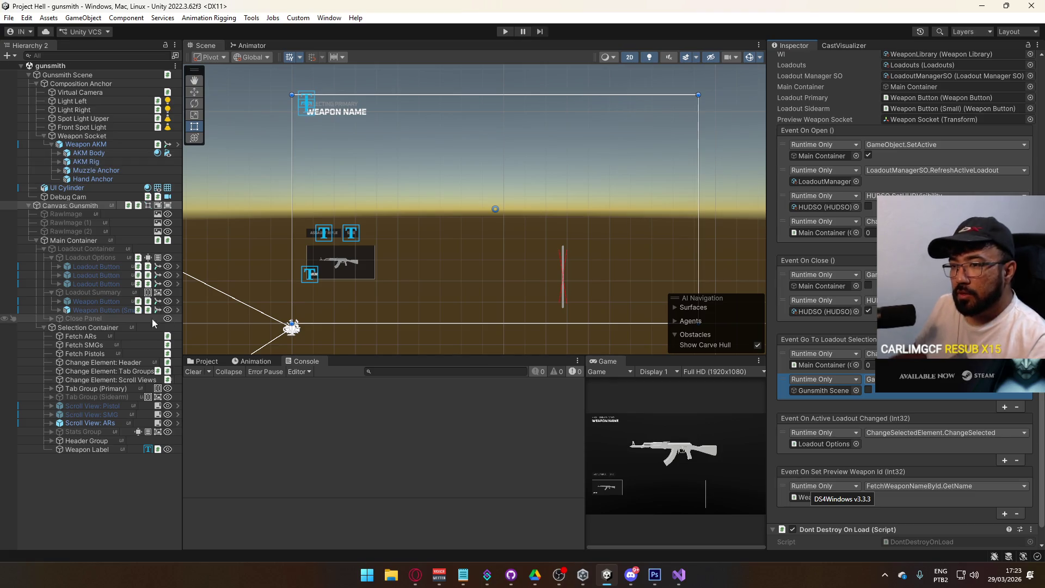
{"action": "left_click", "coordinate": [95, 301]}
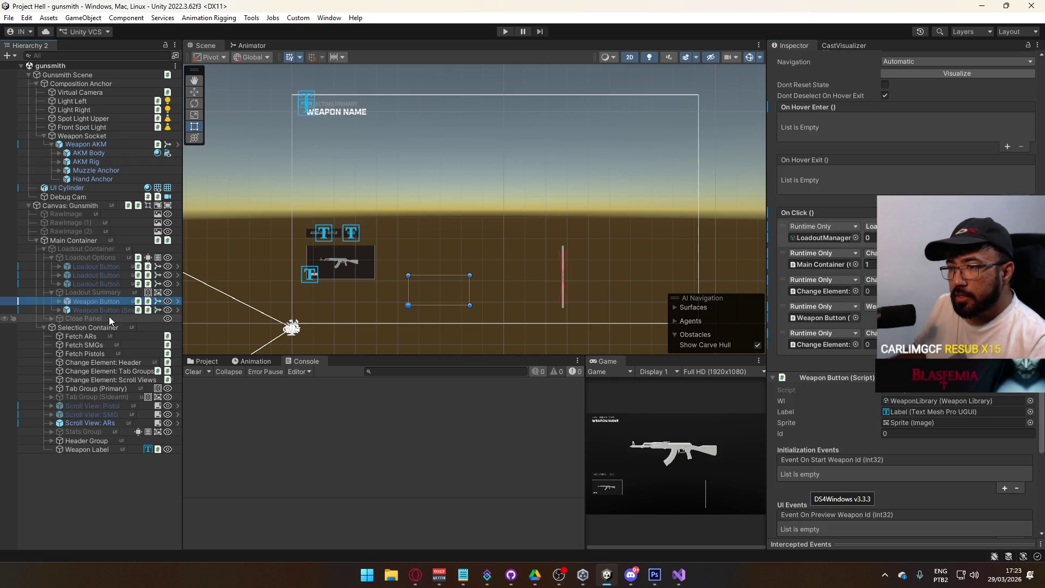
Select Weapon Button and add a new empty On Click entry
{"action": "left_click", "coordinate": [111, 310], "text": "shift"}
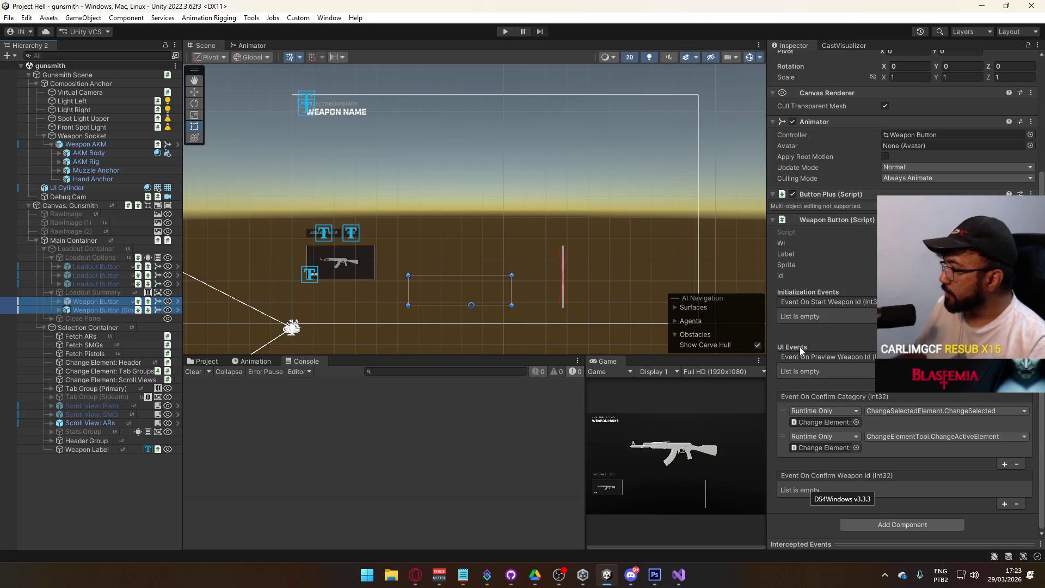
{"action": "left_click", "coordinate": [130, 302]}
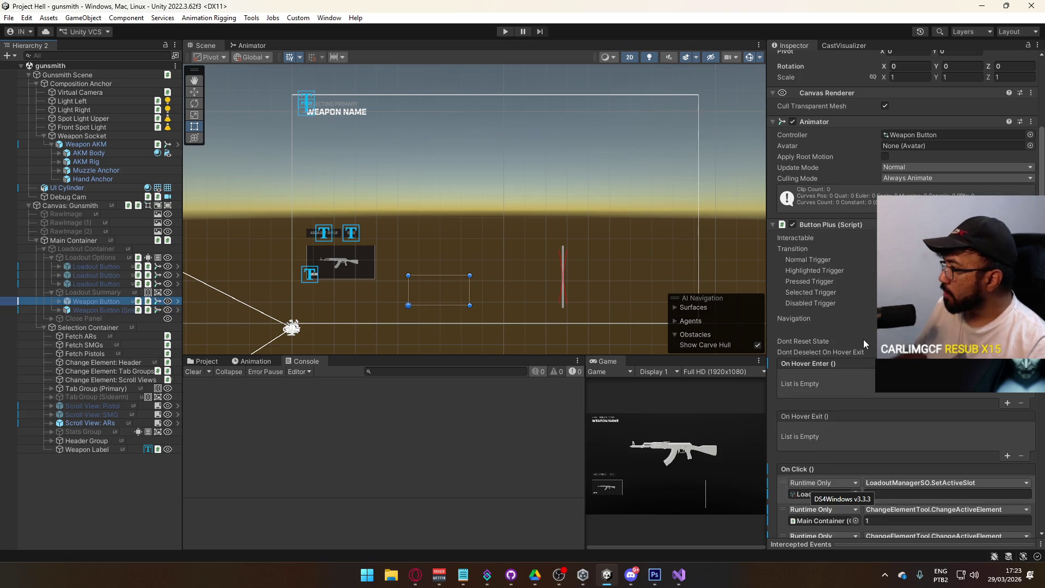
{"action": "scroll", "coordinate": [864, 339], "scroll_direction": "down", "scroll_amount": 3}
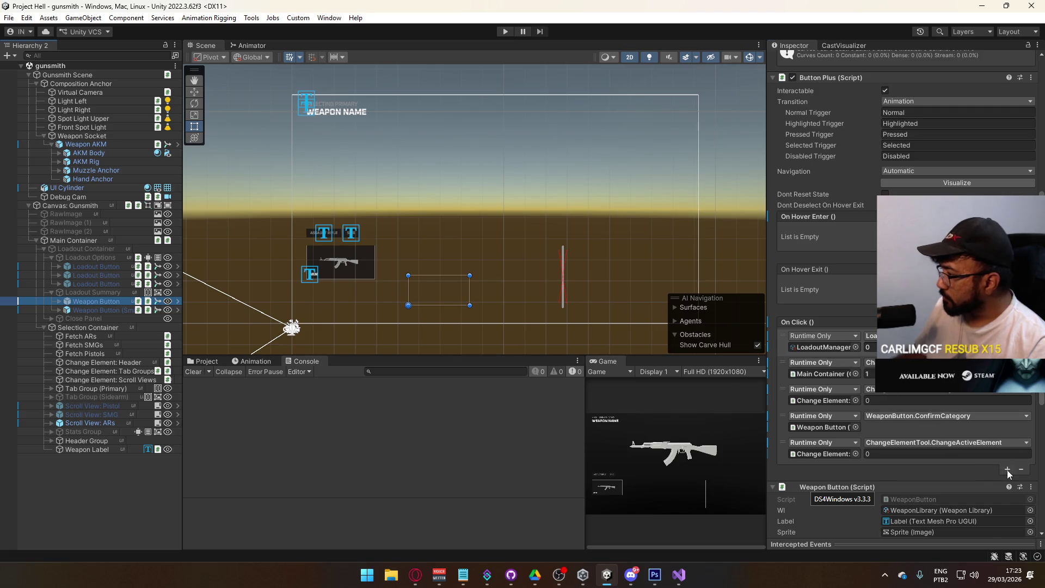
{"action": "left_click", "coordinate": [1007, 470]}
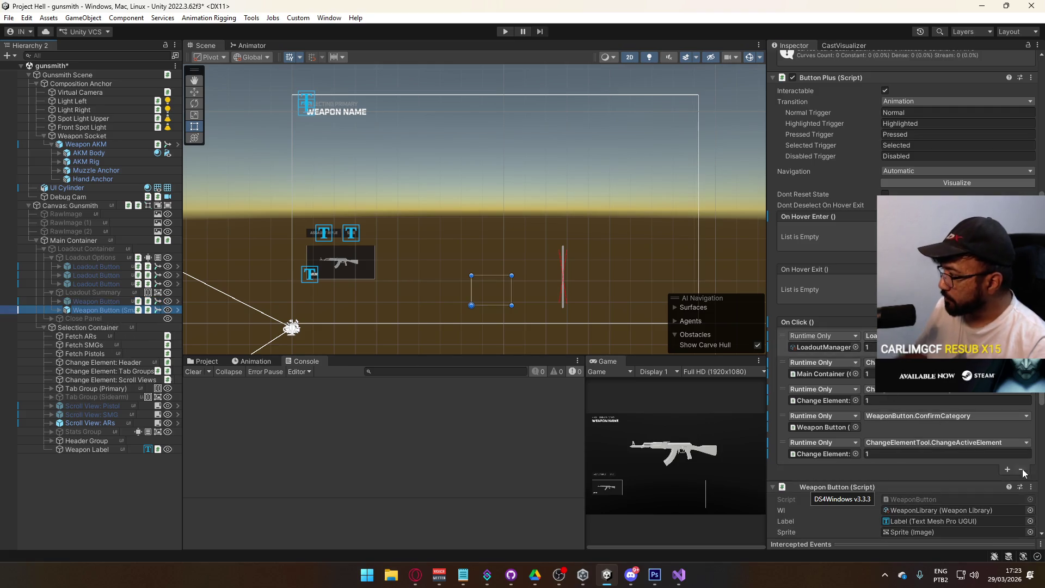
{"action": "left_click", "coordinate": [1008, 469]}
{"action": "scroll", "coordinate": [958, 435], "scroll_direction": "down", "scroll_amount": 3}
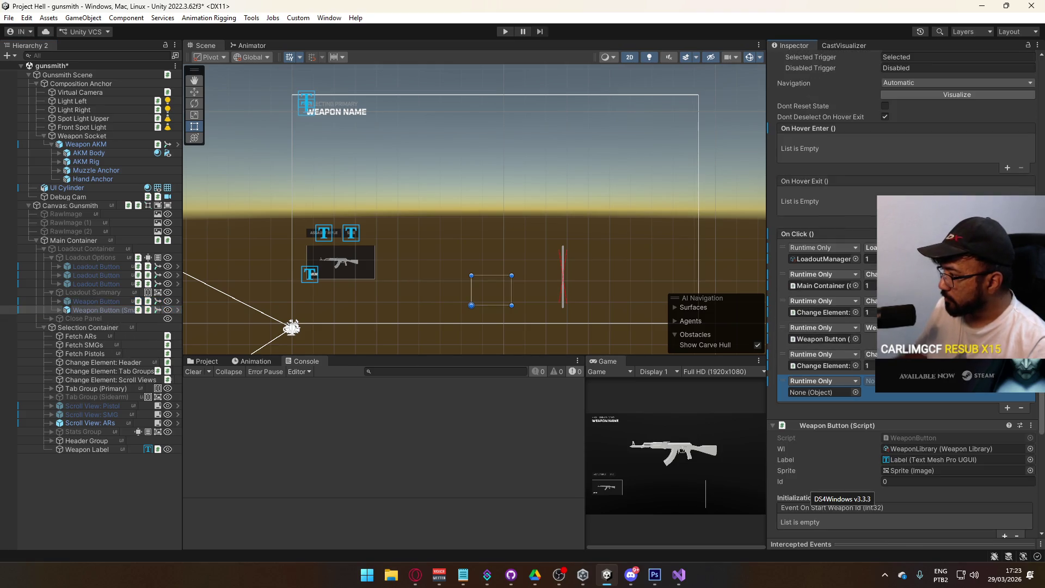
Make Weapon Button's new On Click entry call GameObject.SetActive(true) on Gunsmith Scene
{"action": "left_click", "coordinate": [114, 301]}
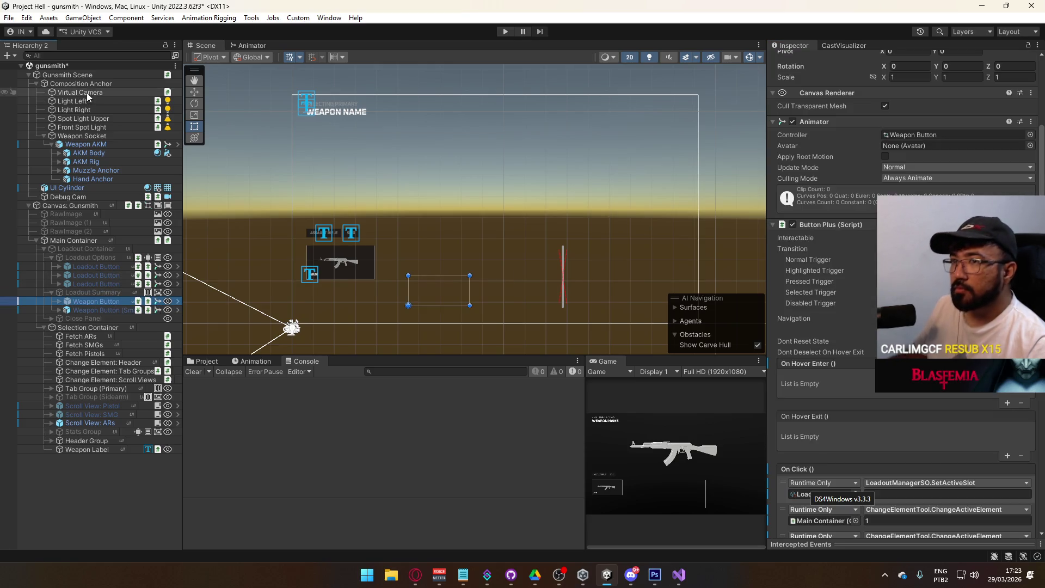
{"action": "left_click", "coordinate": [83, 68]}
{"action": "mouse_move", "coordinate": [119, 41]}
{"action": "left_mouse_down"}
{"action": "mouse_move", "coordinate": [123, 21]}
{"action": "mouse_move", "coordinate": [90, 80]}
{"action": "mouse_move", "coordinate": [846, 444]}
{"action": "mouse_move", "coordinate": [853, 510]}
{"action": "mouse_move", "coordinate": [824, 268]}
{"action": "left_mouse_up"}
{"action": "scroll", "coordinate": [849, 436], "scroll_direction": "down", "scroll_amount": 3}
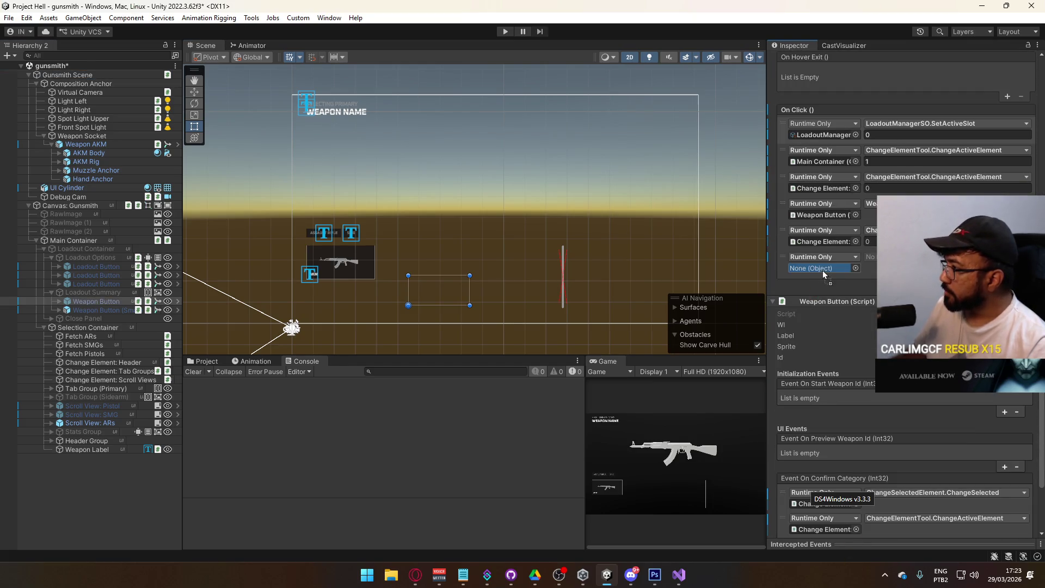
{"action": "left_click", "coordinate": [870, 257]}
{"action": "mouse_move", "coordinate": [871, 282]}
{"action": "left_click", "coordinate": [773, 285]}
{"action": "left_click", "coordinate": [868, 268]}
Give Weapon Button (Small)'s On Click a GameObject.SetActive call on Gunsmith Scene
{"action": "left_click", "coordinate": [106, 310]}
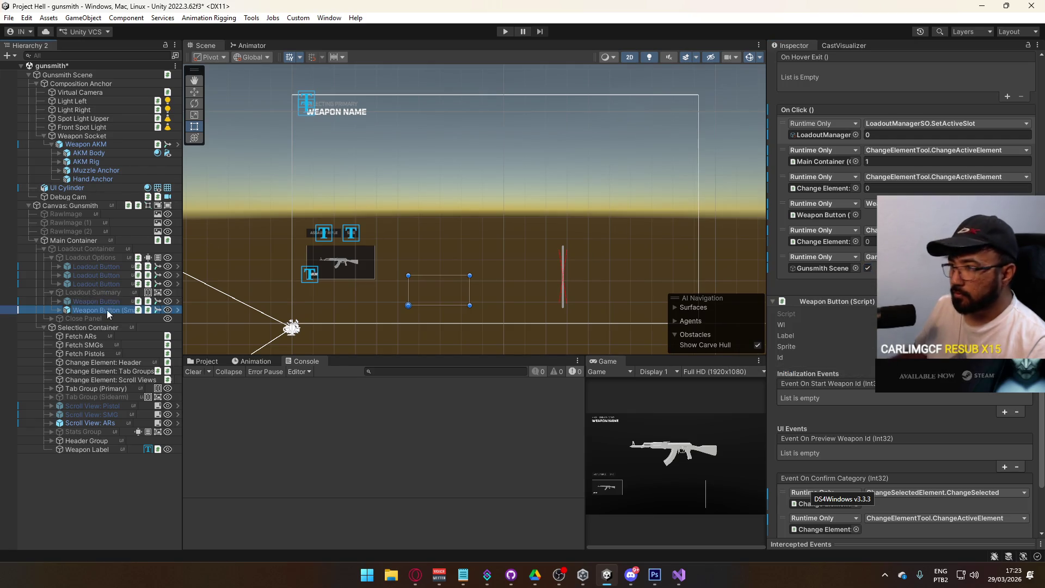
{"action": "left_click_drag", "start_coordinate": [65, 75], "coordinate": [859, 333]}
{"action": "mouse_move", "coordinate": [66, 75]}
{"action": "left_mouse_down"}
{"action": "mouse_move", "coordinate": [490, 218]}
{"action": "mouse_move", "coordinate": [824, 268]}
{"action": "left_mouse_up"}
{"action": "left_click", "coordinate": [871, 256]}
{"action": "mouse_move", "coordinate": [773, 298]}
{"action": "left_click", "coordinate": [773, 369]}
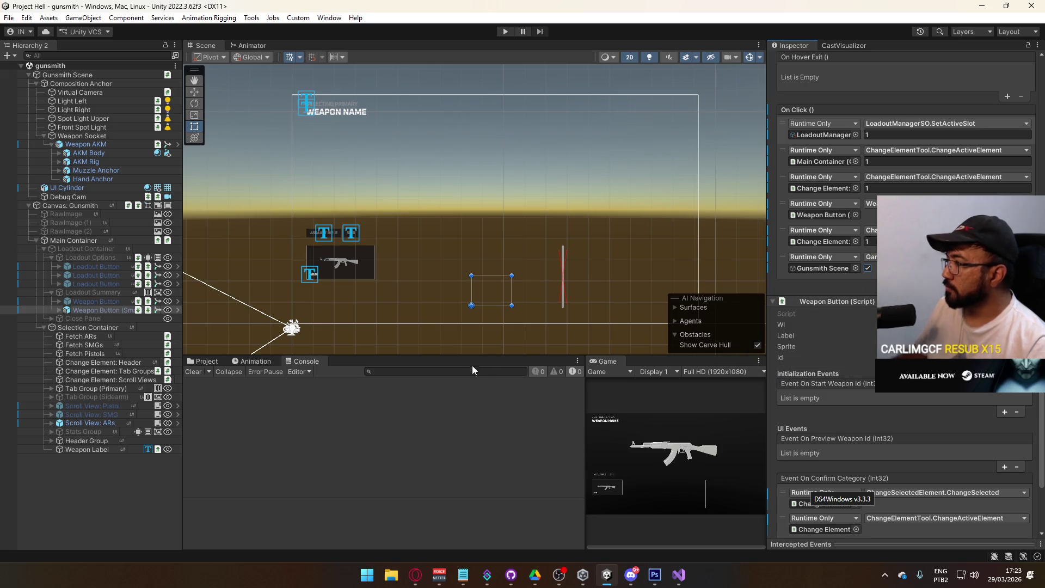
{"action": "left_click", "coordinate": [198, 361]}
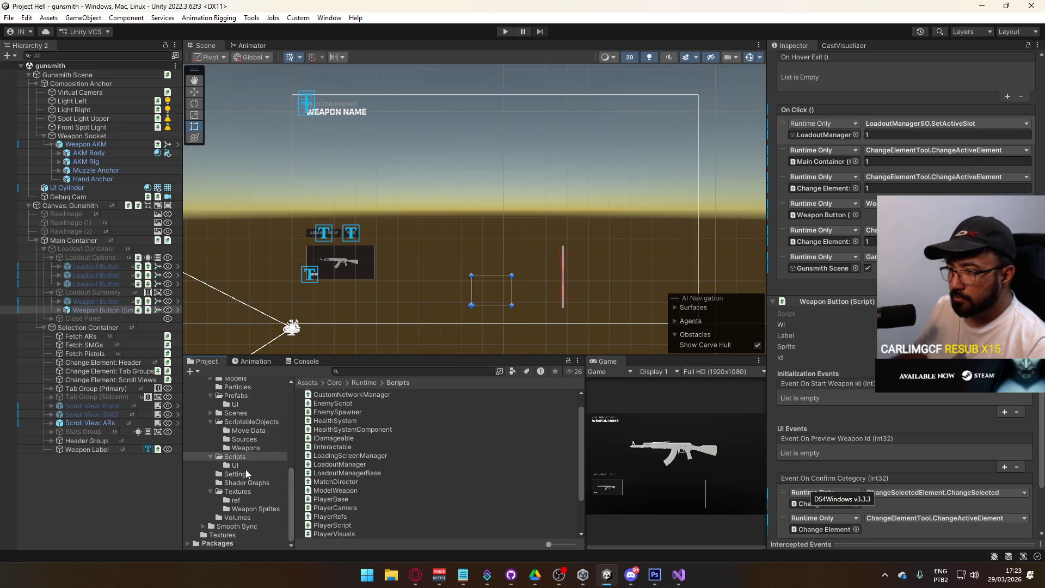
Open the title scene, enter play mode and maximize the Game view
{"action": "left_click", "coordinate": [235, 413]}
{"action": "double_click", "coordinate": [326, 456]}
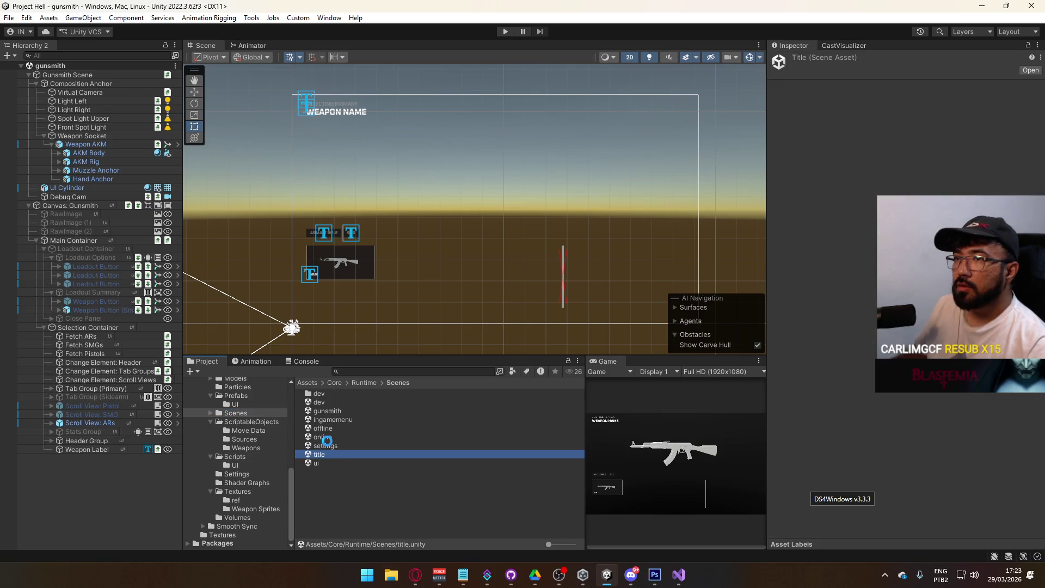
{"action": "left_click", "coordinate": [506, 32]}
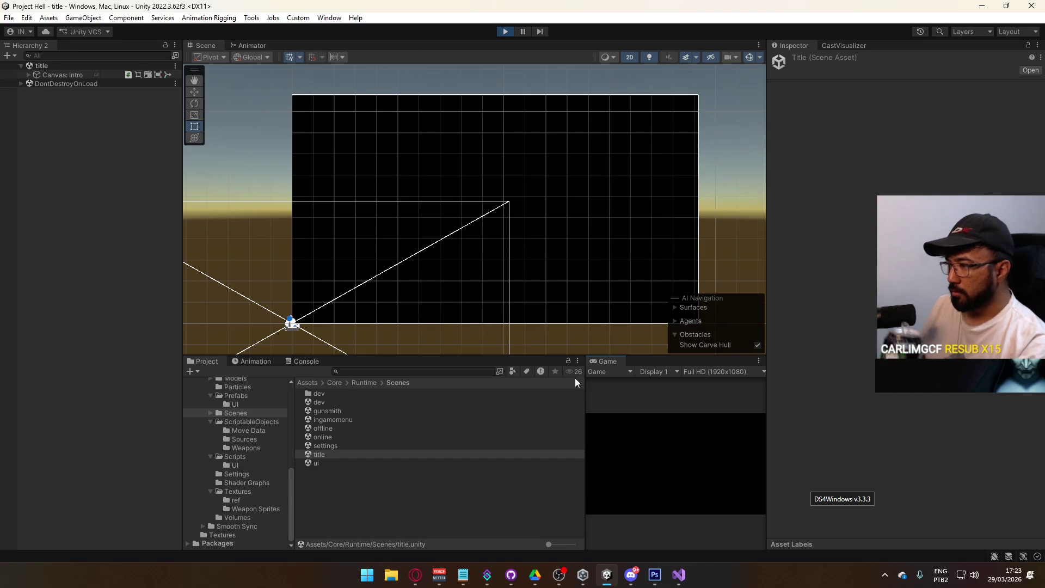
{"action": "left_click_drag", "start_coordinate": [583, 387], "coordinate": [459, 399]}
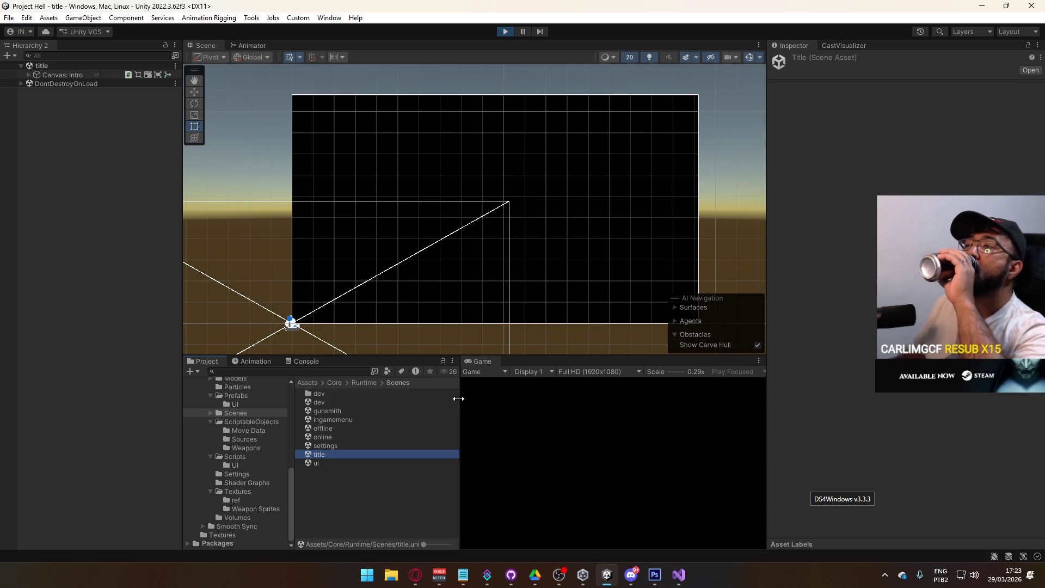
{"action": "right_click", "coordinate": [481, 361]}
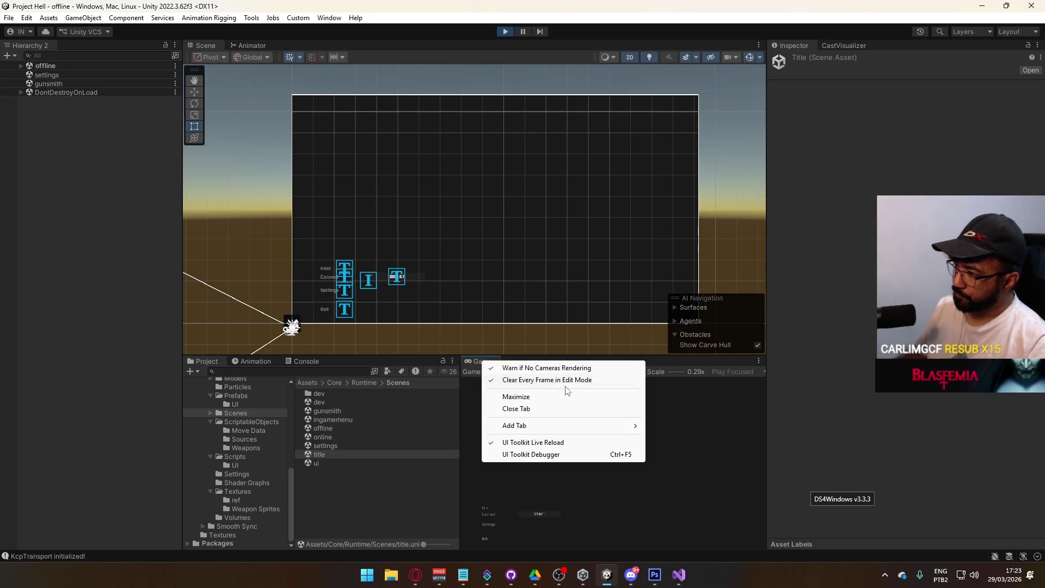
{"action": "left_click", "coordinate": [495, 396]}
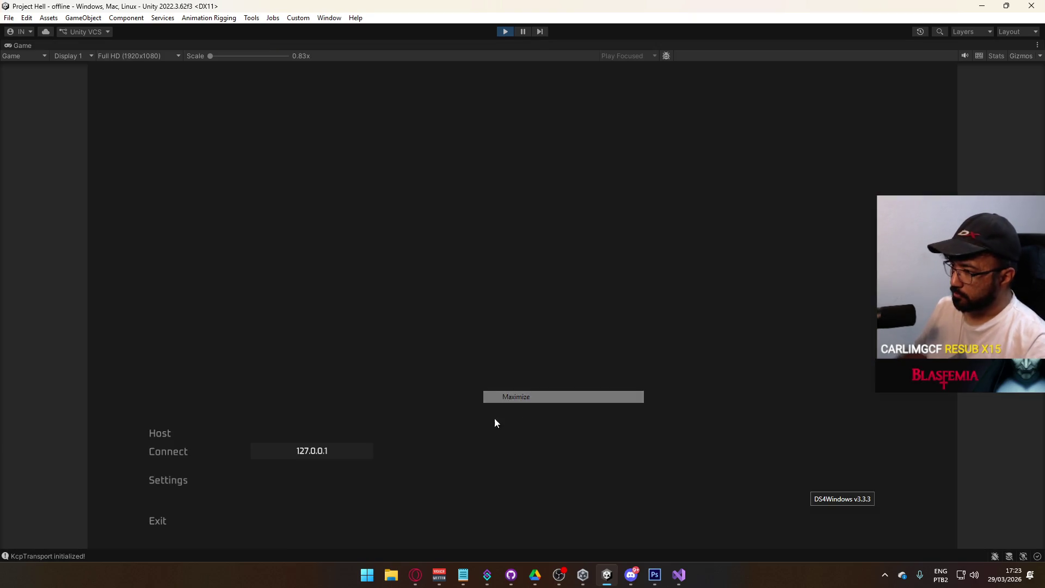
Host a local game, open the loadout editor and choose the AKM as primary
{"action": "left_click", "coordinate": [168, 435]}
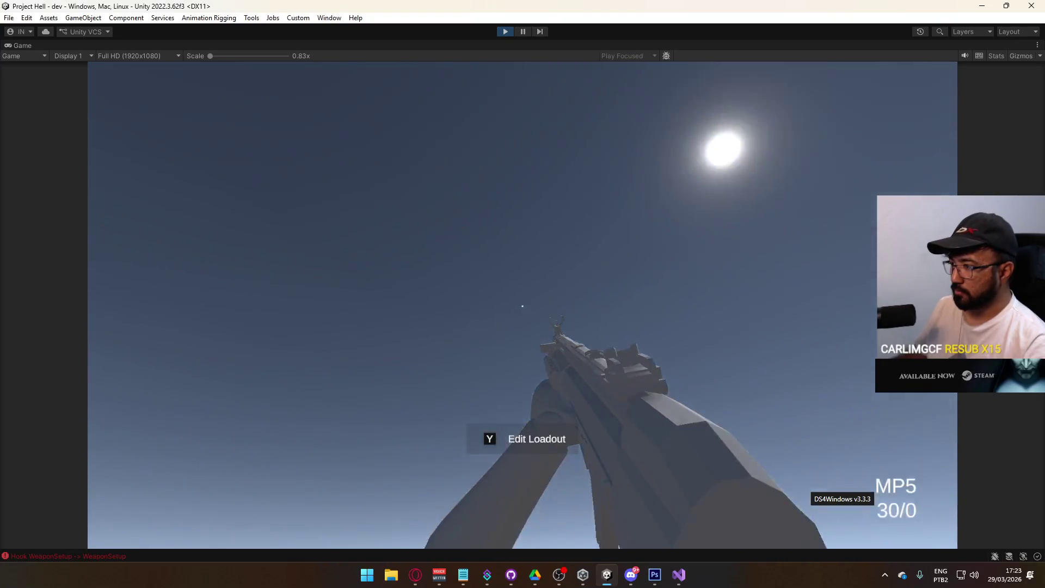
{"action": "key", "text": "y"}
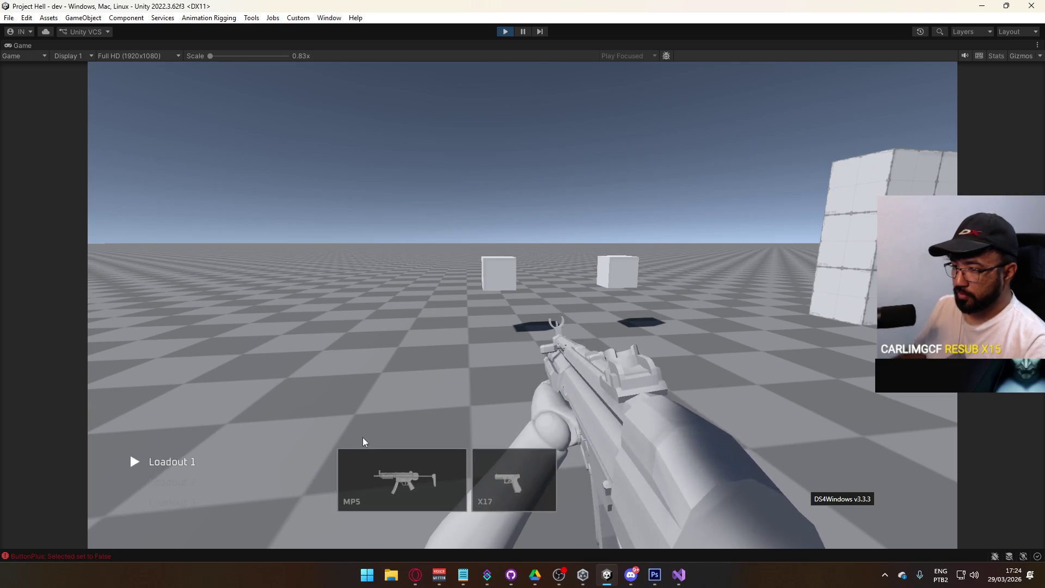
{"action": "left_click", "coordinate": [397, 476]}
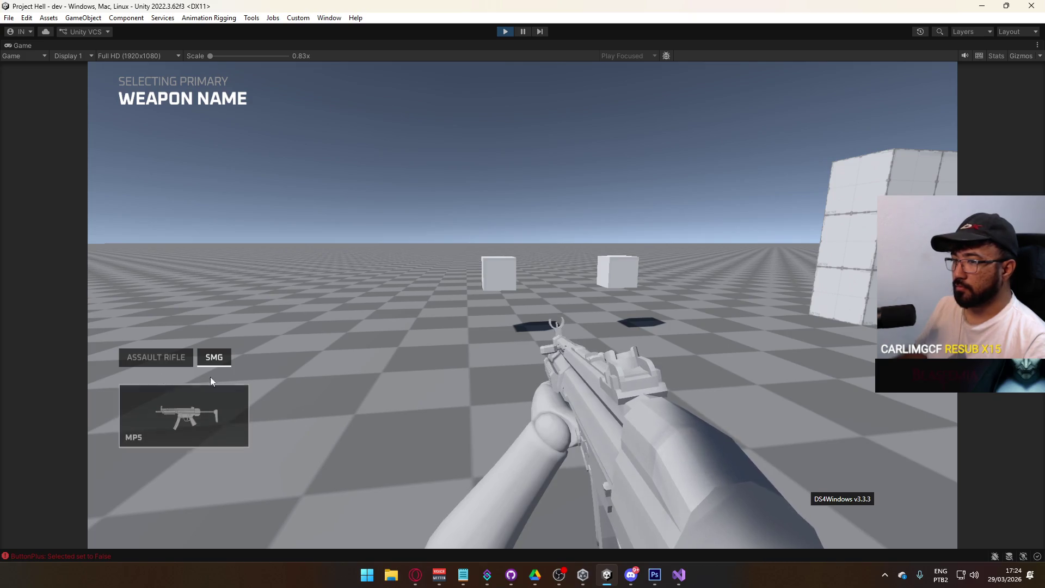
{"action": "left_click", "coordinate": [177, 361]}
{"action": "left_click", "coordinate": [203, 356]}
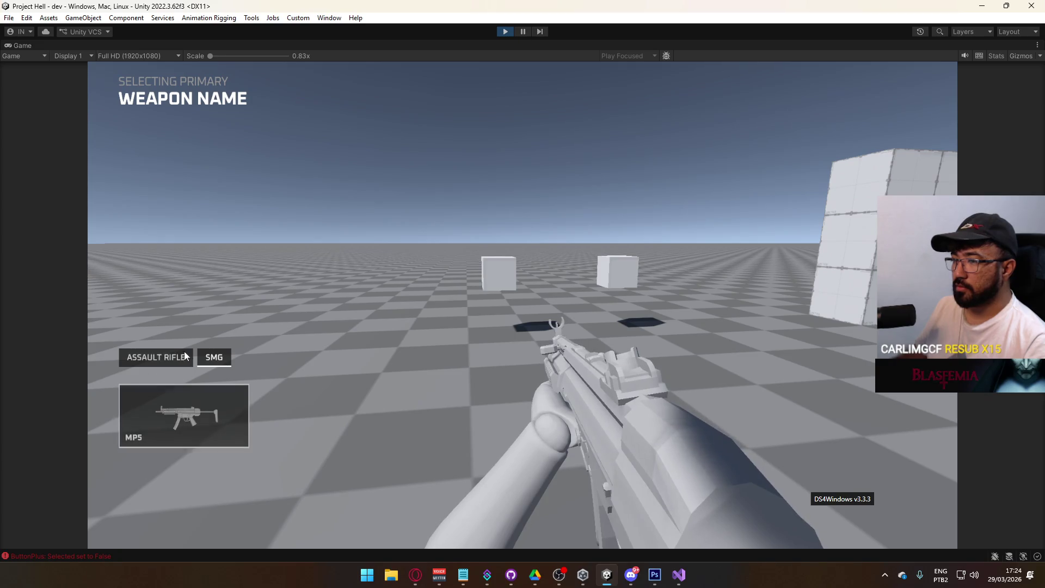
{"action": "left_click", "coordinate": [158, 355]}
{"action": "left_click", "coordinate": [218, 361]}
{"action": "left_click", "coordinate": [175, 358]}
{"action": "left_click", "coordinate": [210, 415]}
Choose the X17 as sidearm and confirm the AKM and X17 loadout
{"action": "left_click", "coordinate": [517, 480]}
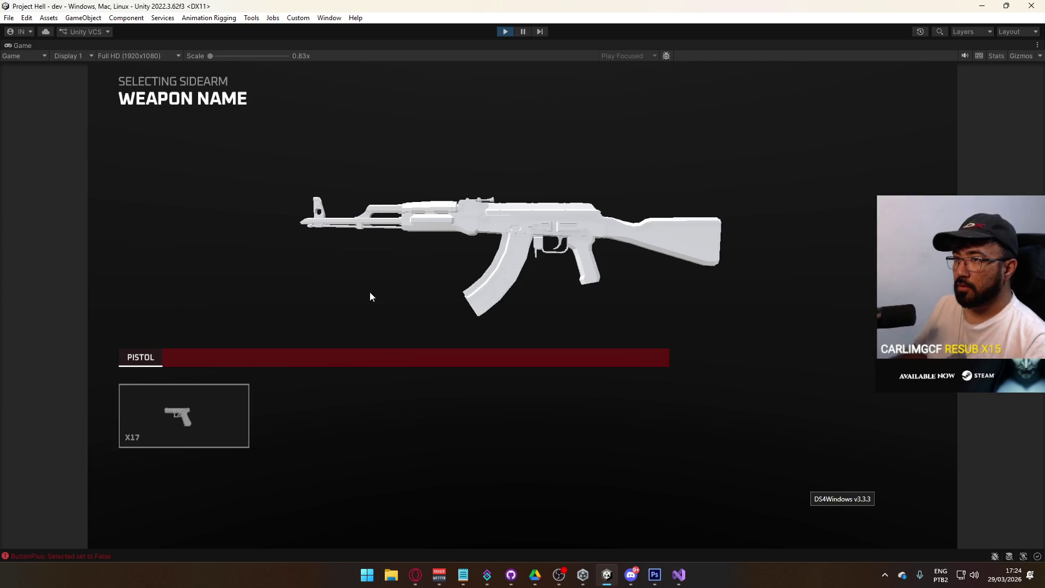
{"action": "left_click", "coordinate": [197, 414]}
{"action": "left_click", "coordinate": [403, 479]}
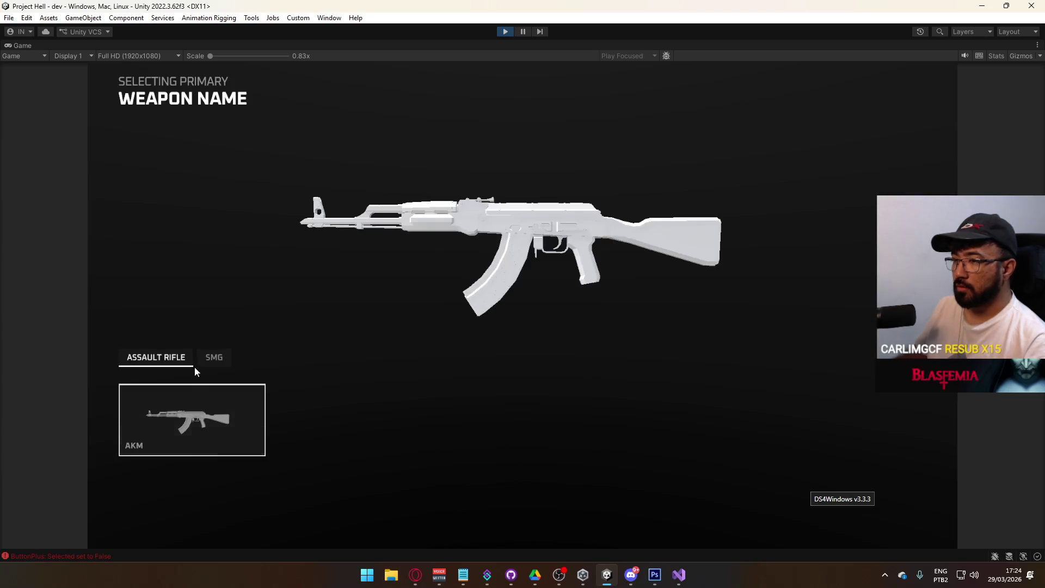
{"action": "left_click", "coordinate": [197, 398]}
{"action": "left_click", "coordinate": [478, 496]}
{"action": "left_click", "coordinate": [218, 413]}
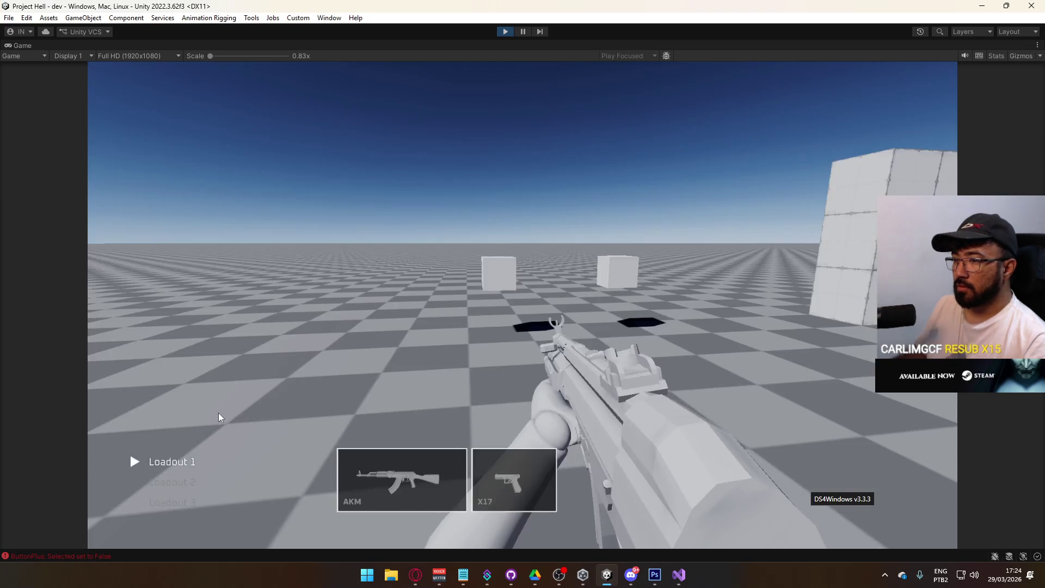
Clear the Console errors, open the sidearm selection screen, then stop play mode
{"action": "key", "text": "super"}
{"action": "left_click", "coordinate": [65, 556]}
{"action": "left_click", "coordinate": [69, 556]}
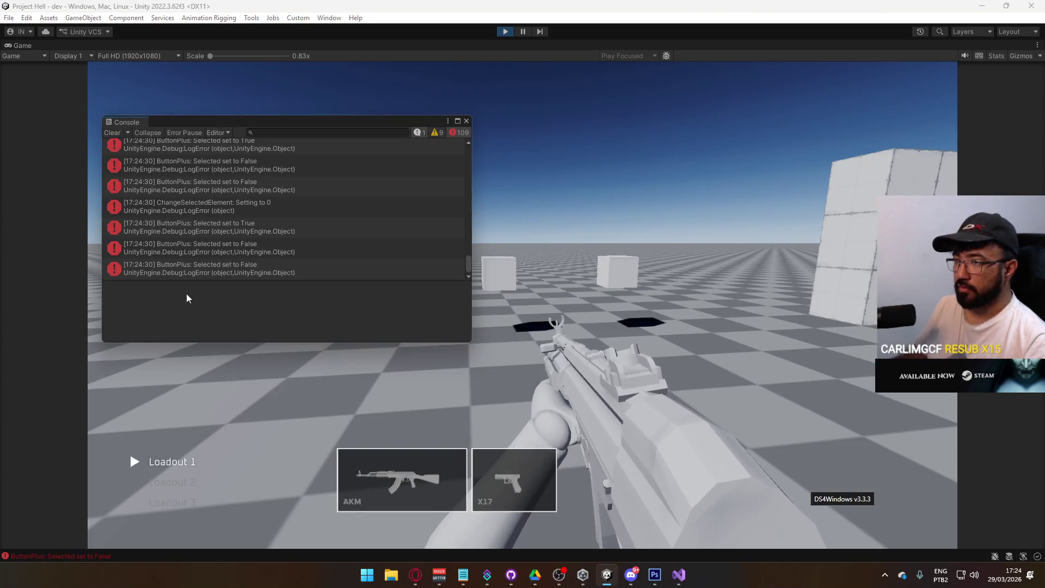
{"action": "left_click", "coordinate": [112, 132]}
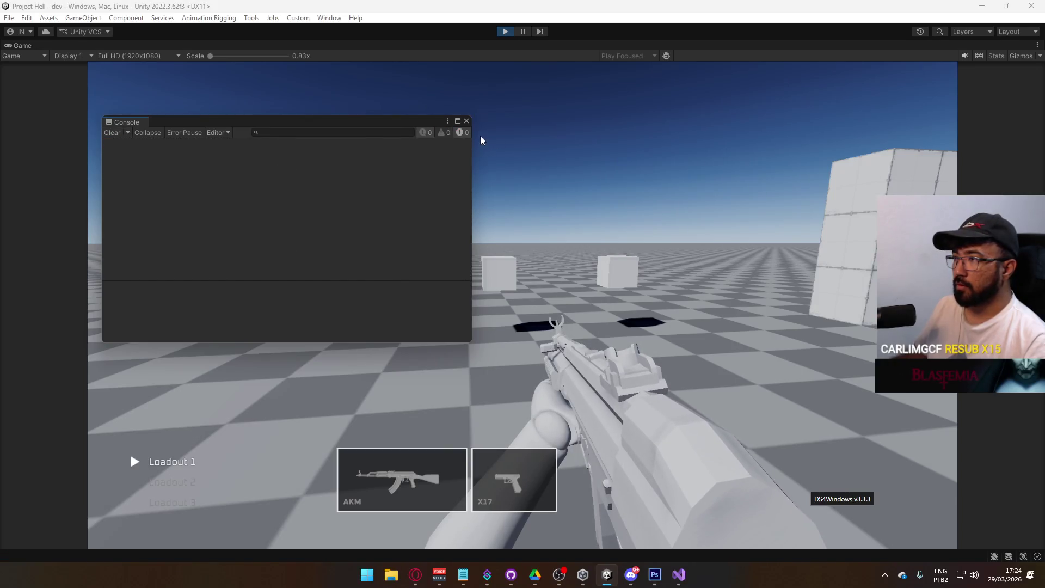
{"action": "left_click", "coordinate": [466, 121]}
{"action": "left_click", "coordinate": [425, 472]}
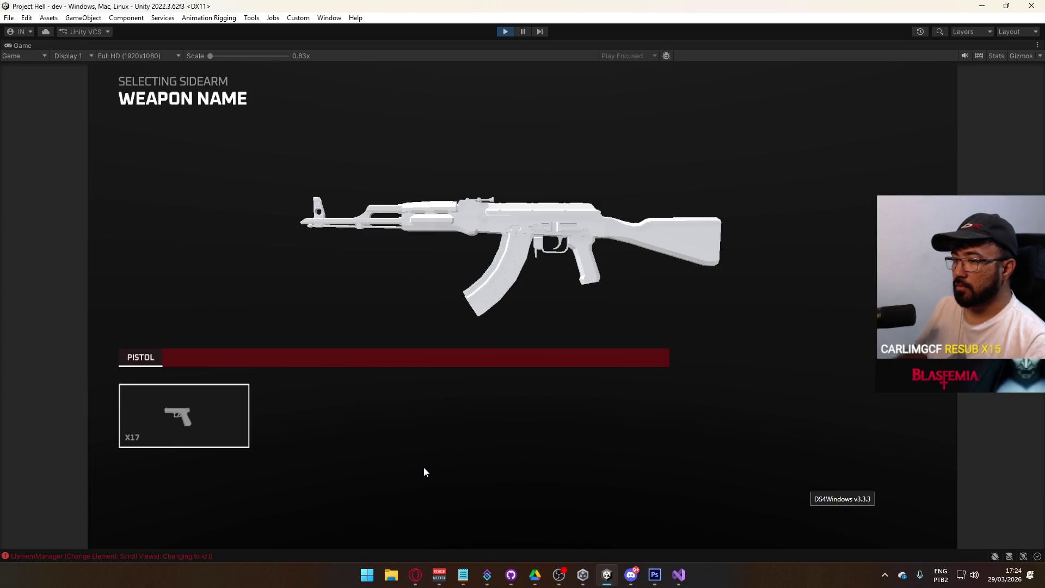
{"action": "key", "text": "super"}
{"action": "key", "text": "super"}
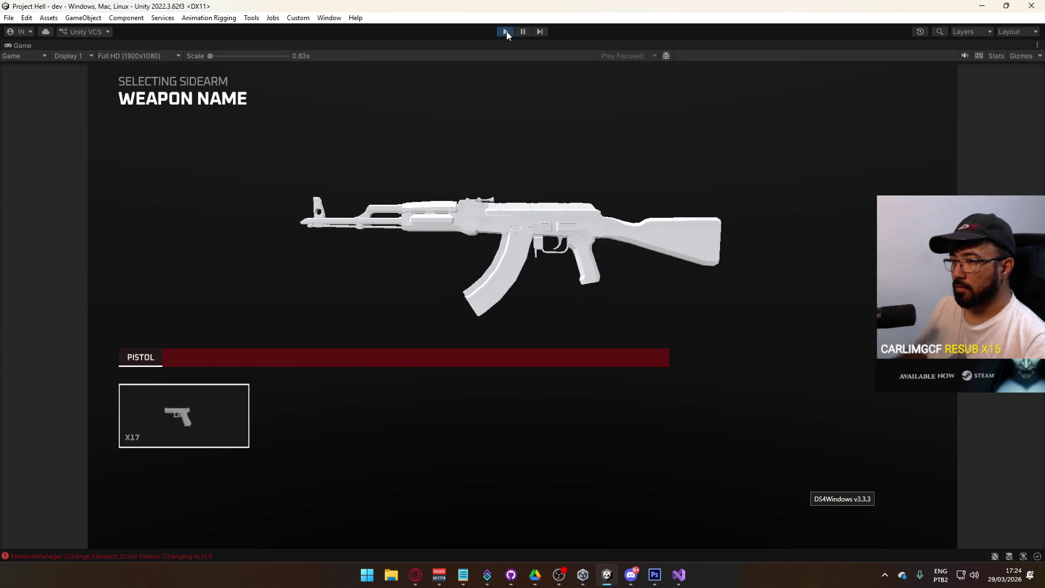
{"action": "left_click", "coordinate": [505, 32]}
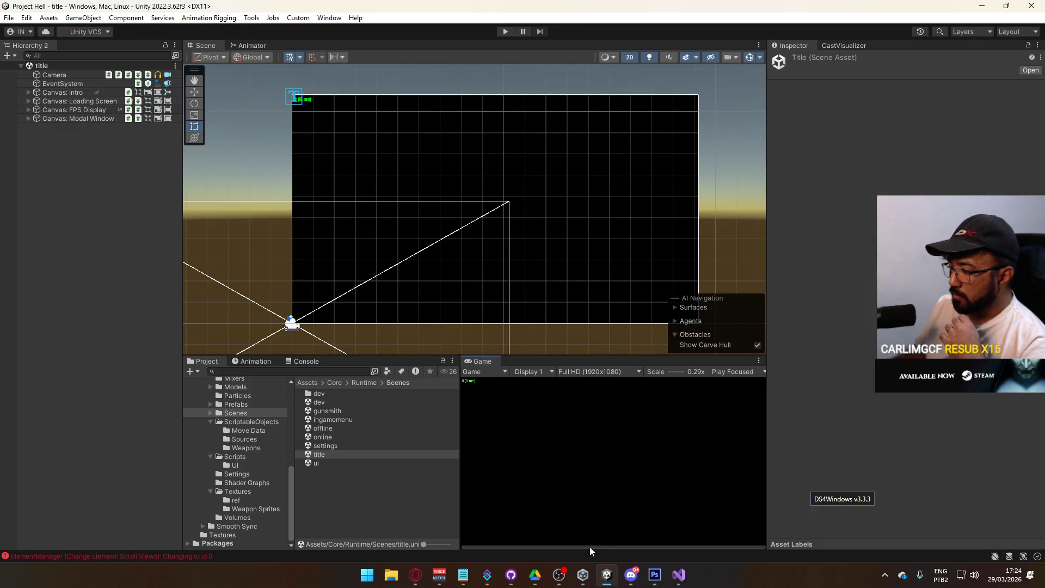
In the gunsmith scene, deactivate Selection Container, activate Loadout Container, and save
{"action": "double_click", "coordinate": [328, 410]}
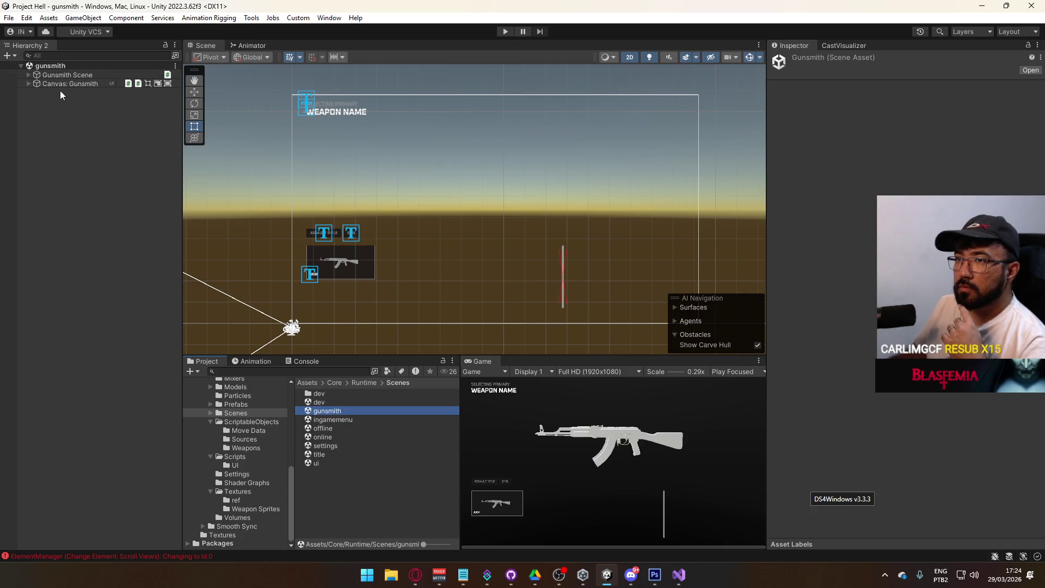
{"action": "left_click", "coordinate": [31, 83]}
{"action": "left_click", "coordinate": [28, 83]}
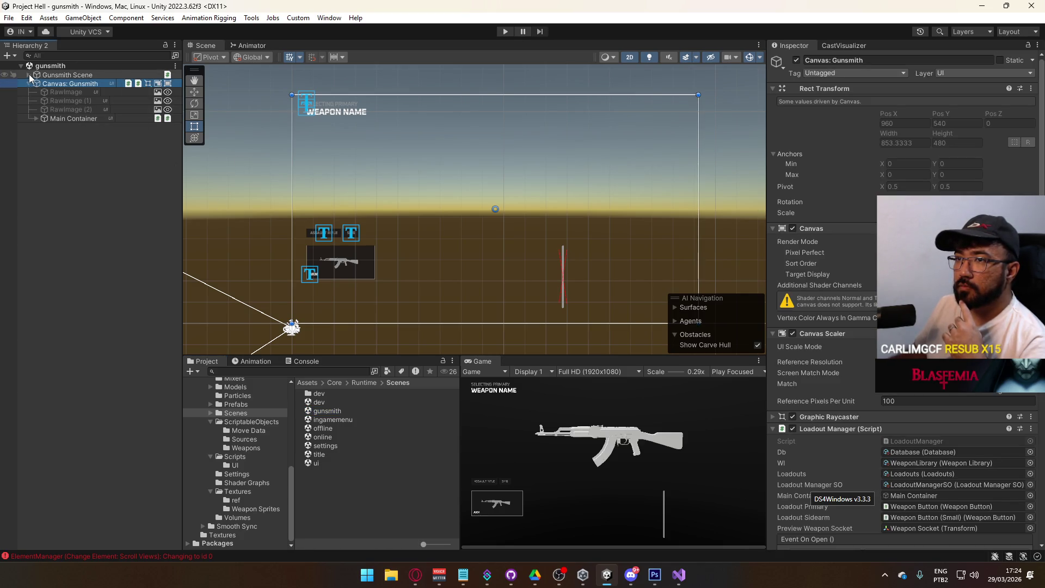
{"action": "left_click", "coordinate": [28, 74]}
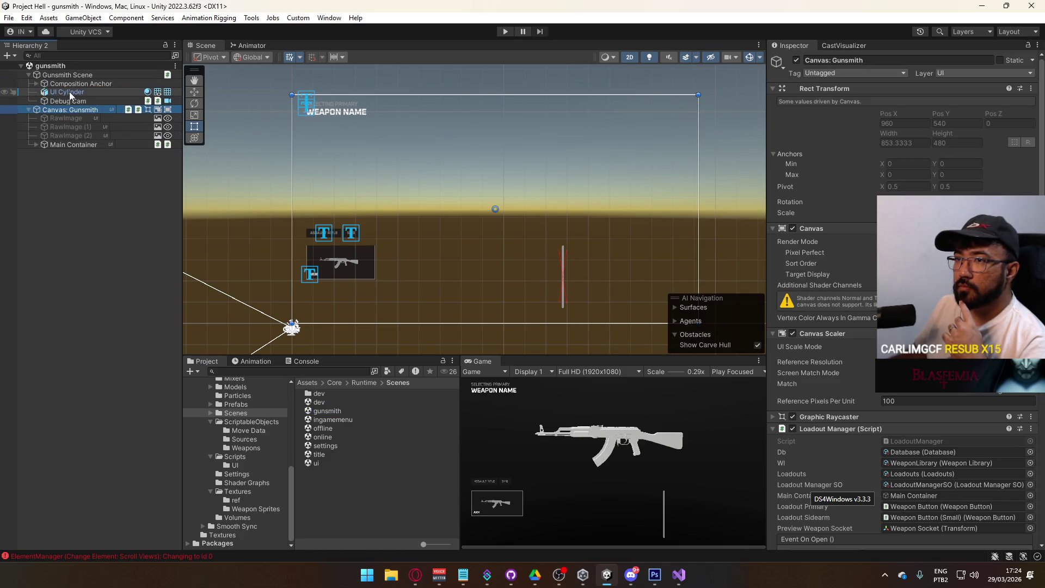
{"action": "left_click", "coordinate": [37, 145]}
{"action": "left_click", "coordinate": [64, 162]}
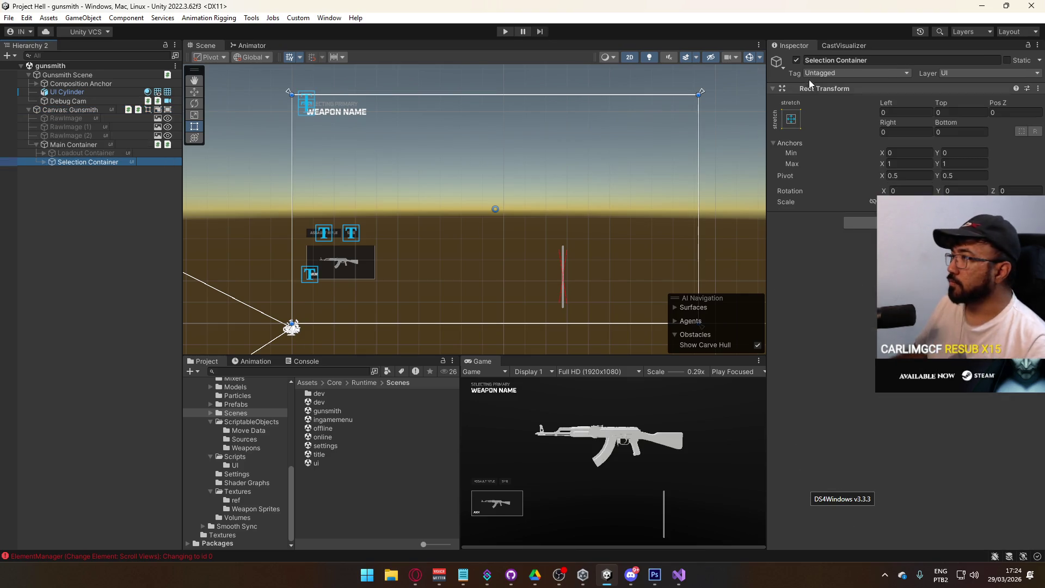
{"action": "left_click", "coordinate": [797, 60]}
{"action": "left_click", "coordinate": [86, 153]}
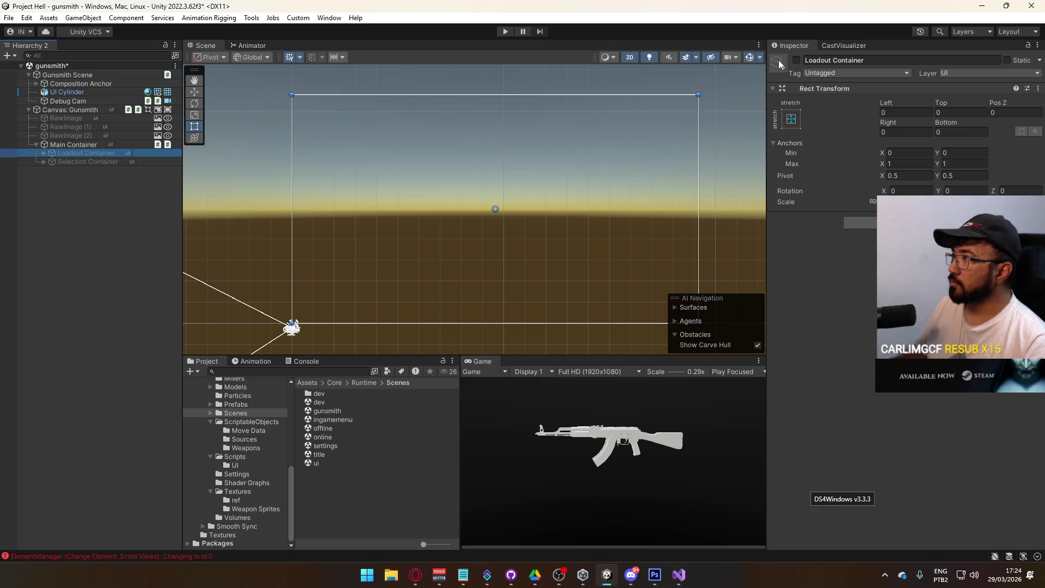
{"action": "left_click", "coordinate": [797, 60]}
{"action": "key", "text": "ctrl+s"}
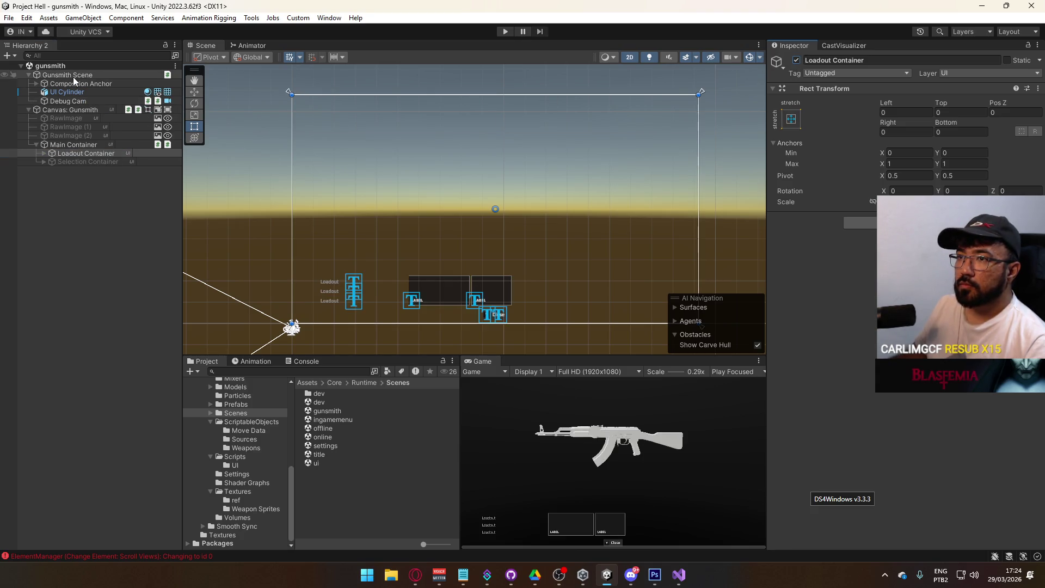
Deactivate the Gunsmith Scene object and add a Disable On Awake component to it
{"action": "left_click", "coordinate": [73, 76]}
{"action": "left_click", "coordinate": [797, 60]}
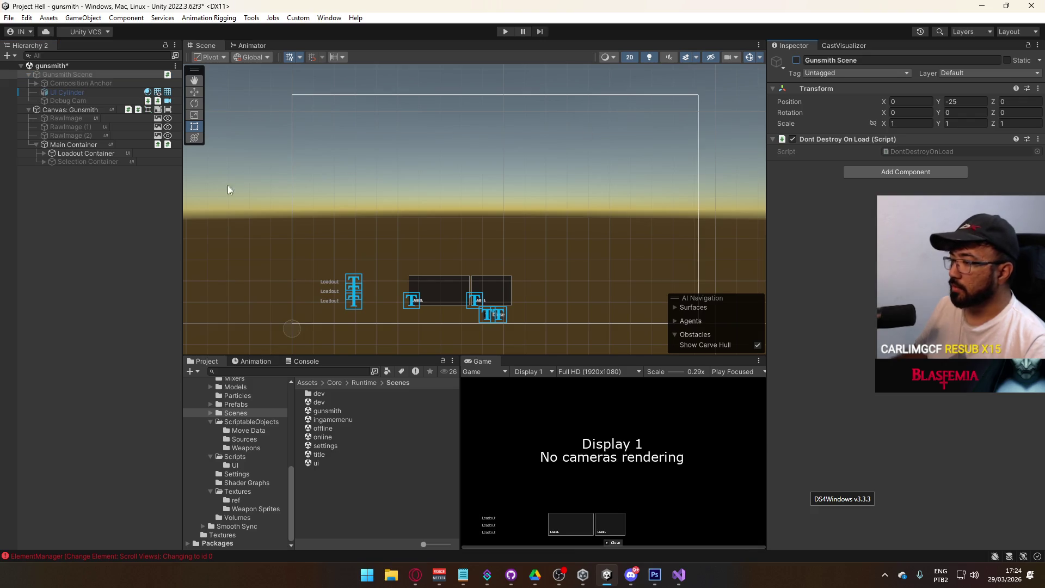
{"action": "left_click", "coordinate": [98, 153]}
{"action": "left_click", "coordinate": [73, 74]}
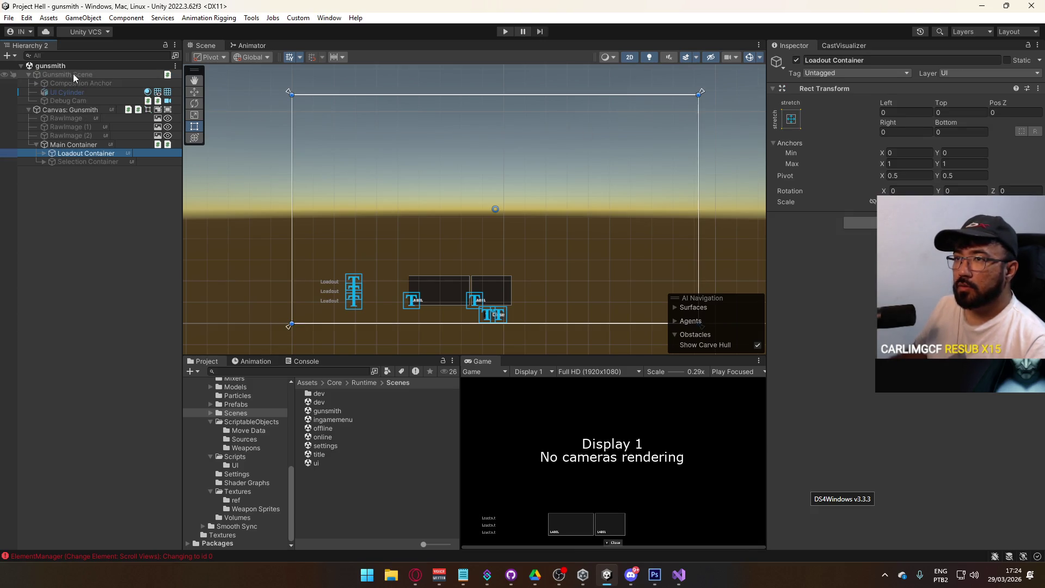
{"action": "left_click", "coordinate": [887, 170]}
{"action": "type", "text": "d"}
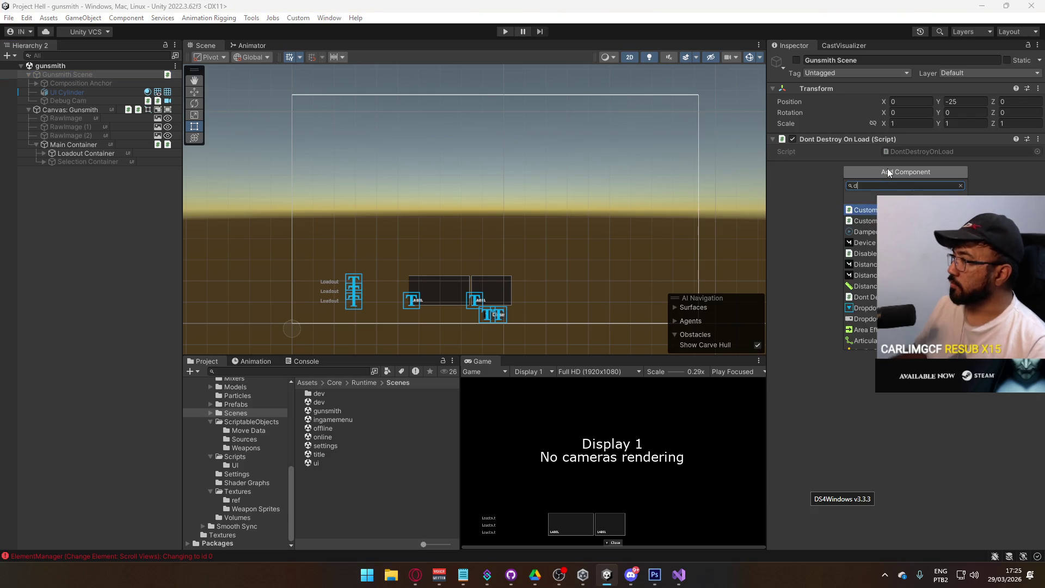
{"action": "type", "text": "eades"}
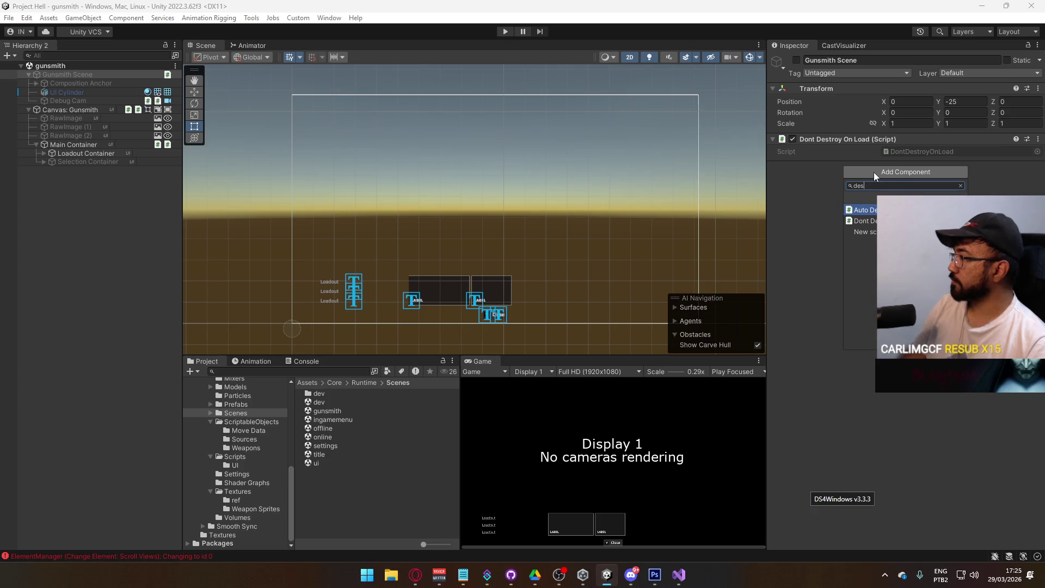
{"action": "key", "text": "BackSpace"}
{"action": "key", "text": "BackSpace"}
{"action": "key", "text": "BackSpace"}
{"action": "type", "text": "onawa"}
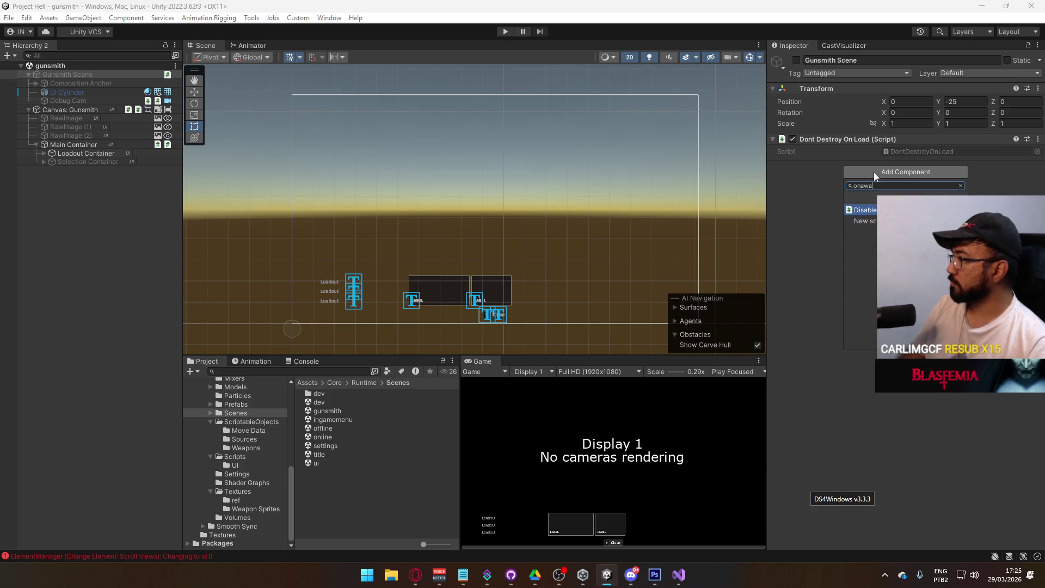
{"action": "key", "text": "Return"}
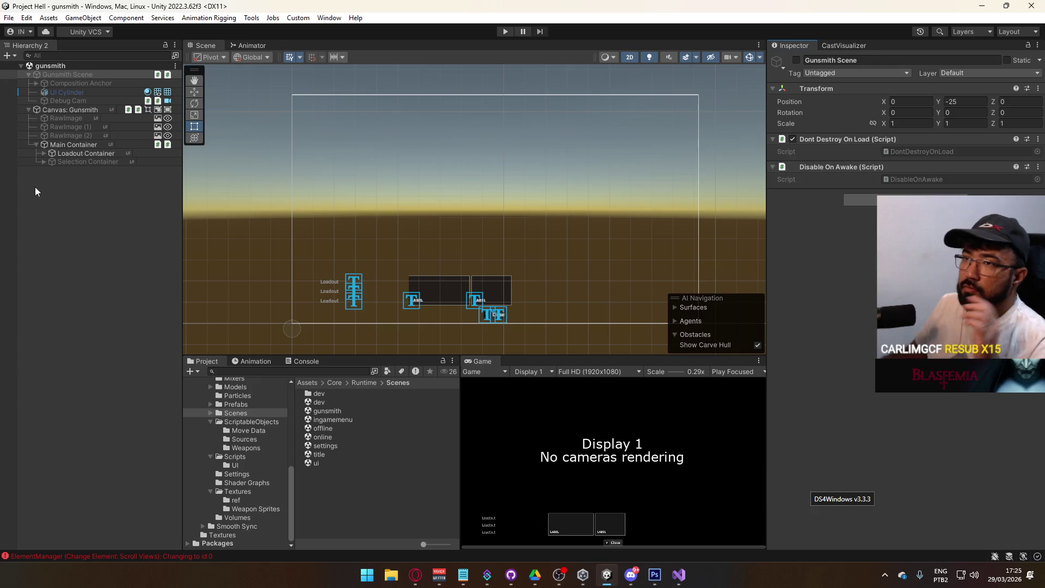
Check the Console errors, reactivate Gunsmith Scene, and save the scene
{"action": "left_click", "coordinate": [294, 362]}
{"action": "left_click", "coordinate": [200, 361]}
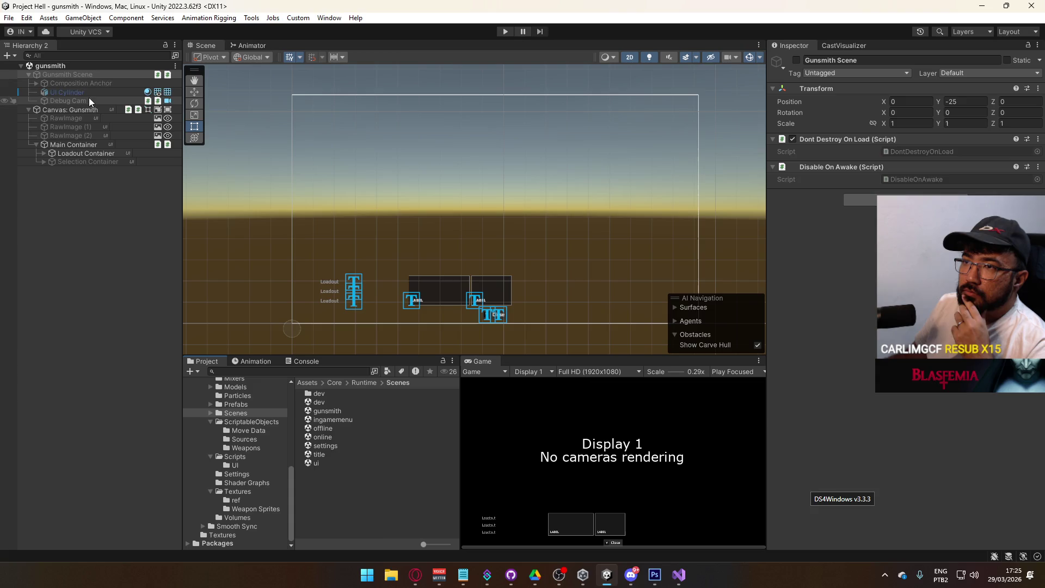
{"action": "left_click", "coordinate": [796, 61]}
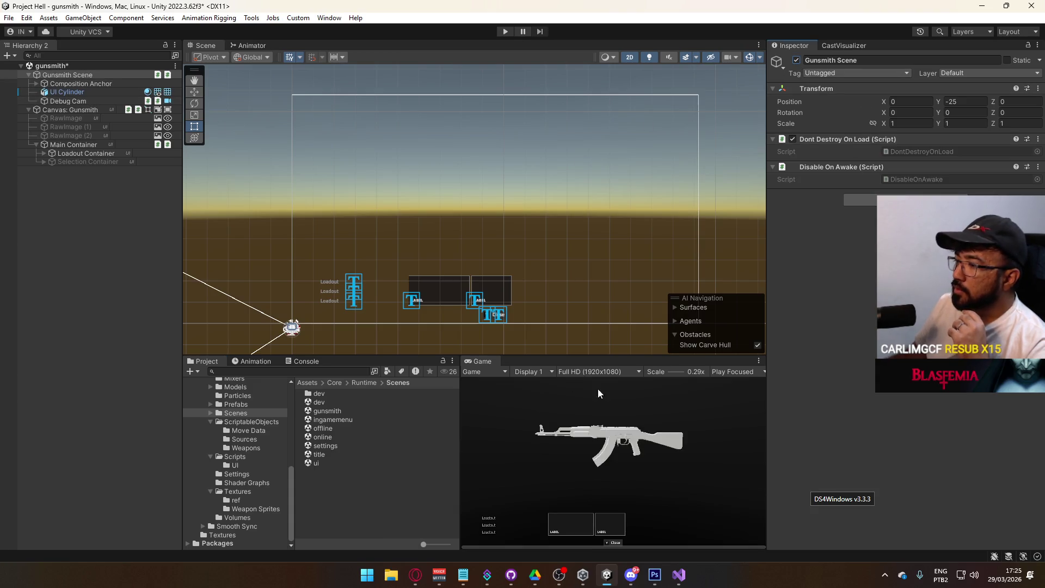
{"action": "key", "text": "ctrl+s"}
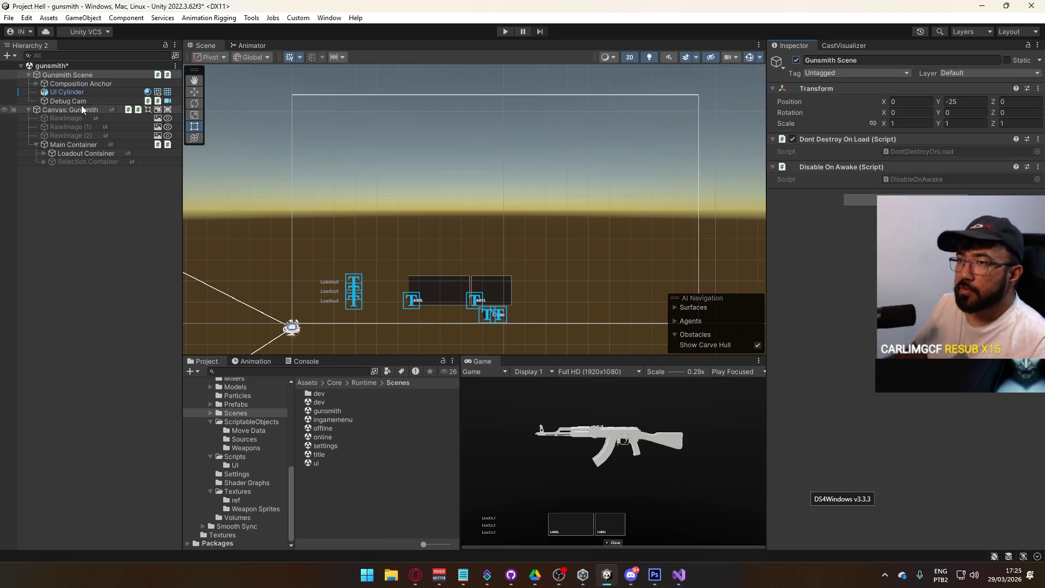
Select Canvas: Gunsmith and scroll down to the Loadout Manager's On Close event
{"action": "left_click", "coordinate": [81, 110]}
{"action": "scroll", "coordinate": [904, 327], "scroll_direction": "down", "scroll_amount": 4}
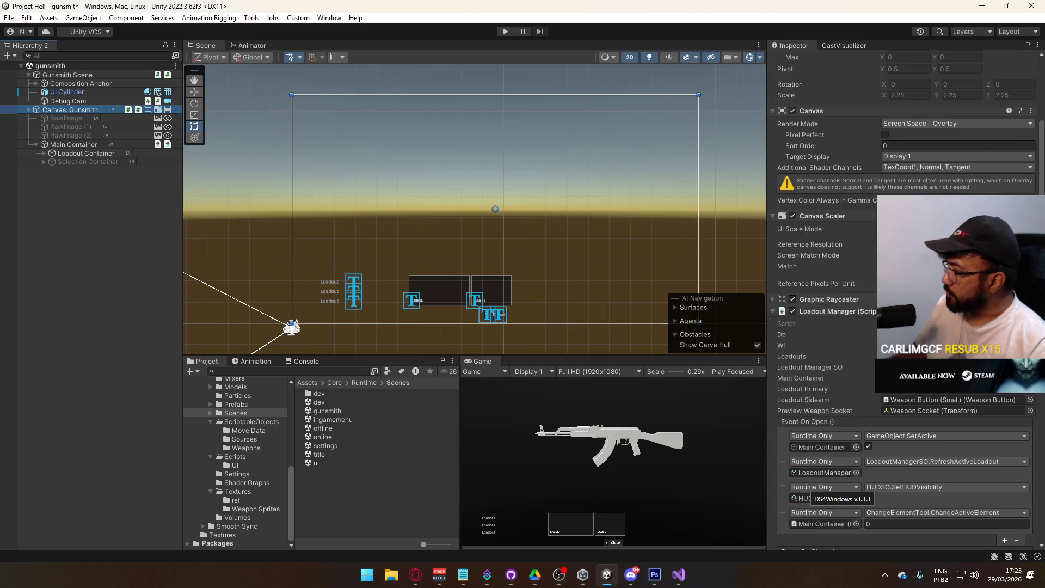
{"action": "left_click", "coordinate": [922, 410]}
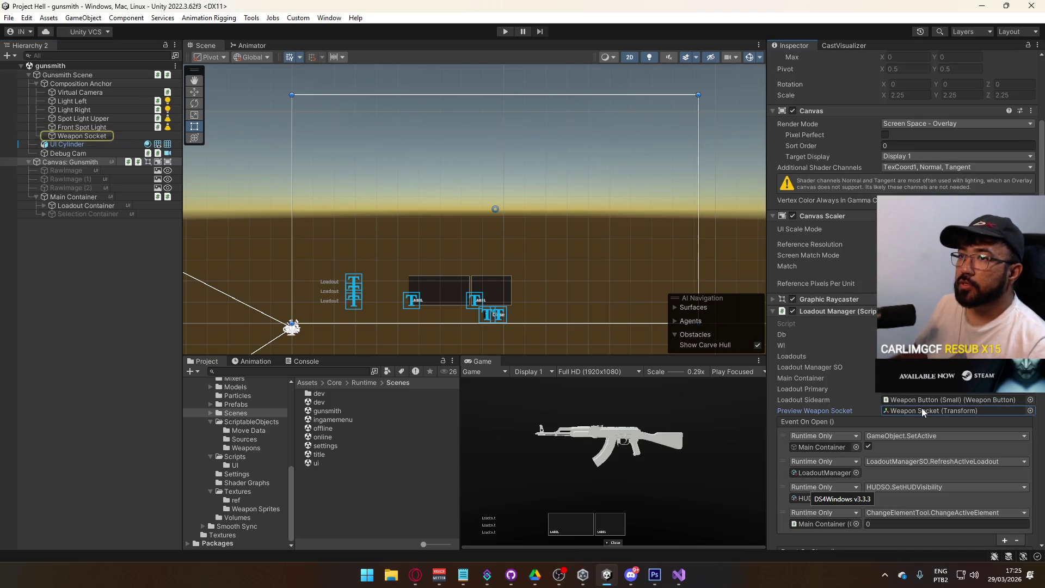
{"action": "scroll", "coordinate": [948, 400], "scroll_direction": "down", "scroll_amount": 3}
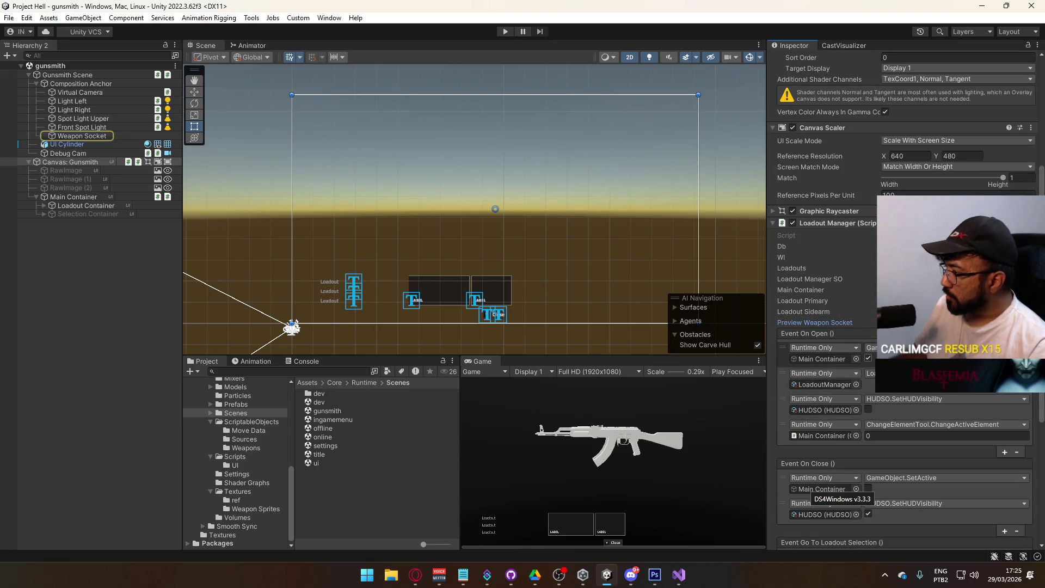
{"action": "scroll", "coordinate": [845, 314], "scroll_direction": "down", "scroll_amount": 3}
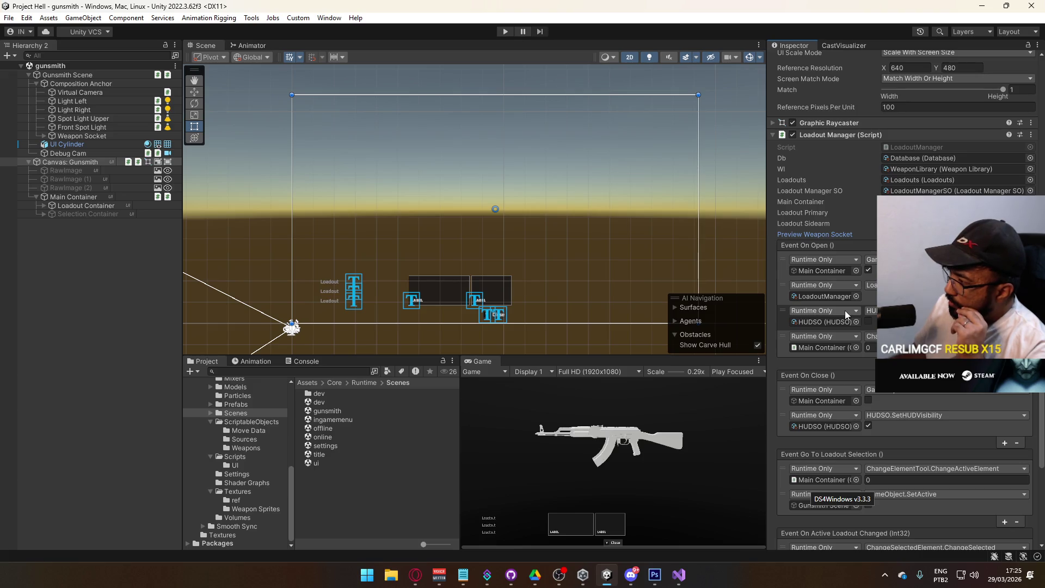
{"action": "scroll", "coordinate": [844, 310], "scroll_direction": "down", "scroll_amount": 1}
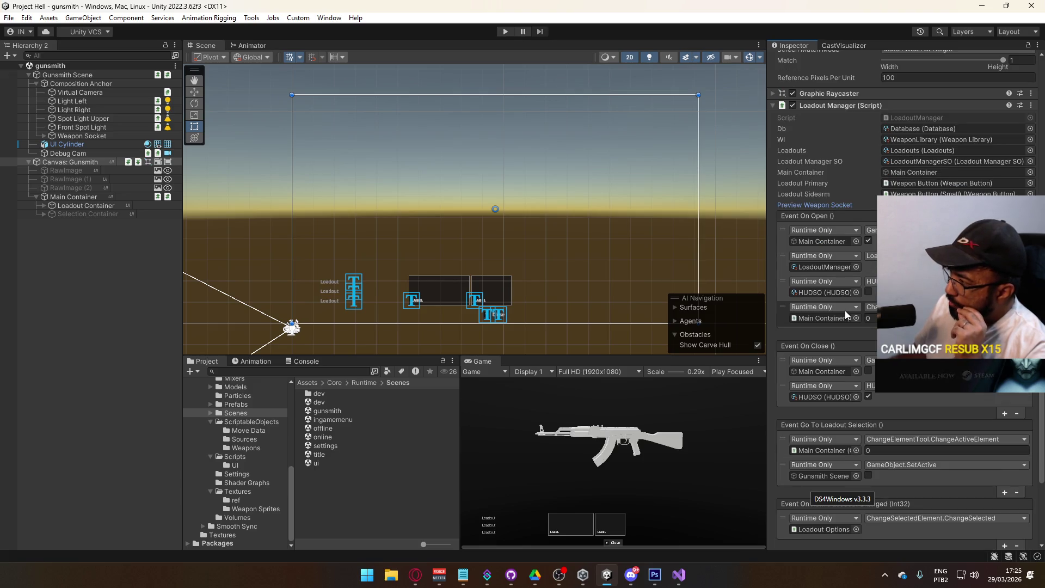
{"action": "scroll", "coordinate": [845, 310], "scroll_direction": "down", "scroll_amount": 1}
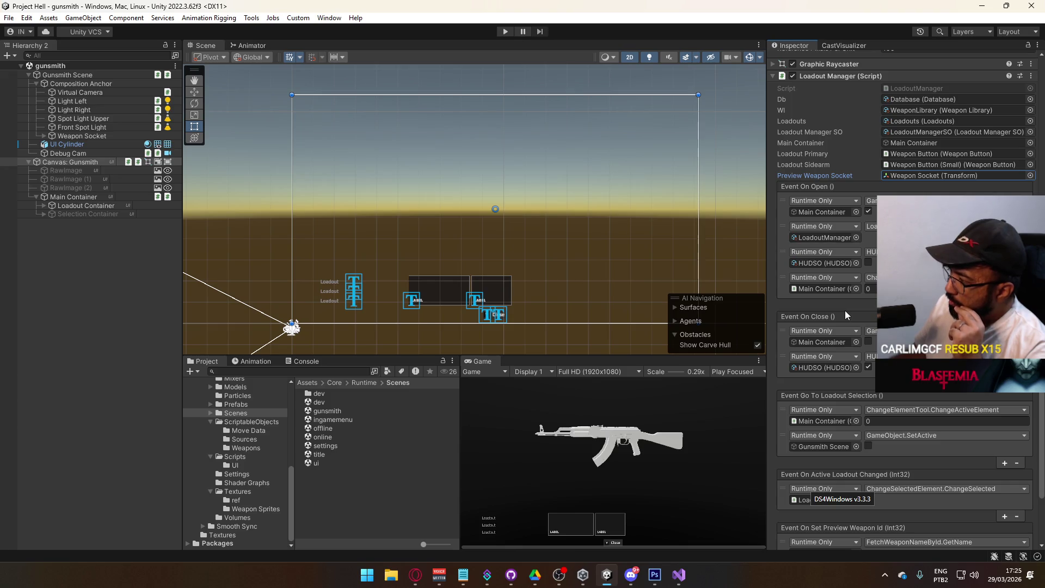
Add a third On Close listener calling GameObject.SetActive(false) on Gunsmith Scene
{"action": "left_click", "coordinate": [1005, 383]}
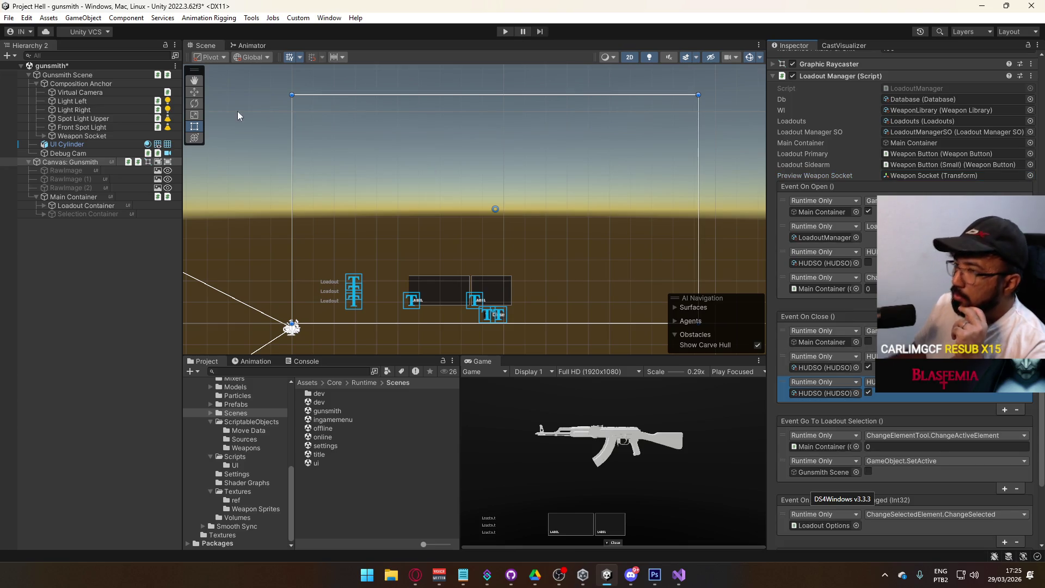
{"action": "left_click_drag", "start_coordinate": [76, 78], "coordinate": [825, 393]}
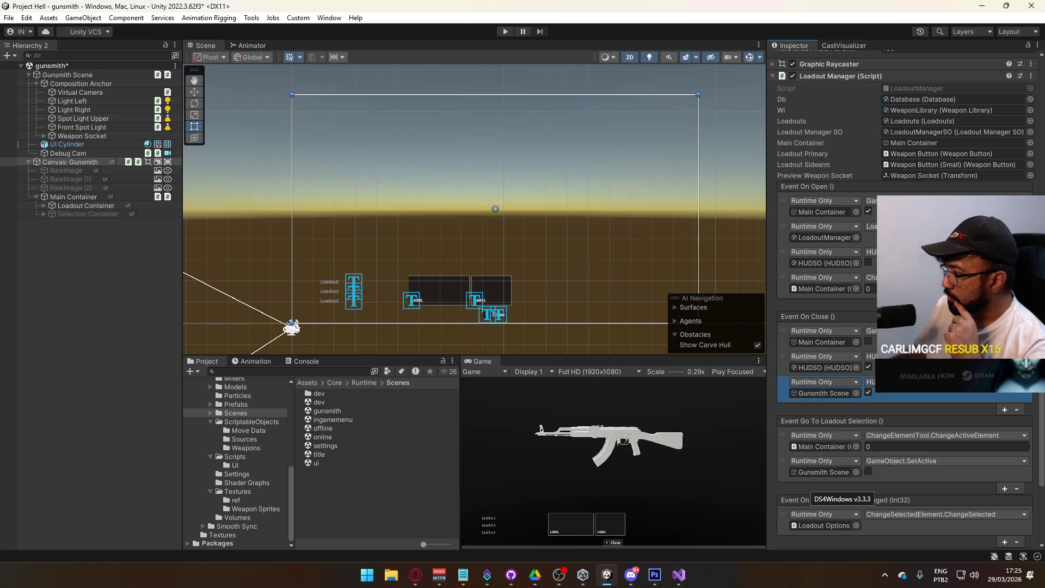
{"action": "left_click", "coordinate": [915, 382]}
{"action": "mouse_move", "coordinate": [908, 416]}
{"action": "left_click", "coordinate": [806, 496]}
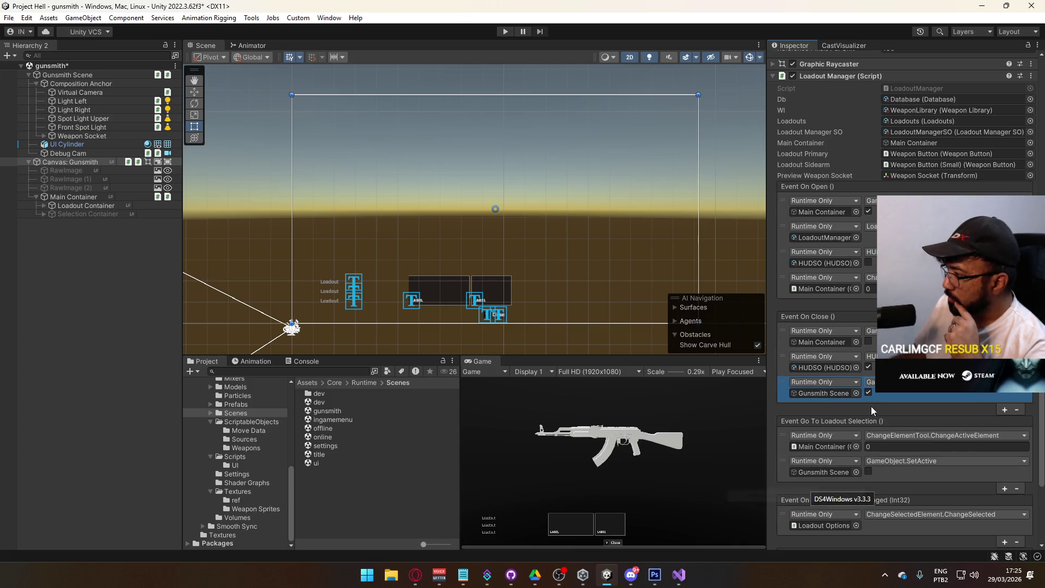
{"action": "left_click", "coordinate": [867, 393]}
{"action": "scroll", "coordinate": [867, 393], "scroll_direction": "down", "scroll_amount": 1}
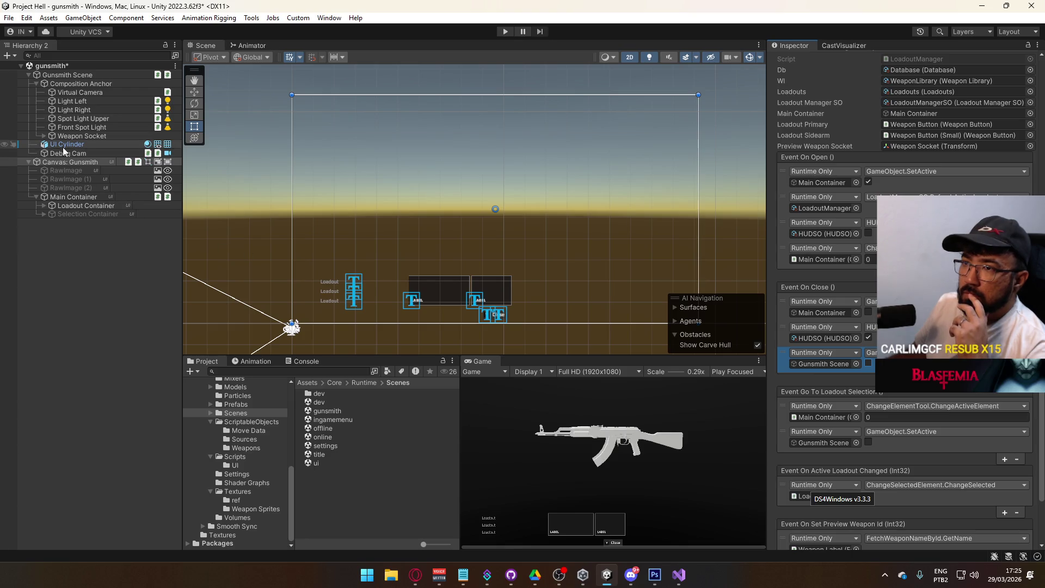
Compare the On Click events of Weapon Button and Weapon Button (Small) under Loadout Summary
{"action": "left_click", "coordinate": [49, 208]}
{"action": "left_click", "coordinate": [44, 206]}
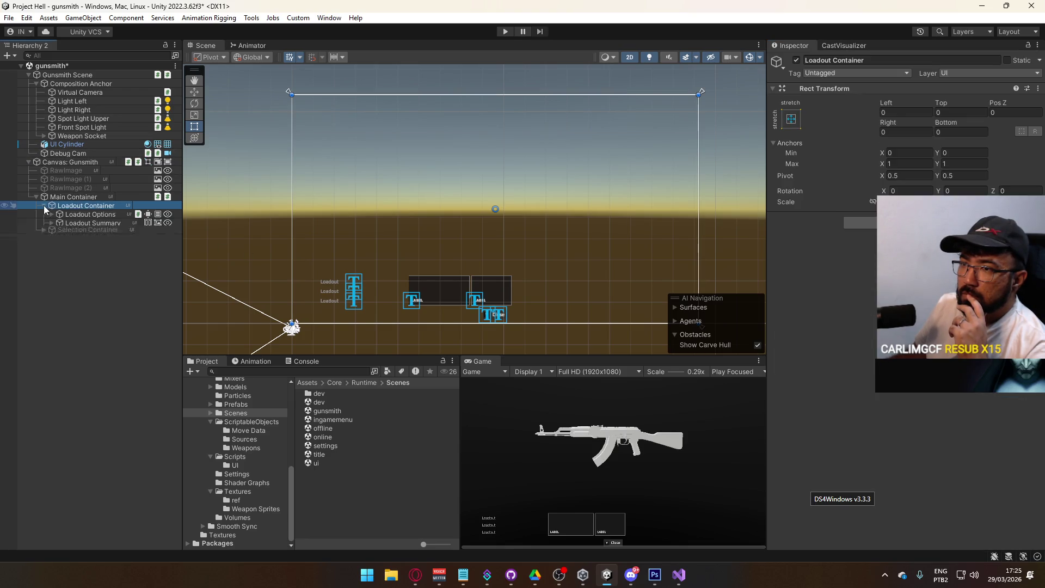
{"action": "left_click", "coordinate": [52, 223]}
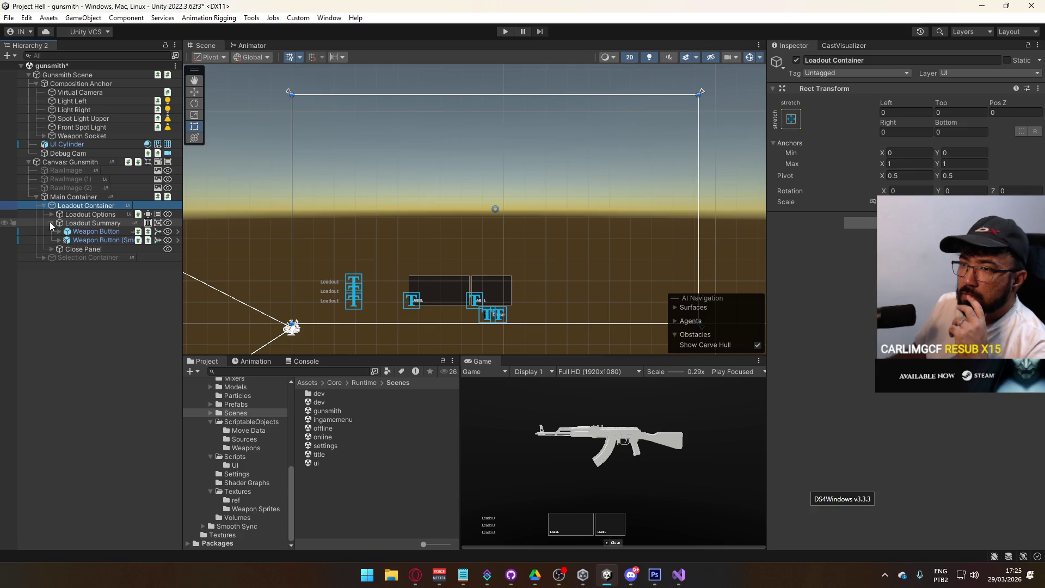
{"action": "left_click", "coordinate": [104, 232]}
{"action": "scroll", "coordinate": [900, 413], "scroll_direction": "down", "scroll_amount": 10}
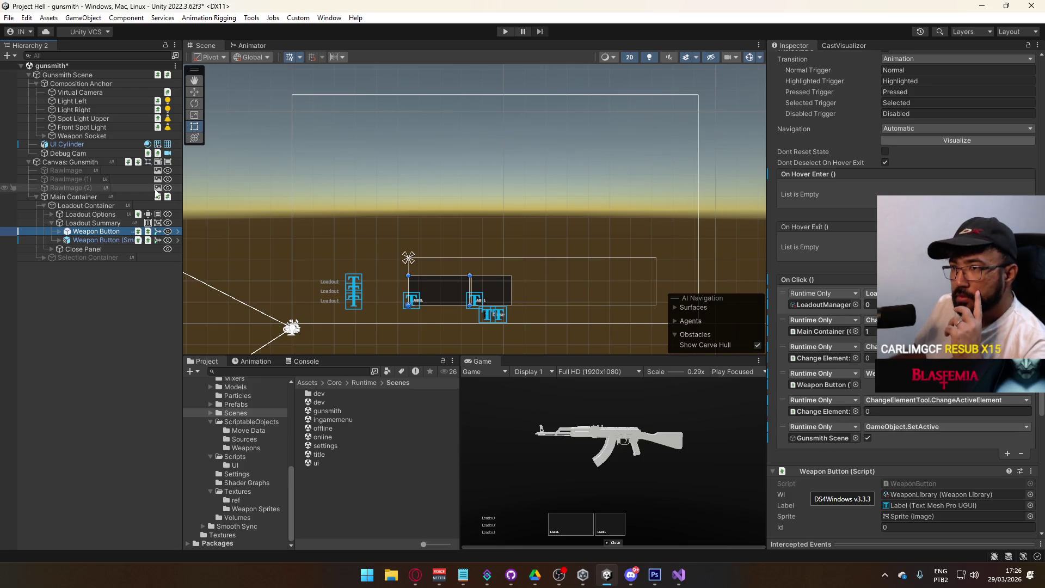
{"action": "left_click", "coordinate": [124, 240]}
{"action": "left_click", "coordinate": [119, 224]}
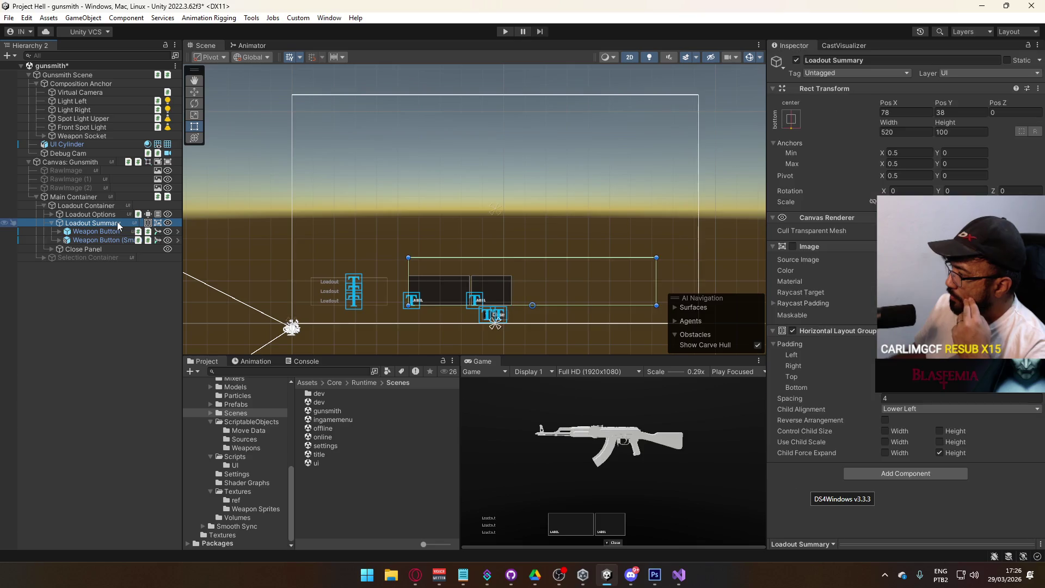
{"action": "left_click", "coordinate": [117, 231]}
{"action": "left_click", "coordinate": [117, 240]}
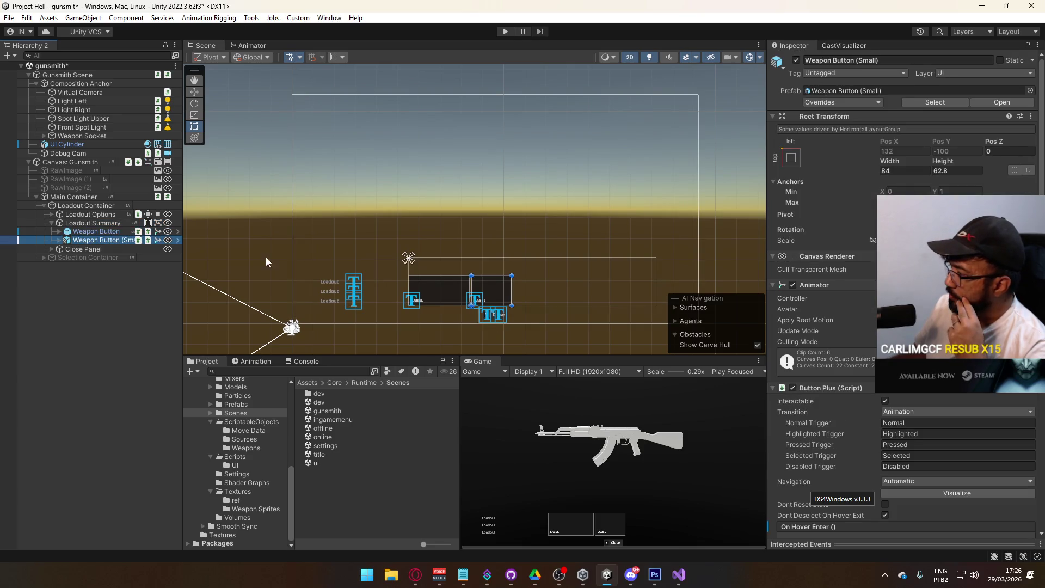
{"action": "scroll", "coordinate": [904, 294], "scroll_direction": "down", "scroll_amount": 5}
{"action": "left_click", "coordinate": [112, 229]}
{"action": "left_click", "coordinate": [113, 241]}
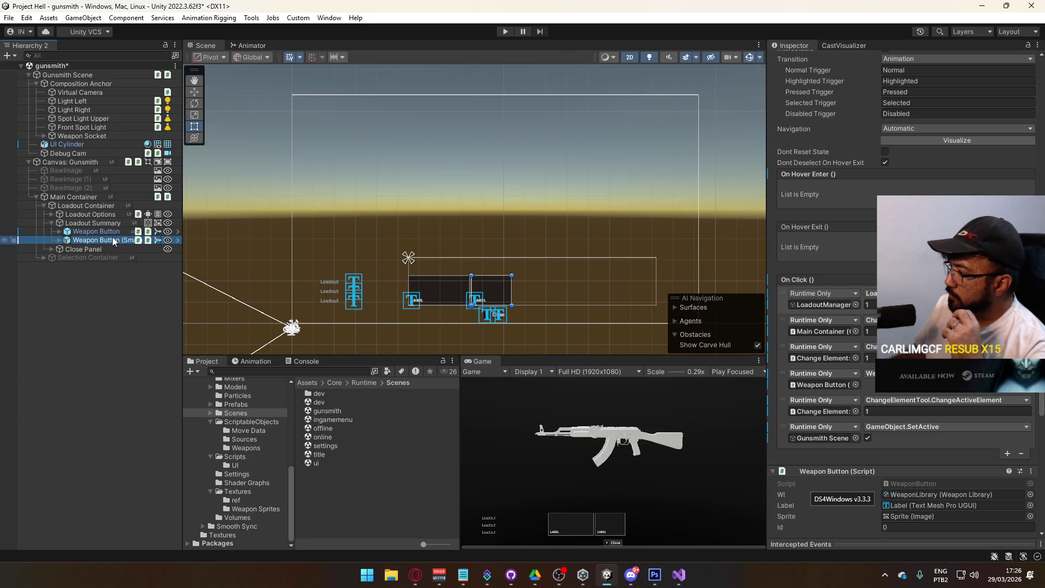
Run the fetch on the three weapon category fetchers, then select the first Loadout Button
{"action": "left_click", "coordinate": [43, 206]}
{"action": "left_click", "coordinate": [36, 197]}
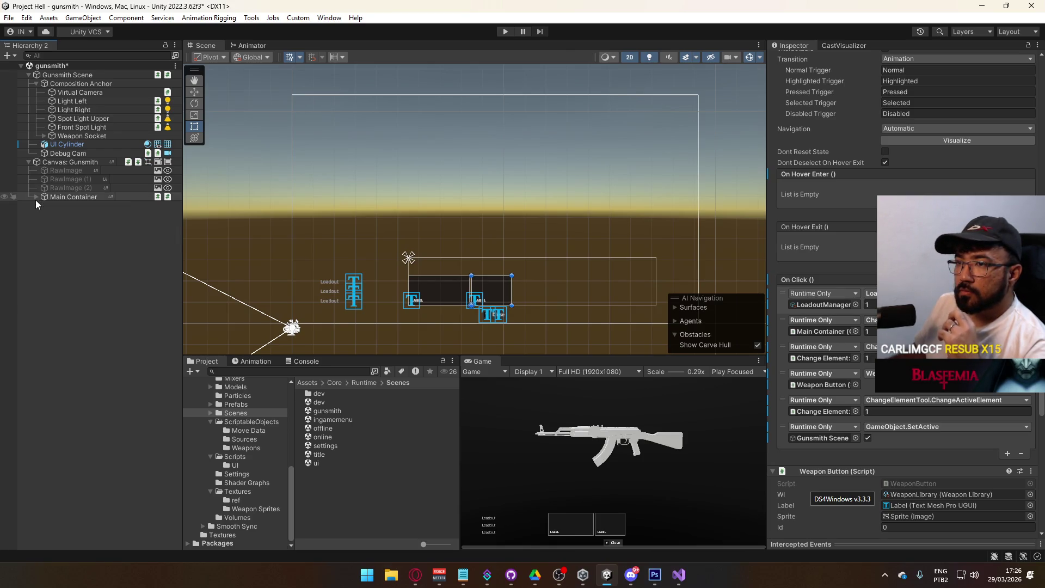
{"action": "left_click", "coordinate": [43, 197]}
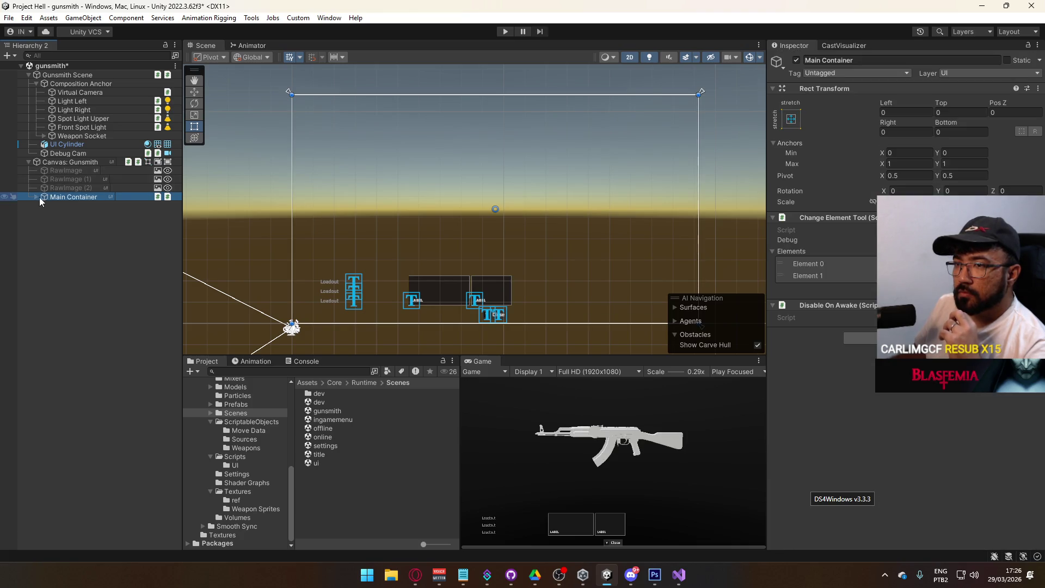
{"action": "left_click", "coordinate": [37, 197]}
{"action": "left_click", "coordinate": [78, 215]}
{"action": "left_click", "coordinate": [78, 208]}
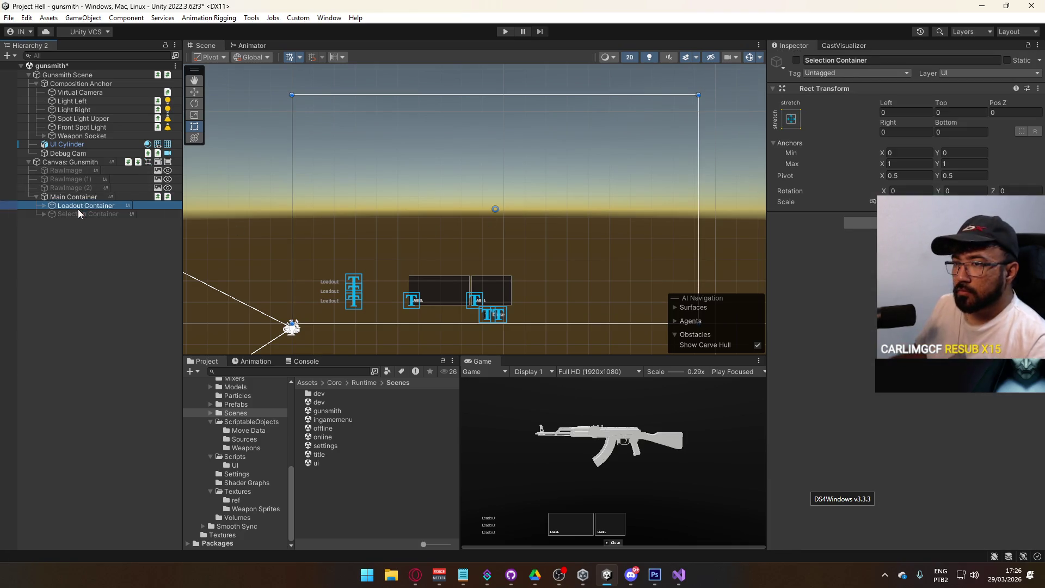
{"action": "left_click", "coordinate": [43, 213]}
{"action": "left_click", "coordinate": [90, 239]}
{"action": "left_click", "coordinate": [80, 223], "text": "shift"}
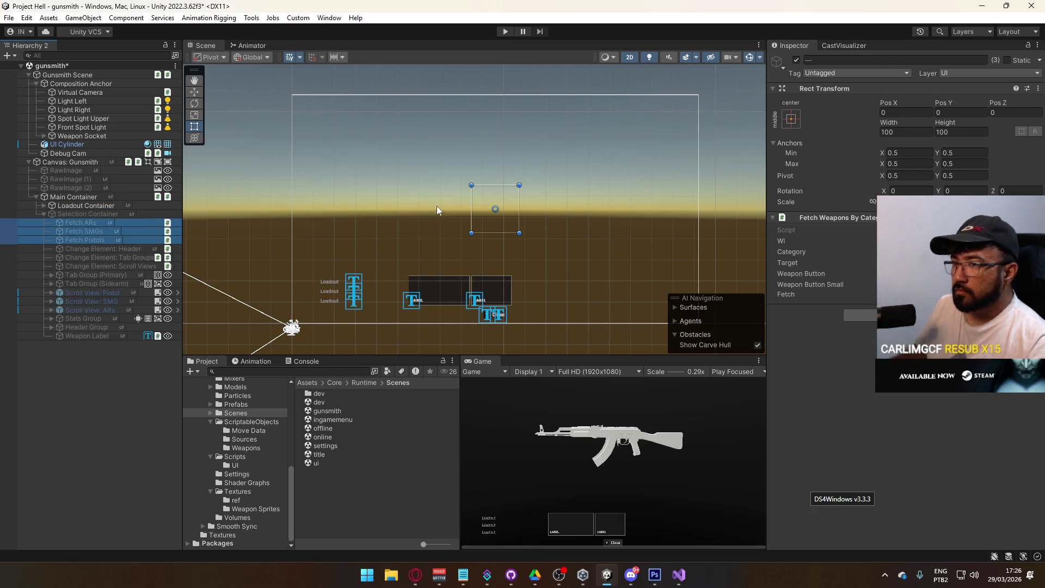
{"action": "left_click", "coordinate": [898, 294]}
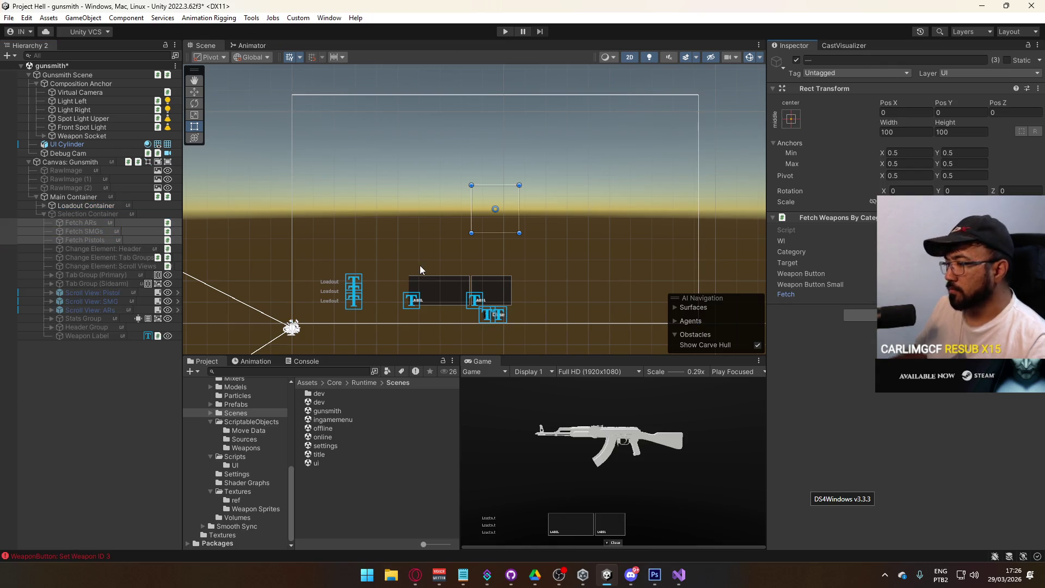
{"action": "left_click", "coordinate": [42, 214]}
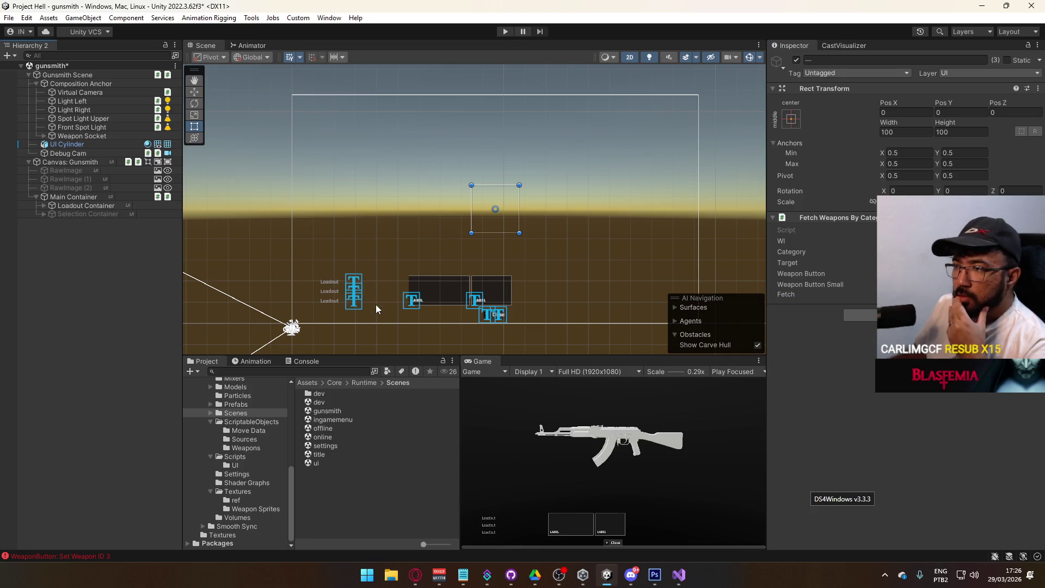
{"action": "left_click", "coordinate": [356, 285]}
{"action": "scroll", "coordinate": [832, 369], "scroll_direction": "down", "scroll_amount": 10}
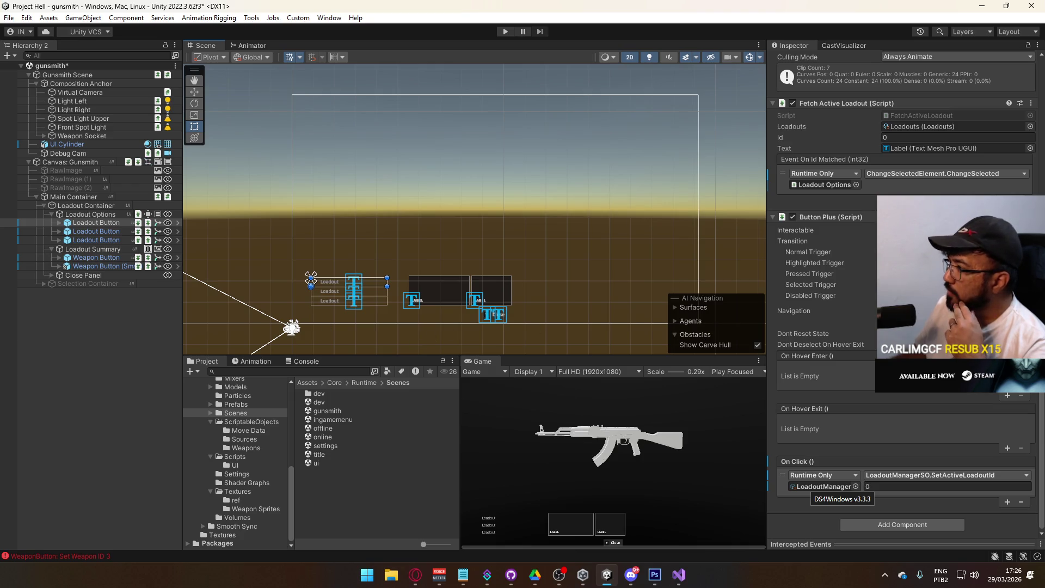
Compare the Label's font colour in the Normal and Highlighted animation clips, ending on Normal
{"action": "left_click", "coordinate": [256, 361]}
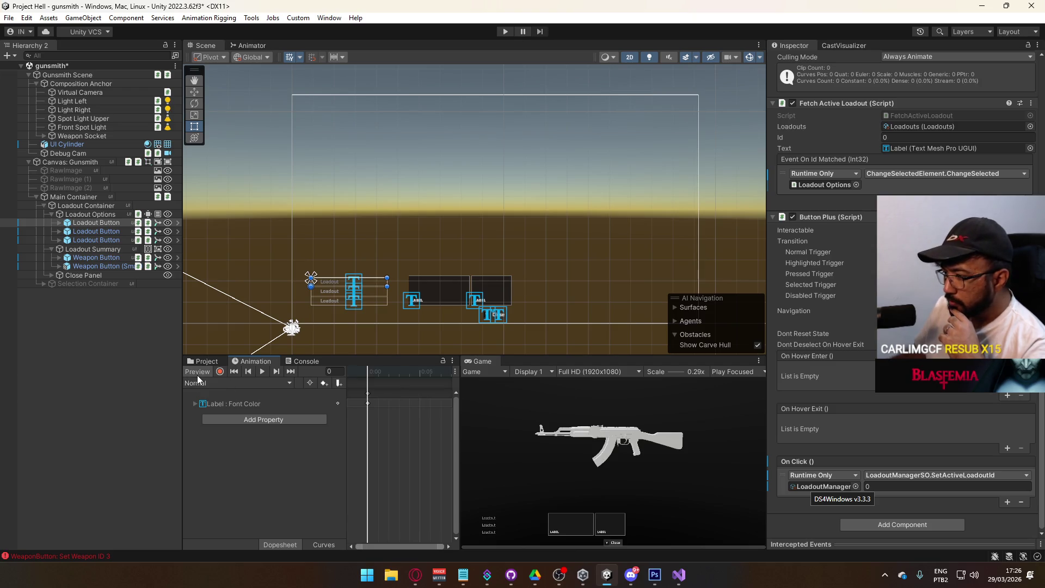
{"action": "left_click", "coordinate": [218, 404]}
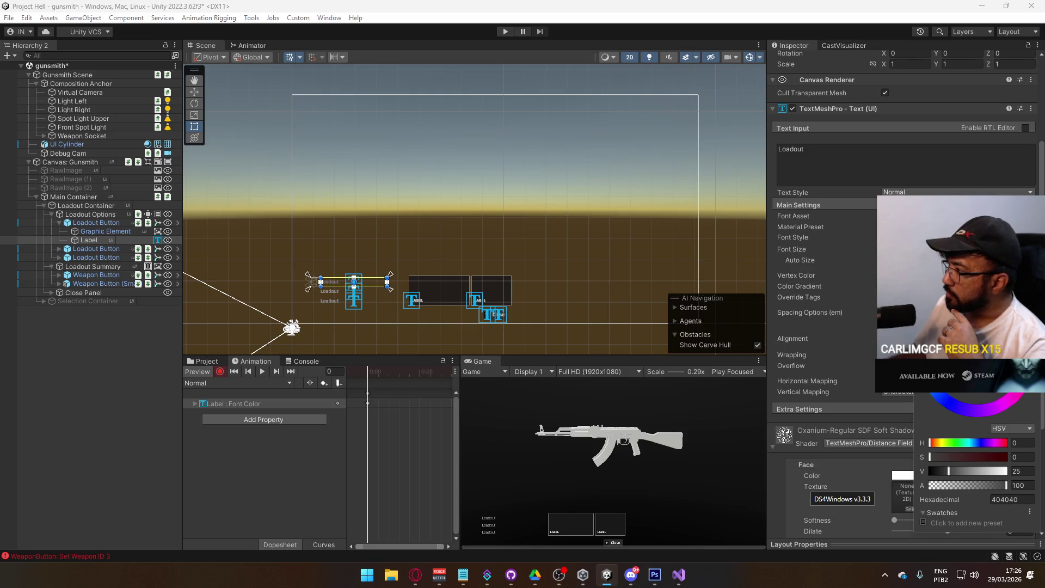
{"action": "left_click", "coordinate": [217, 394]}
{"action": "left_click", "coordinate": [217, 384]}
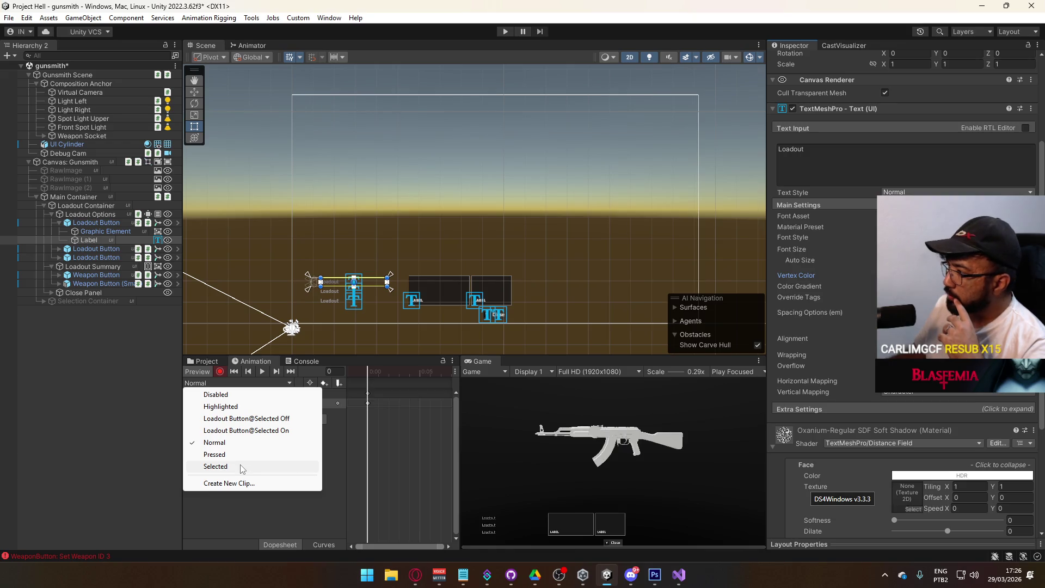
{"action": "left_click", "coordinate": [221, 407]}
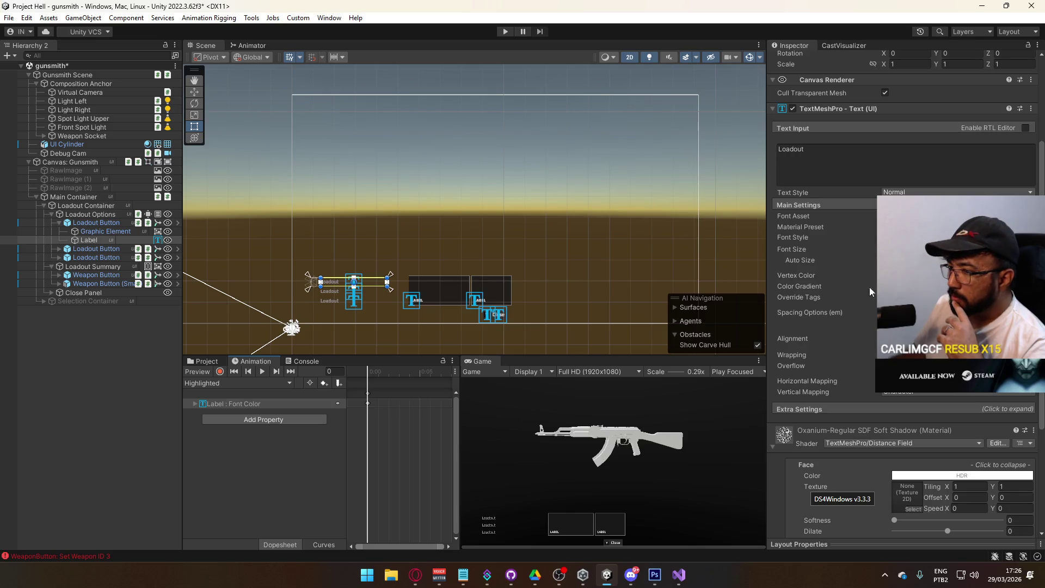
{"action": "left_click", "coordinate": [191, 371]}
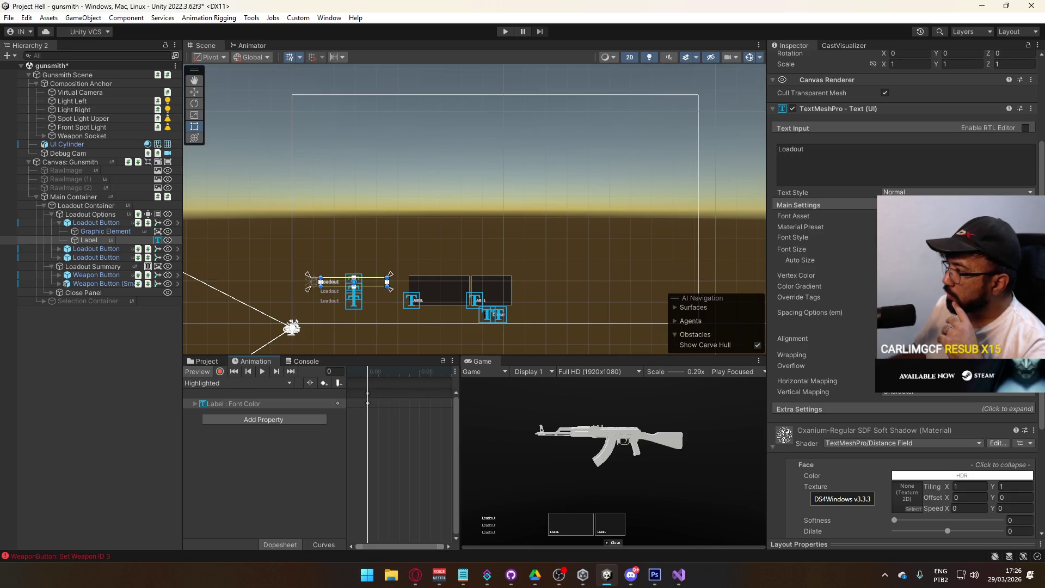
{"action": "left_click", "coordinate": [962, 475]}
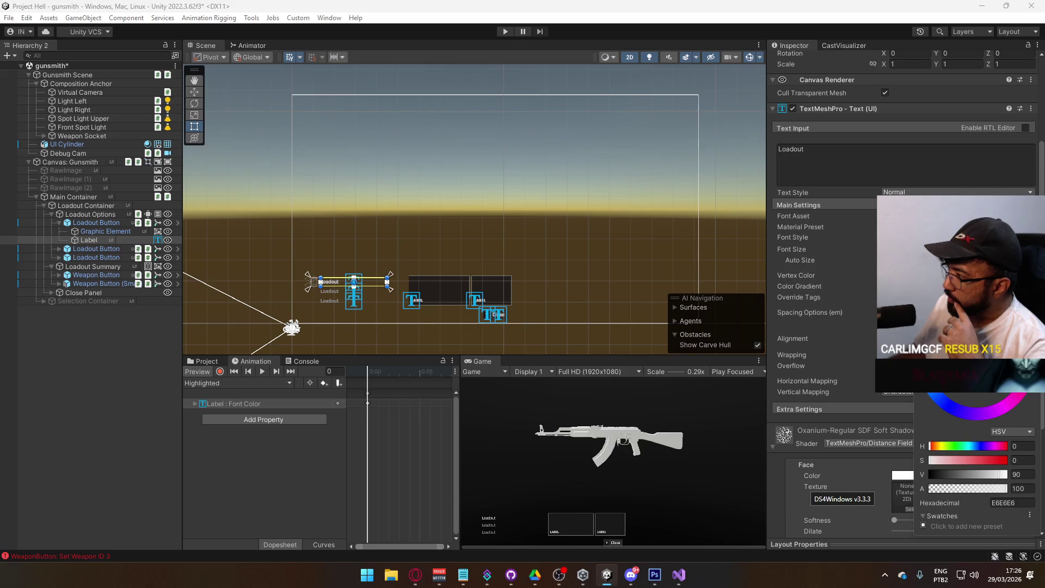
{"action": "key", "text": "Escape"}
{"action": "left_click", "coordinate": [218, 384]}
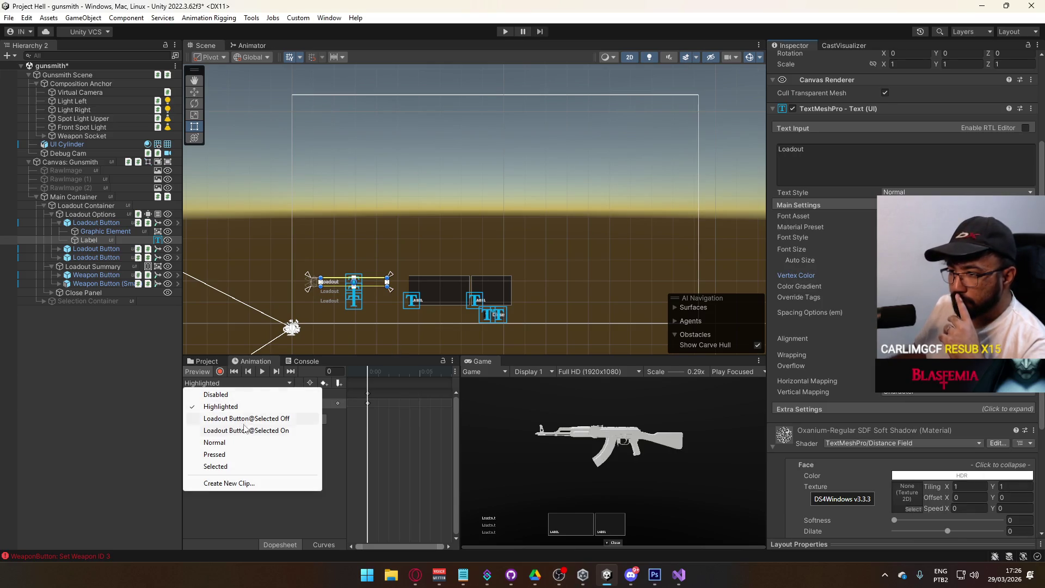
{"action": "left_click", "coordinate": [235, 442]}
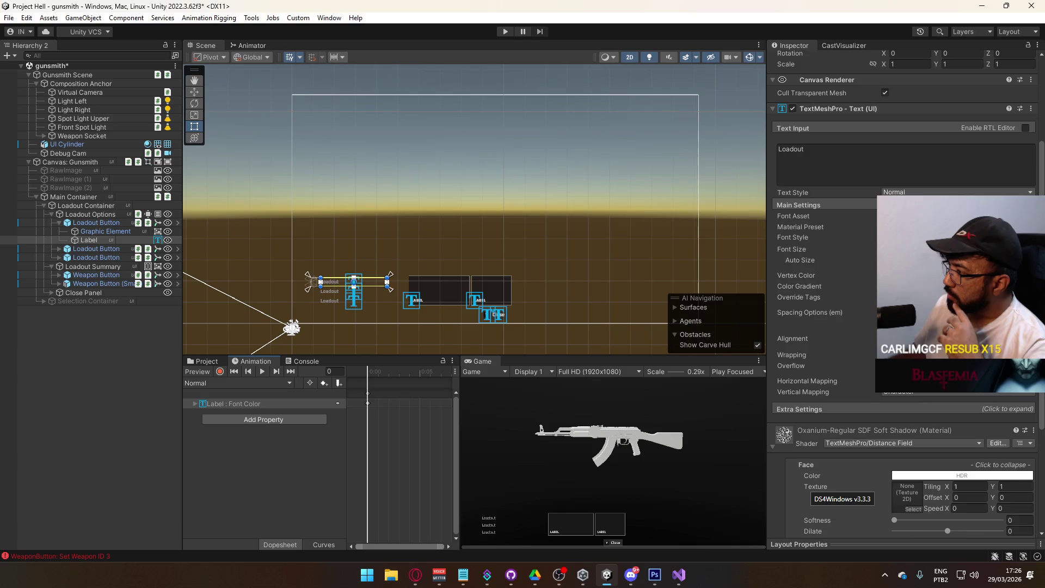
{"action": "left_click", "coordinate": [958, 275]}
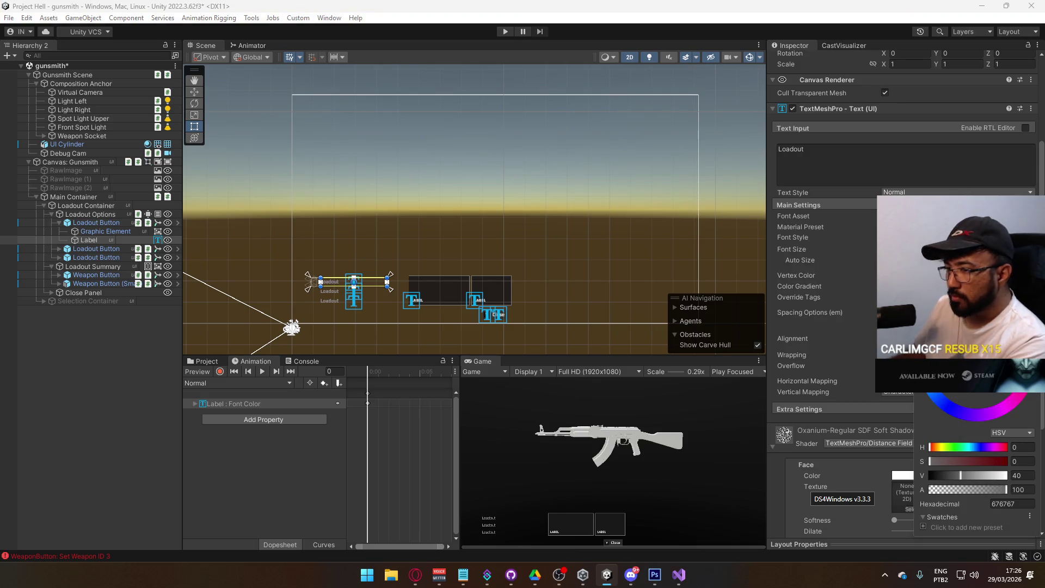
{"action": "key", "text": "Escape"}
Record the Label's vertex colour in the Normal clip at V 60 (grey 999999) and save the scene
{"action": "left_click", "coordinate": [220, 372]}
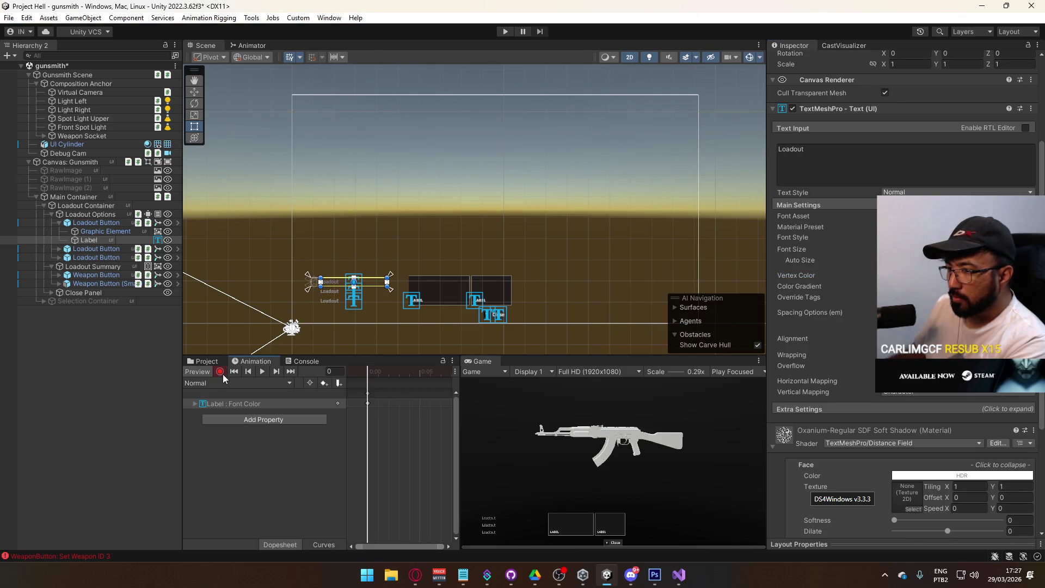
{"action": "left_click", "coordinate": [958, 275]}
{"action": "type", "text": "60"}
{"action": "key", "text": "Return"}
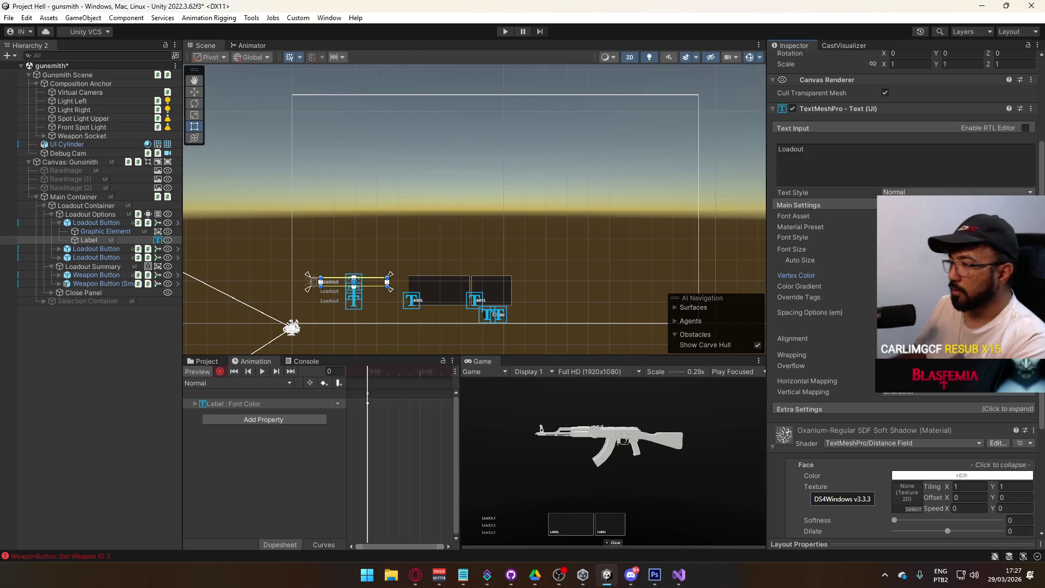
{"action": "key", "text": "ctrl+s"}
Select the Label : Font Color track and expand the label material's Underlay settings
{"action": "left_click", "coordinate": [245, 404]}
{"action": "scroll", "coordinate": [903, 272], "scroll_direction": "down", "scroll_amount": 5}
{"action": "left_click", "coordinate": [820, 458]}
{"action": "scroll", "coordinate": [908, 468], "scroll_direction": "down", "scroll_amount": 2}
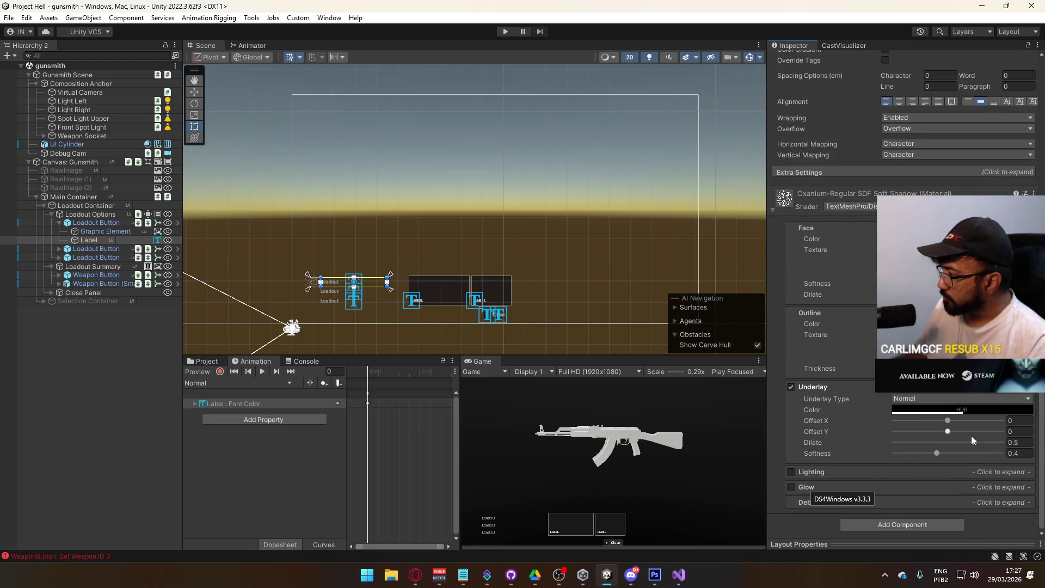
{"action": "scroll", "coordinate": [337, 299], "scroll_direction": "up", "scroll_amount": 5}
{"action": "scroll", "coordinate": [343, 294], "scroll_direction": "up", "scroll_amount": 4}
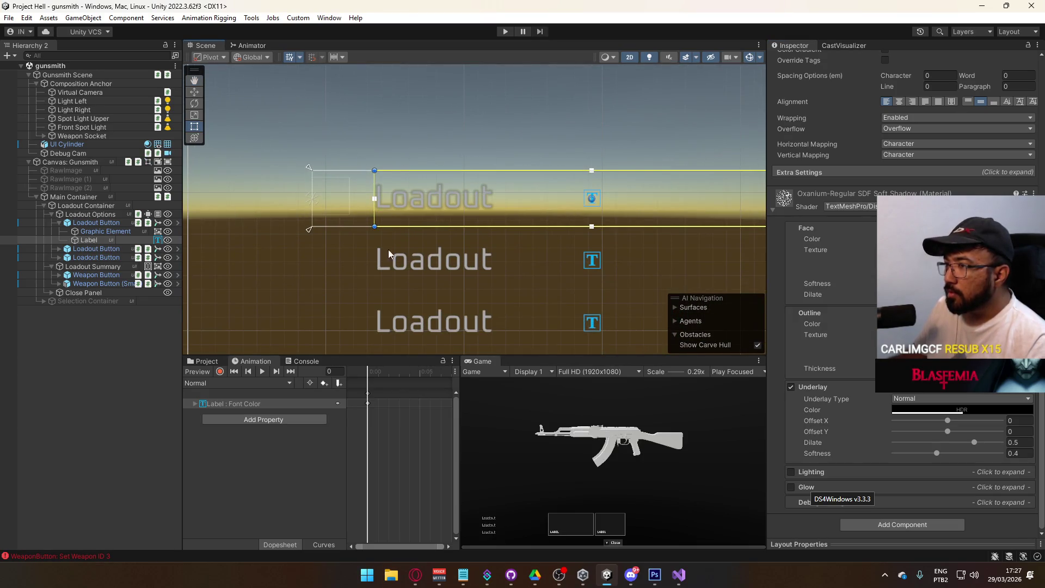
Hide the scene skybox, raise the label's Underlay Dilate to 1, and deselect the label
{"action": "left_click", "coordinate": [685, 59]}
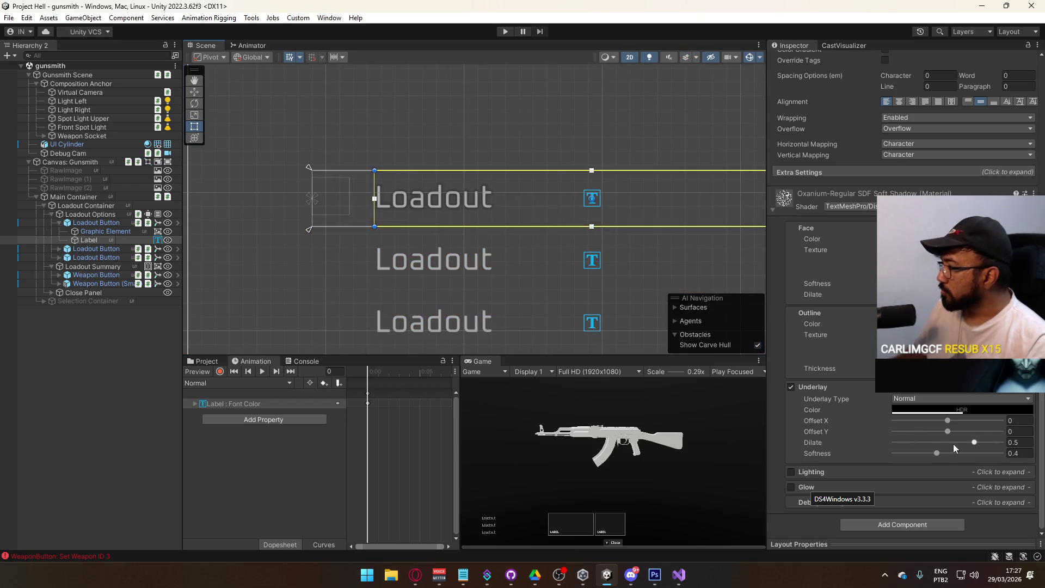
{"action": "left_click_drag", "start_coordinate": [974, 444], "coordinate": [1013, 442]}
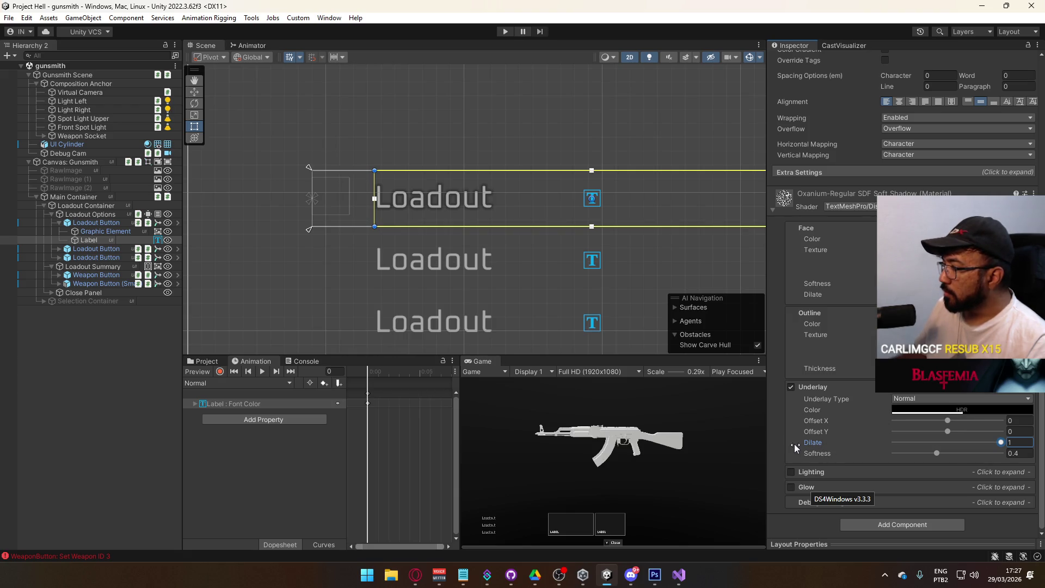
{"action": "left_click", "coordinate": [116, 373]}
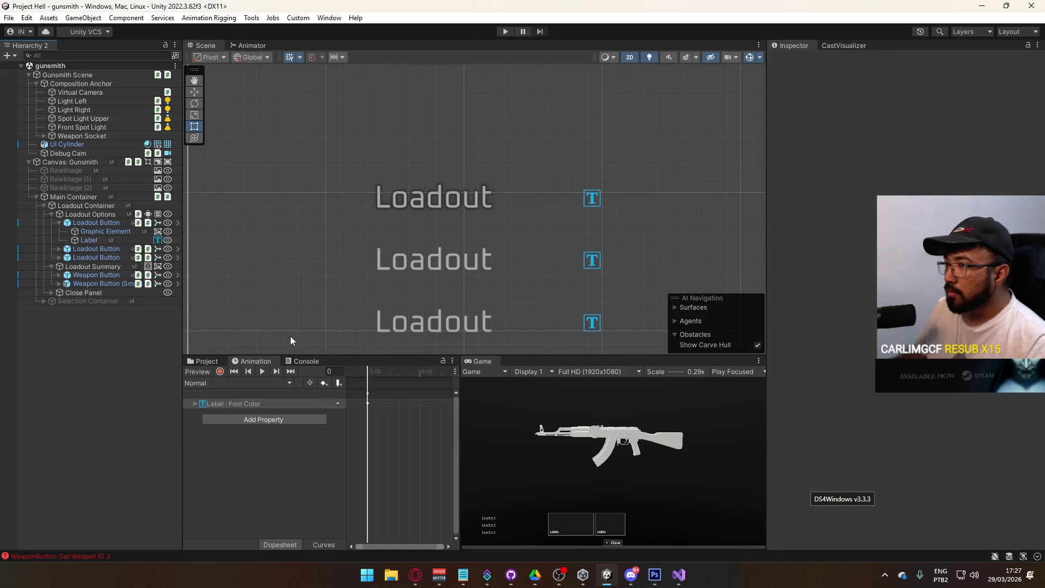
Review the first Loadout Button's overrides for the label text, Button Plus and Fetch Active Loadout
{"action": "left_click", "coordinate": [92, 223]}
{"action": "left_click", "coordinate": [864, 102]}
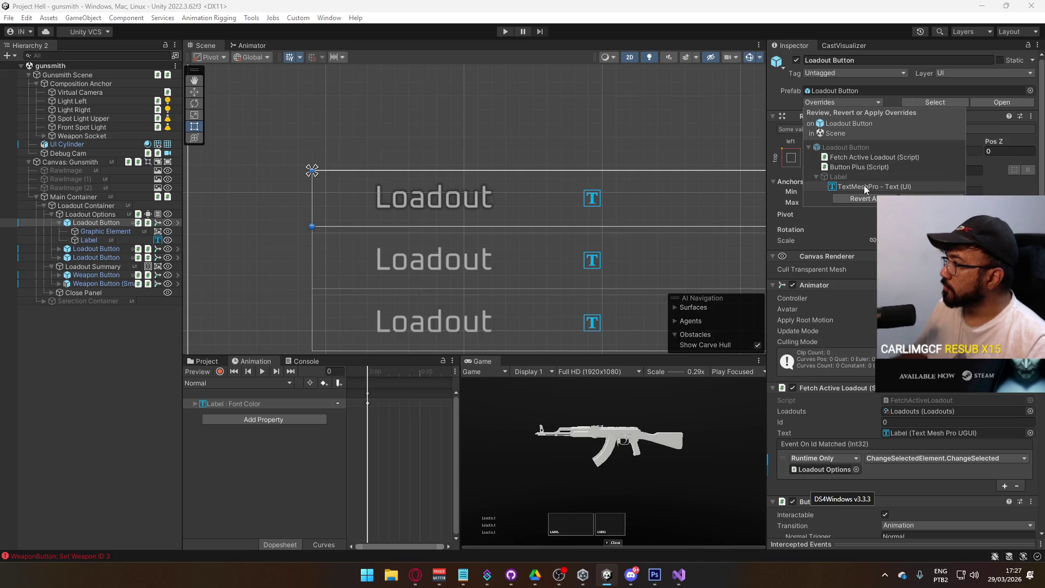
{"action": "left_click", "coordinate": [864, 186]}
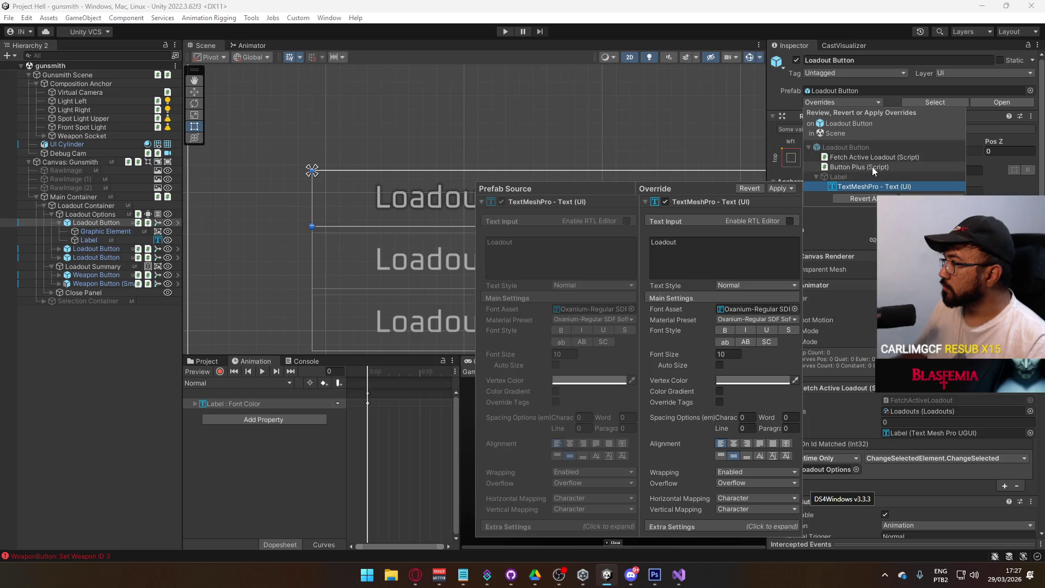
{"action": "left_click", "coordinate": [872, 167]}
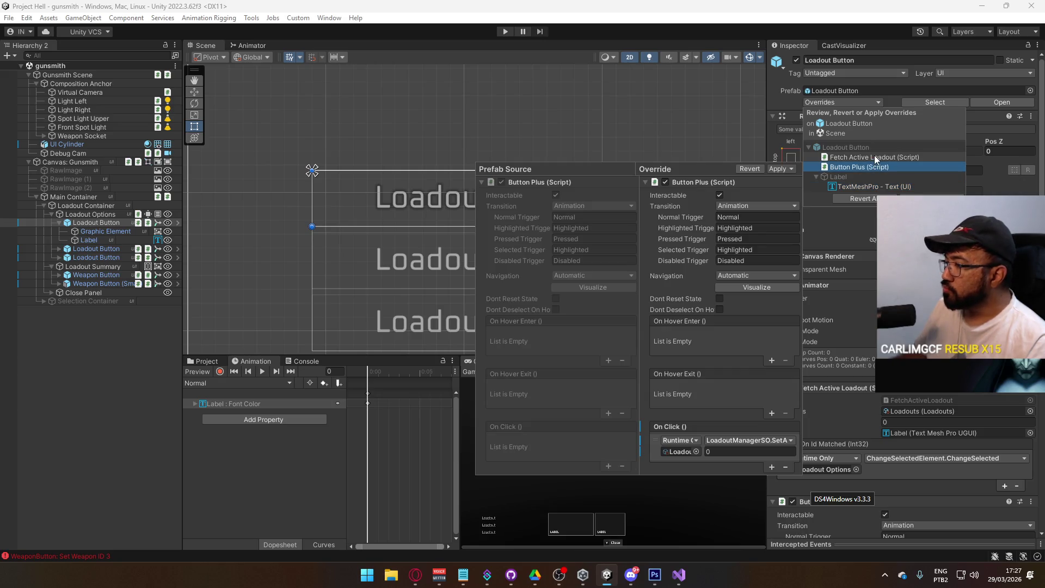
{"action": "left_click", "coordinate": [874, 156]}
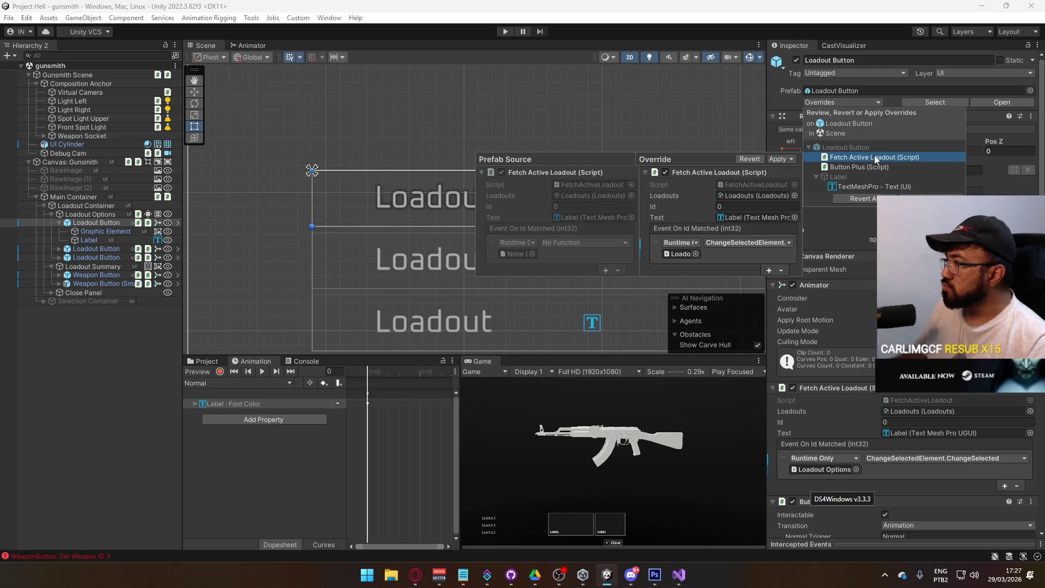
{"action": "left_click", "coordinate": [51, 373]}
Open the title scene from Scenes and enter play mode
{"action": "left_click", "coordinate": [203, 361]}
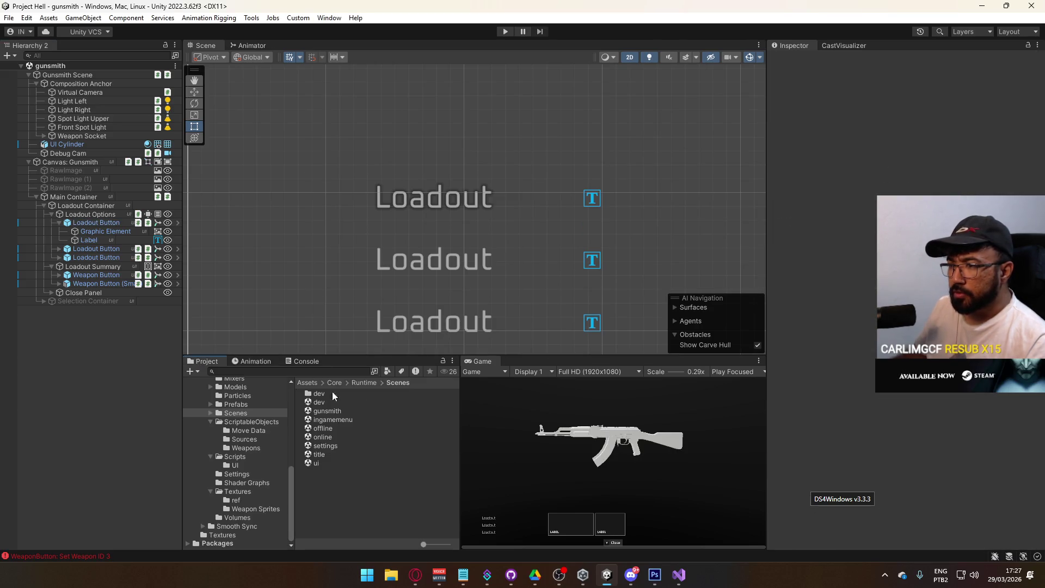
{"action": "double_click", "coordinate": [319, 454]}
{"action": "left_click", "coordinate": [505, 31]}
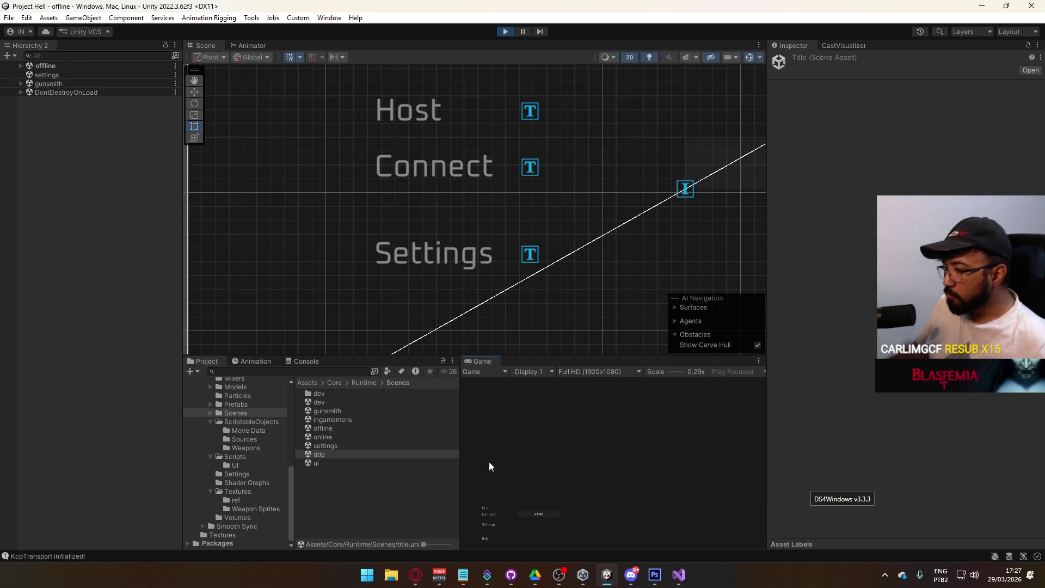
Host a session, view the sidearm selection screen, and return to the Loadout menu
{"action": "left_click", "coordinate": [486, 507]}
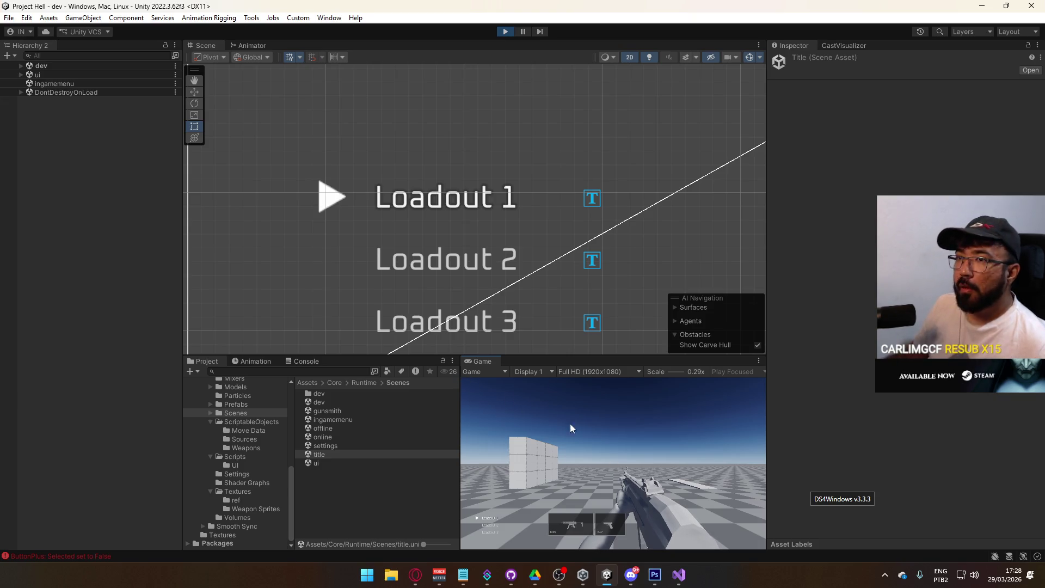
{"action": "left_click", "coordinate": [577, 522]}
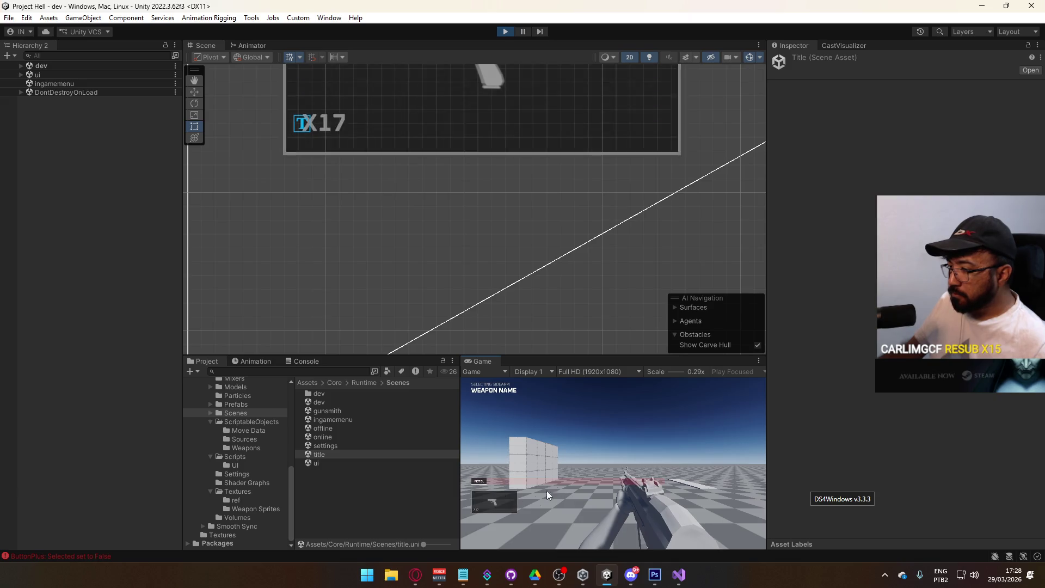
{"action": "left_click", "coordinate": [491, 499]}
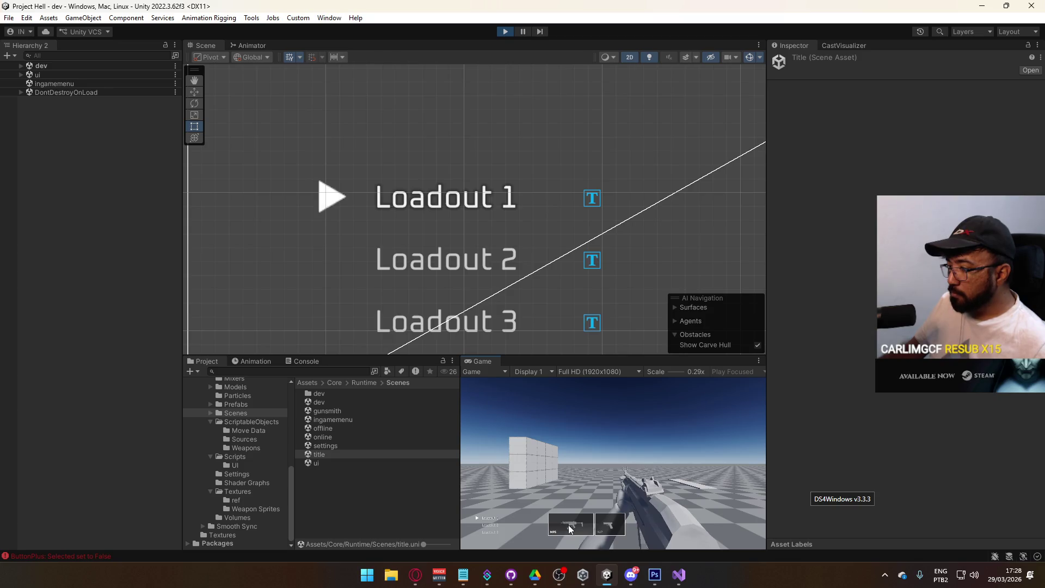
Choose the AKM as primary weapon, then switch between the SMG and assault rifle categories
{"action": "left_click", "coordinate": [568, 524]}
{"action": "left_click", "coordinate": [493, 482]}
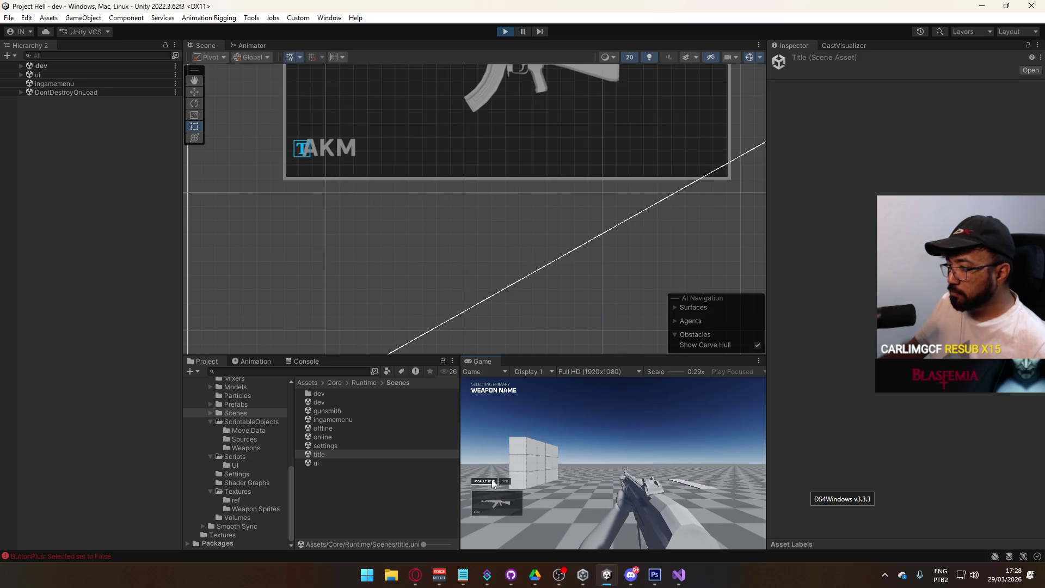
{"action": "left_click", "coordinate": [493, 504]}
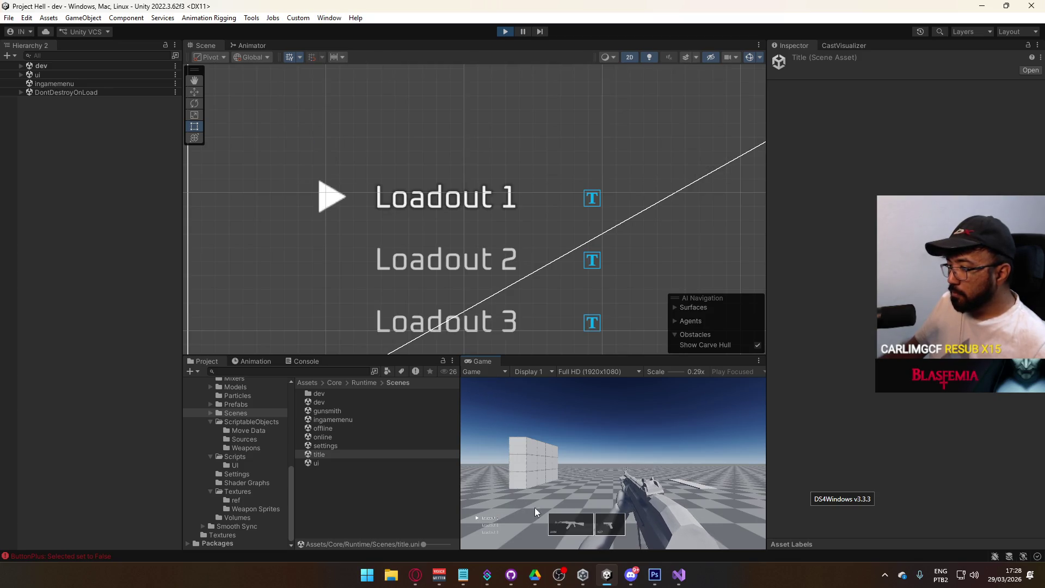
{"action": "left_click", "coordinate": [564, 508]}
{"action": "left_click", "coordinate": [505, 483]}
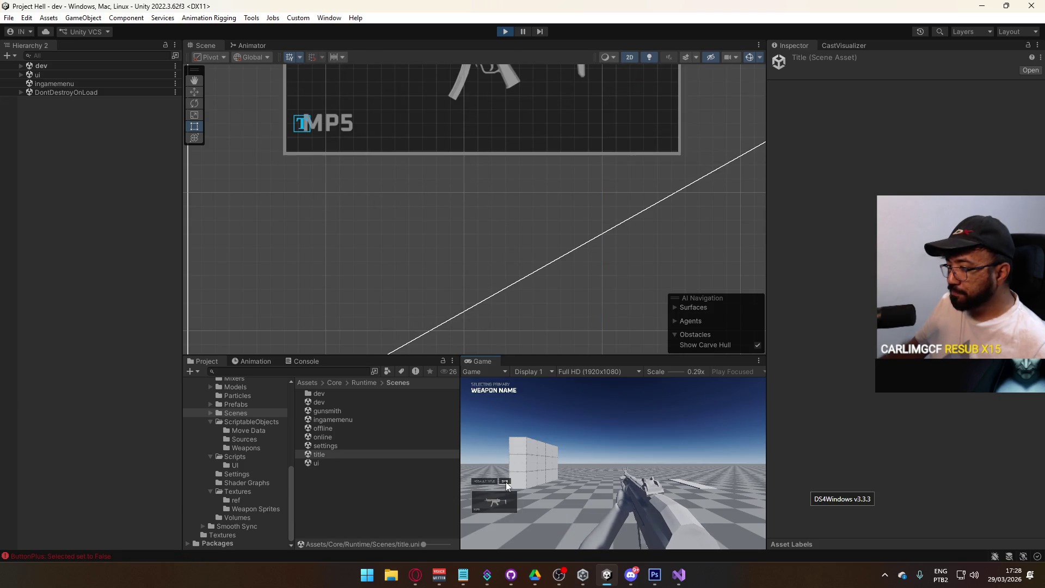
{"action": "left_click", "coordinate": [485, 481]}
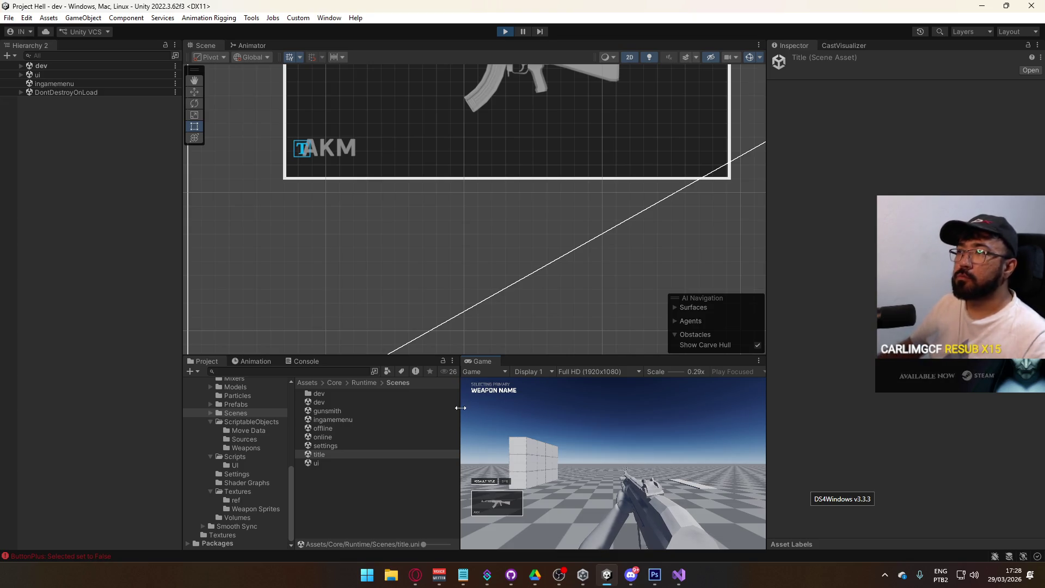
{"action": "key", "text": "super"}
{"action": "left_click", "coordinate": [27, 93]}
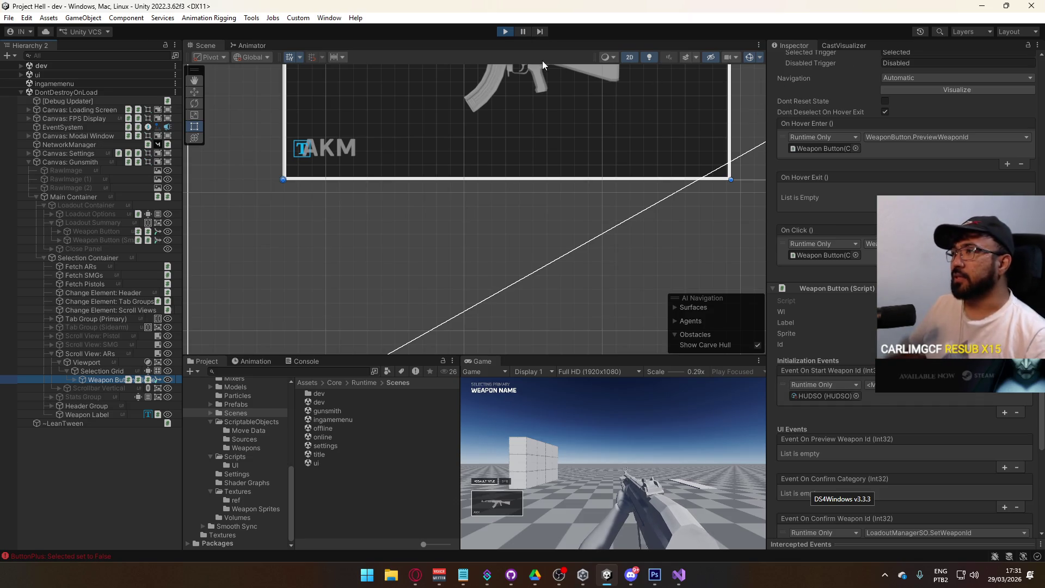
Exit play mode so the title scene's hierarchy is shown again
{"action": "left_click", "coordinate": [504, 32]}
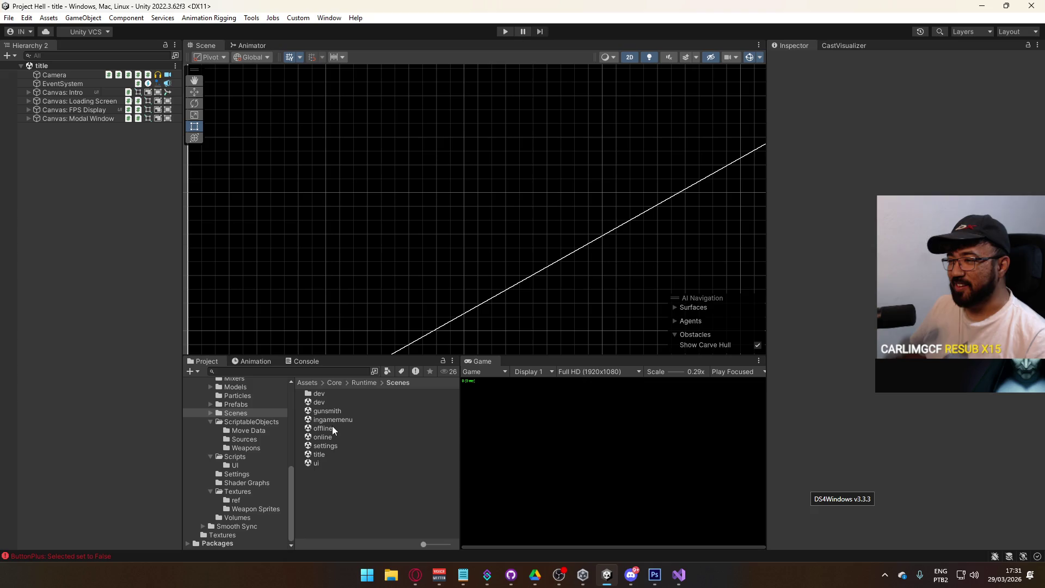
Open the gunsmith scene and select the second and third Loadout Buttons
{"action": "double_click", "coordinate": [334, 409]}
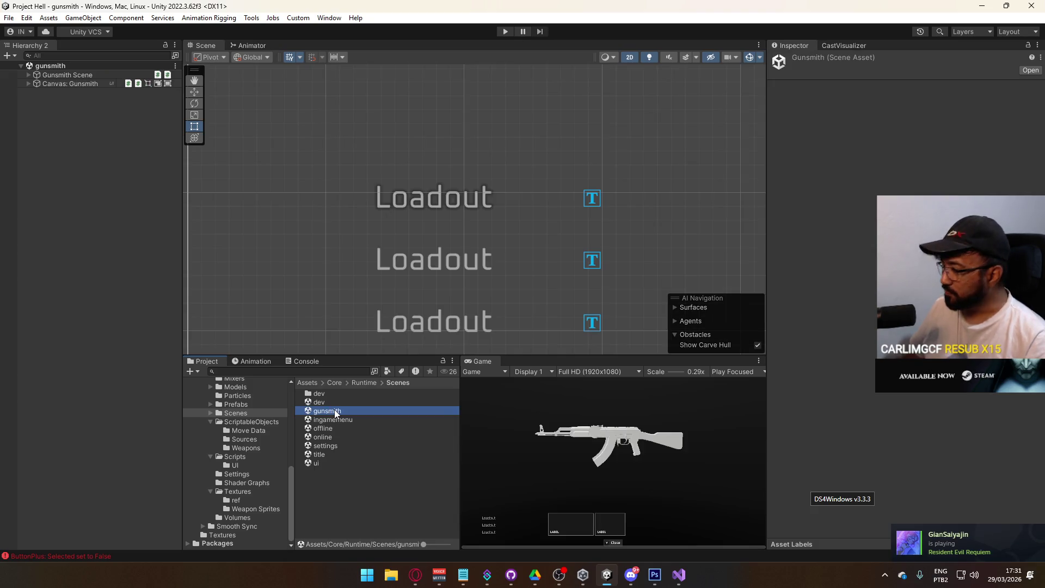
{"action": "left_click", "coordinate": [596, 199]}
{"action": "scroll", "coordinate": [904, 326], "scroll_direction": "down", "scroll_amount": 3}
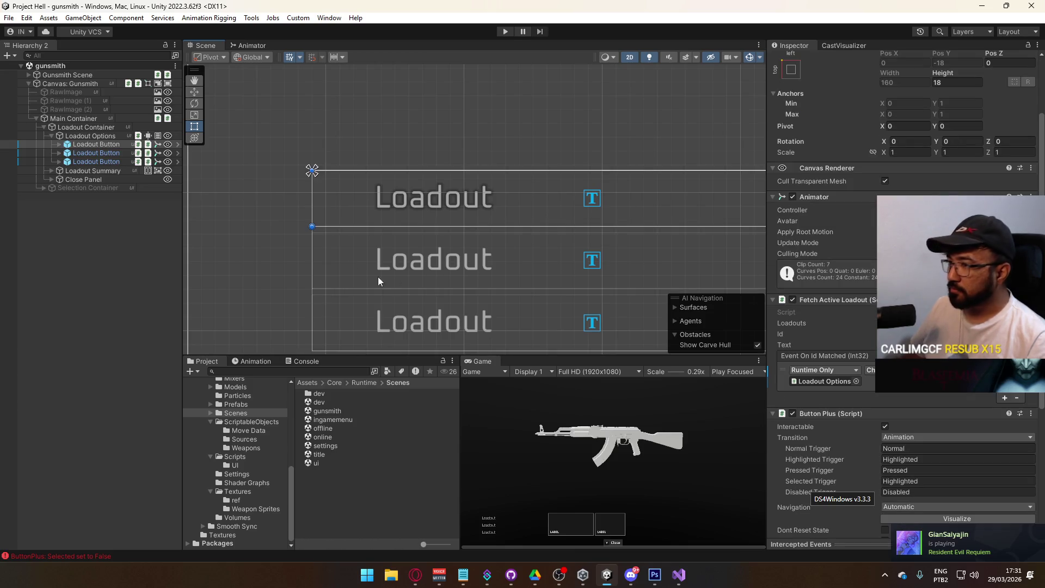
{"action": "left_click", "coordinate": [103, 154]}
{"action": "left_click", "coordinate": [103, 162], "text": "shift"}
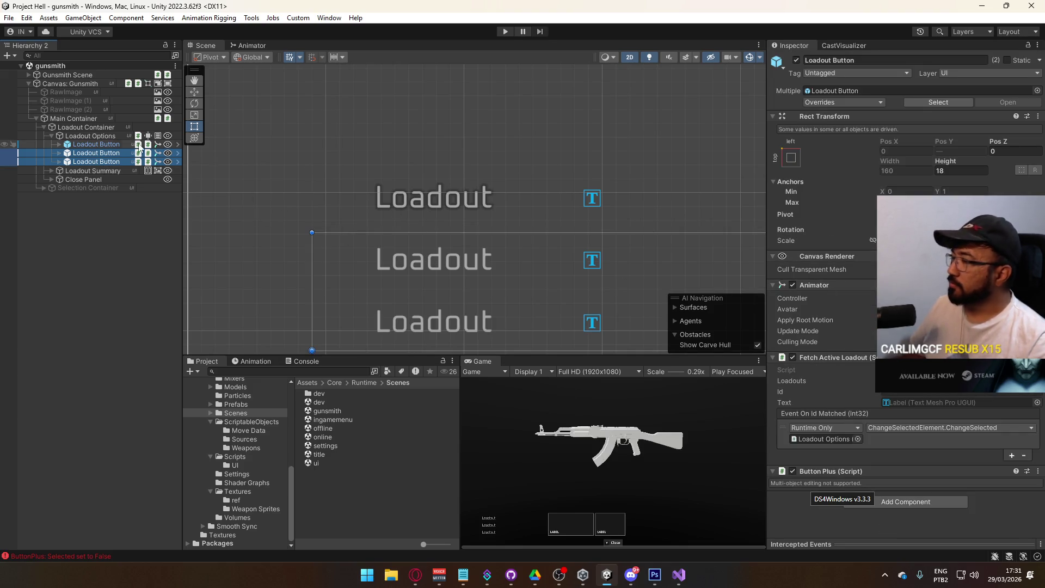
Select both buttons' Label children and apply a new Material Preset to them
{"action": "left_click", "coordinate": [59, 161]}
{"action": "left_click", "coordinate": [111, 164]}
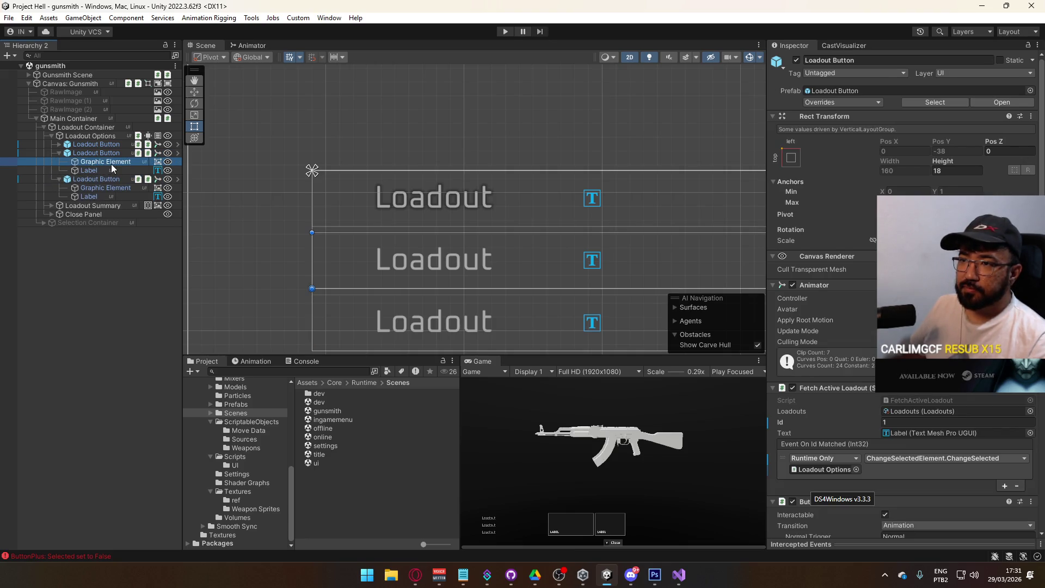
{"action": "left_click", "coordinate": [111, 171]}
{"action": "left_click", "coordinate": [110, 196], "text": "ctrl"}
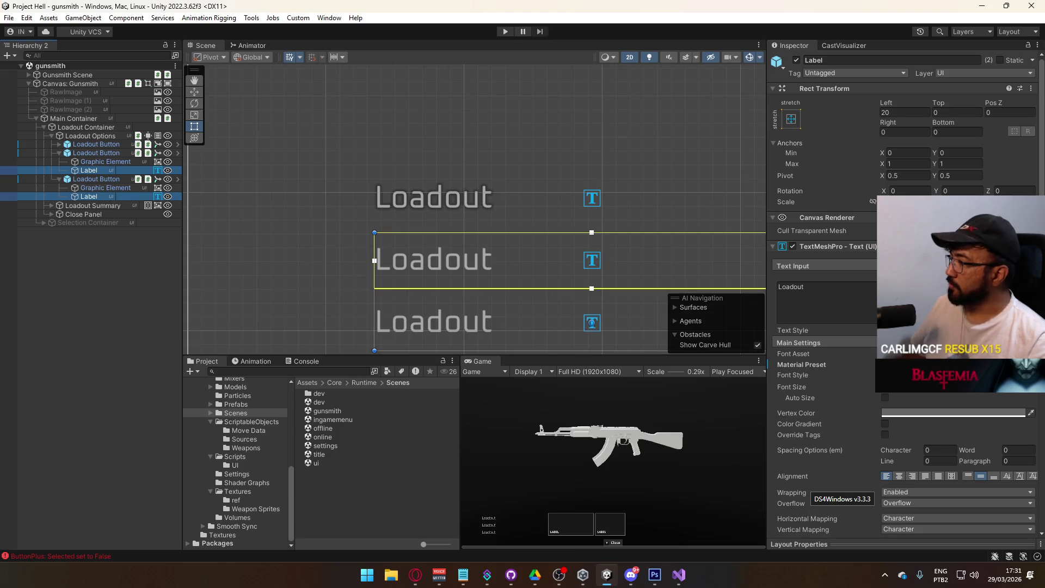
{"action": "left_click", "coordinate": [959, 364]}
{"action": "left_click", "coordinate": [958, 382]}
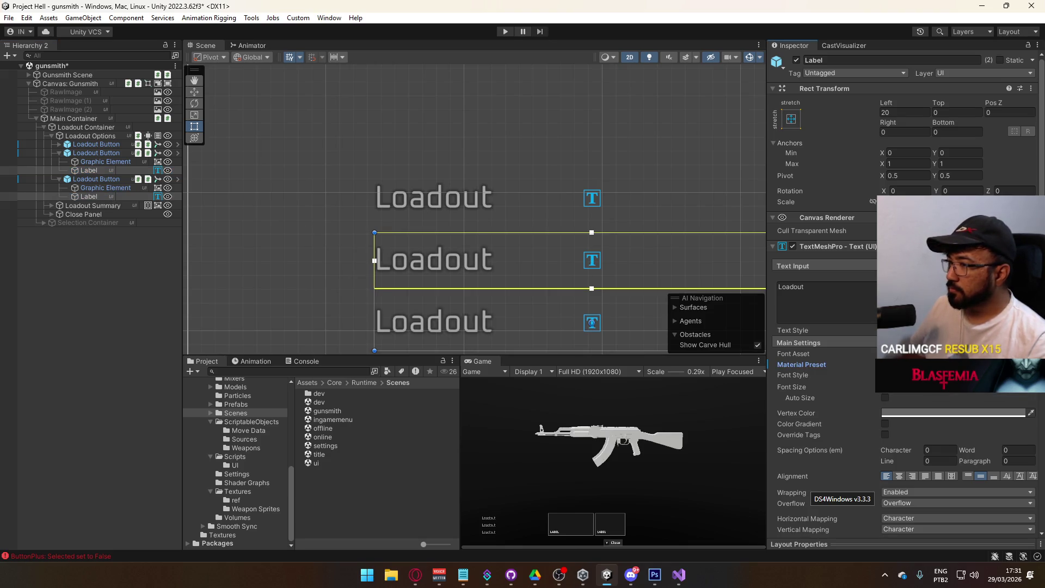
{"action": "left_click", "coordinate": [92, 309]}
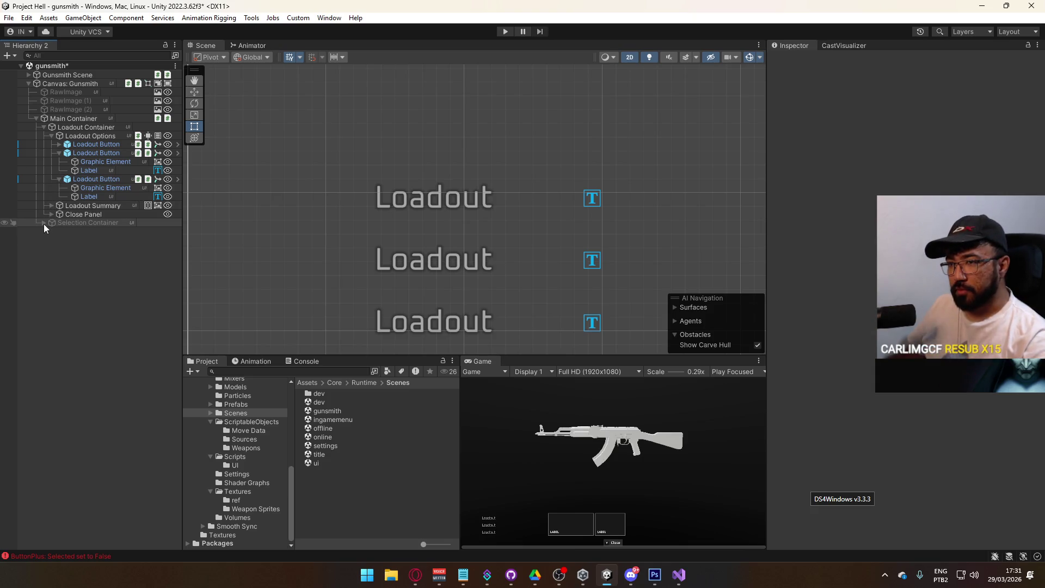
Open the Weapon Button prefab from the Prefabs/UI folder and scroll to its events
{"action": "left_click", "coordinate": [239, 404]}
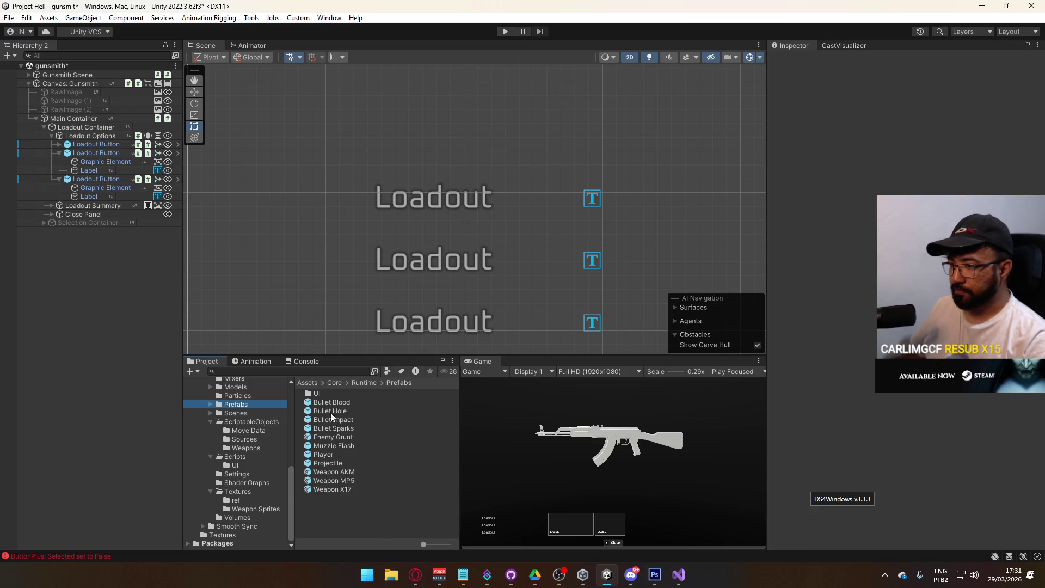
{"action": "double_click", "coordinate": [318, 393]}
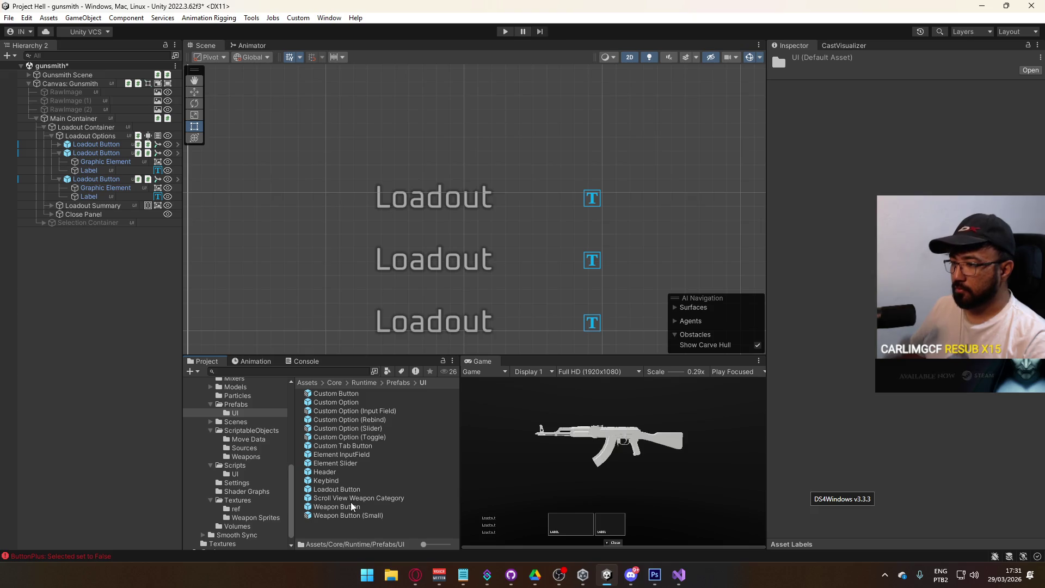
{"action": "double_click", "coordinate": [336, 507]}
{"action": "scroll", "coordinate": [855, 370], "scroll_direction": "down", "scroll_amount": 15}
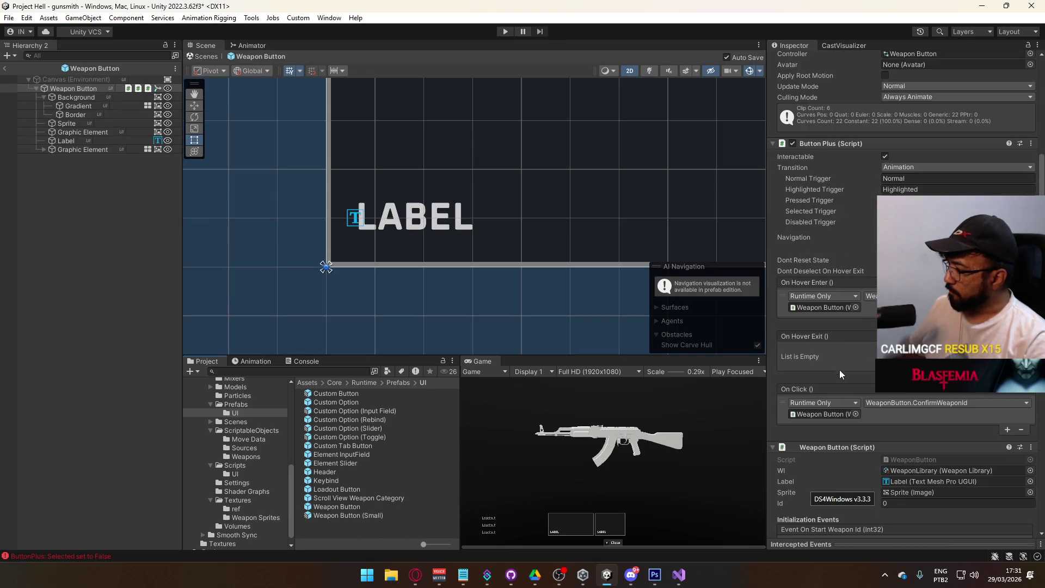
{"action": "scroll", "coordinate": [853, 388], "scroll_direction": "down", "scroll_amount": 4}
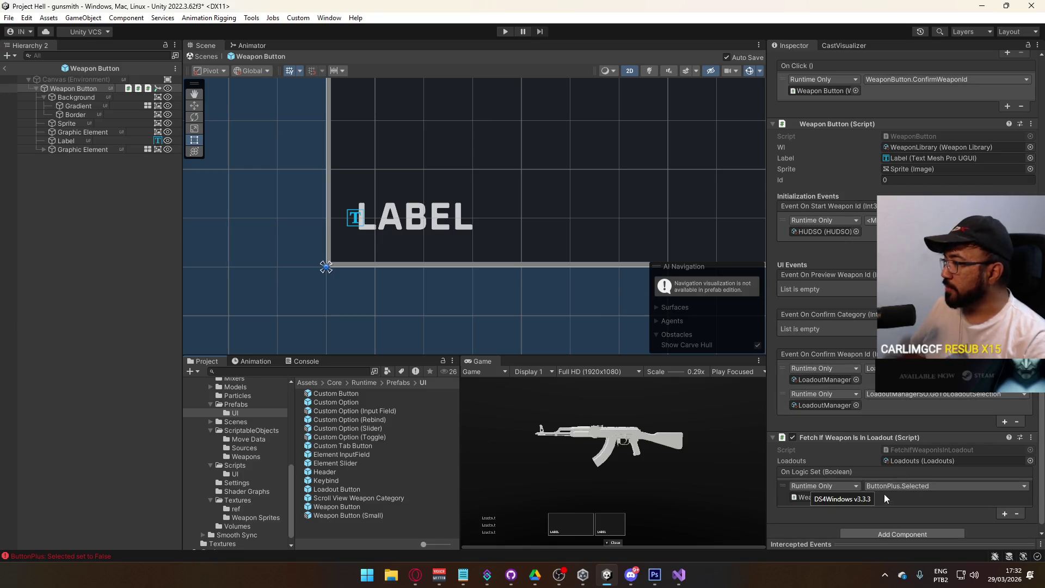
Set LoadoutManager and its function as the Event On Start Weapon Id listener, then exit Prefab Mode
{"action": "left_click", "coordinate": [856, 232]}
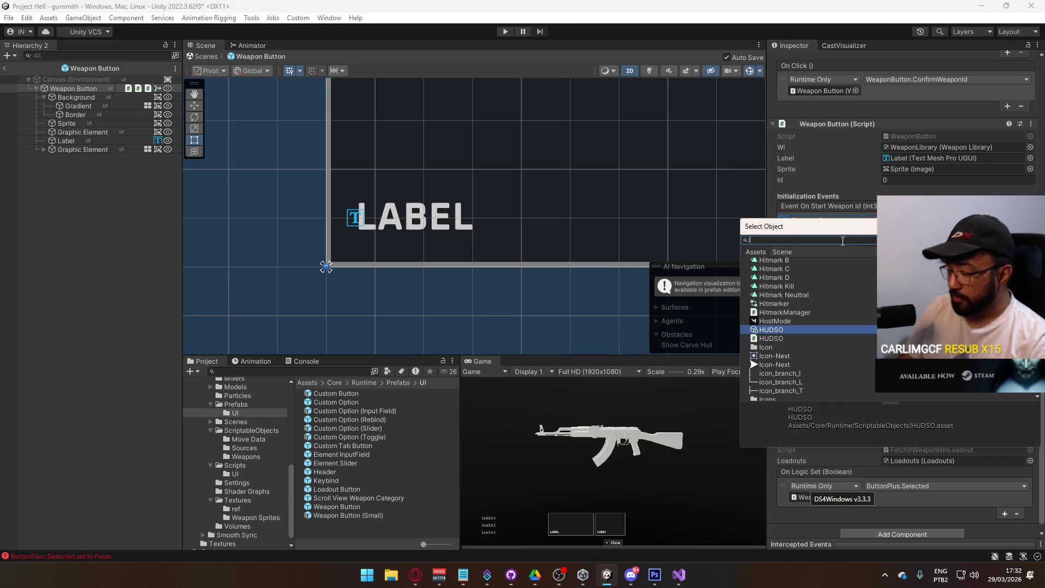
{"action": "type", "text": "loadout"}
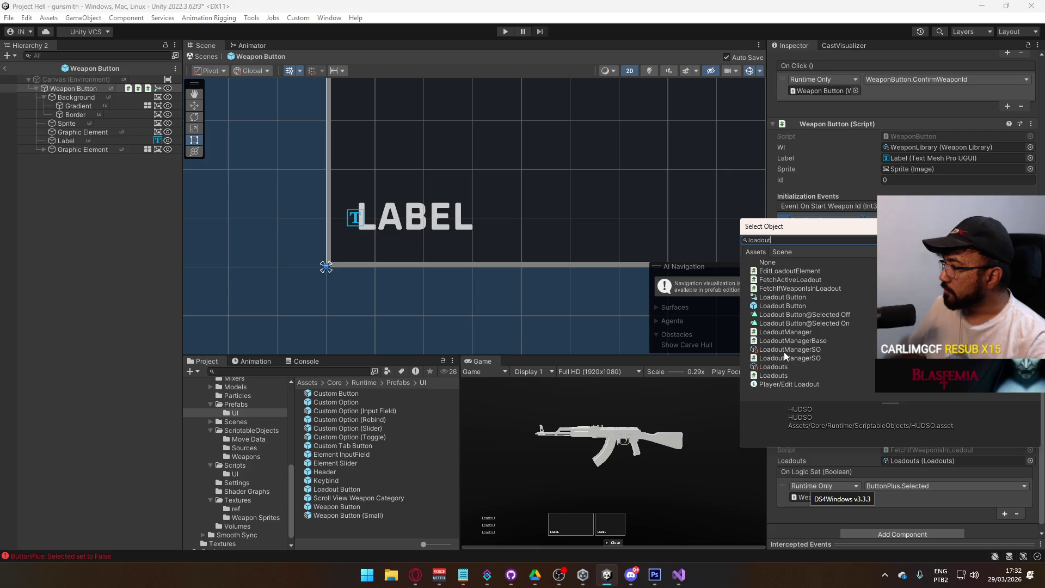
{"action": "double_click", "coordinate": [788, 352]}
{"action": "left_click", "coordinate": [871, 220]}
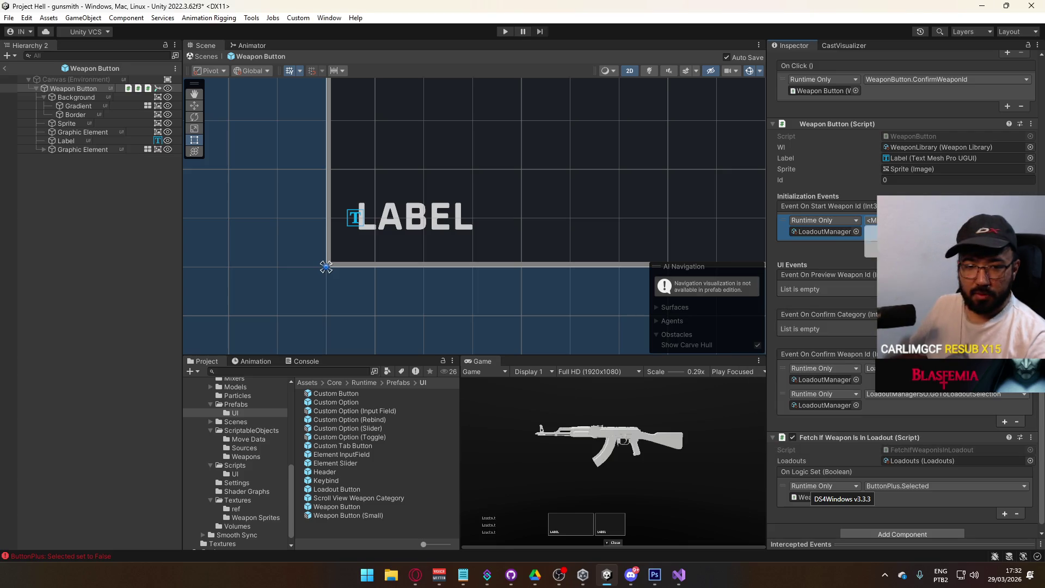
{"action": "mouse_move", "coordinate": [879, 250]}
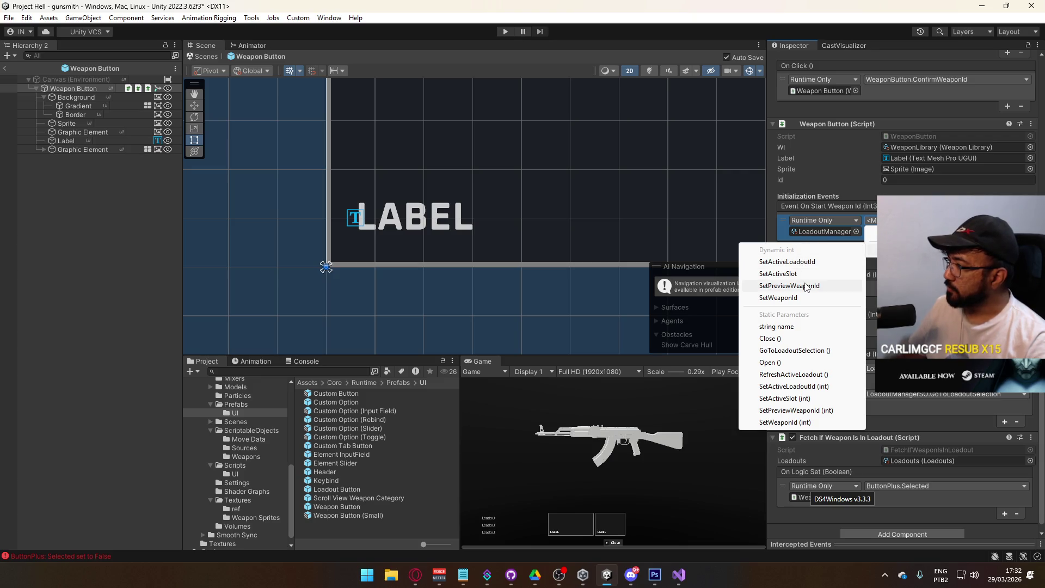
{"action": "left_click", "coordinate": [805, 285]}
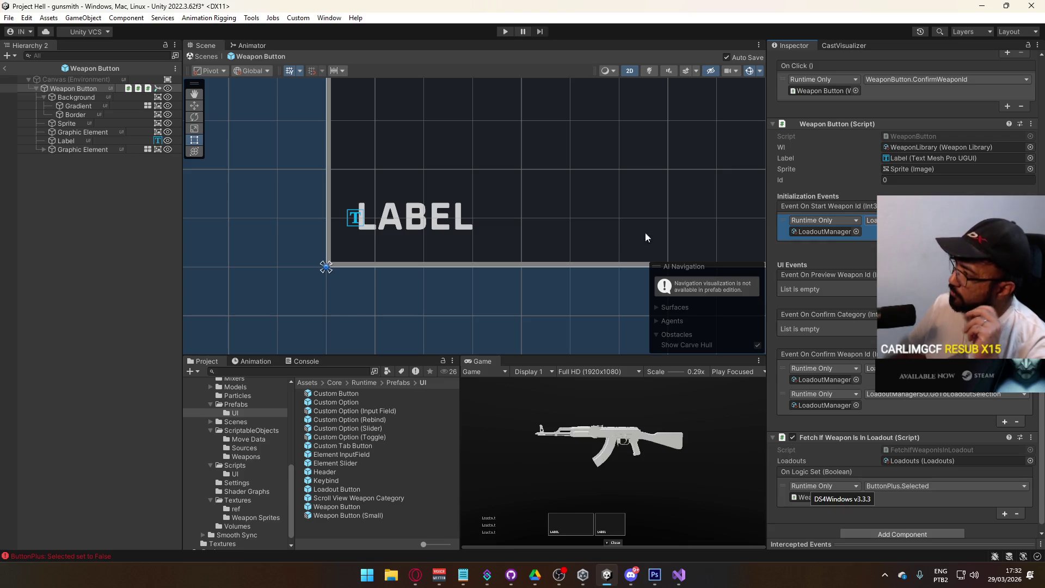
{"action": "left_click", "coordinate": [5, 68]}
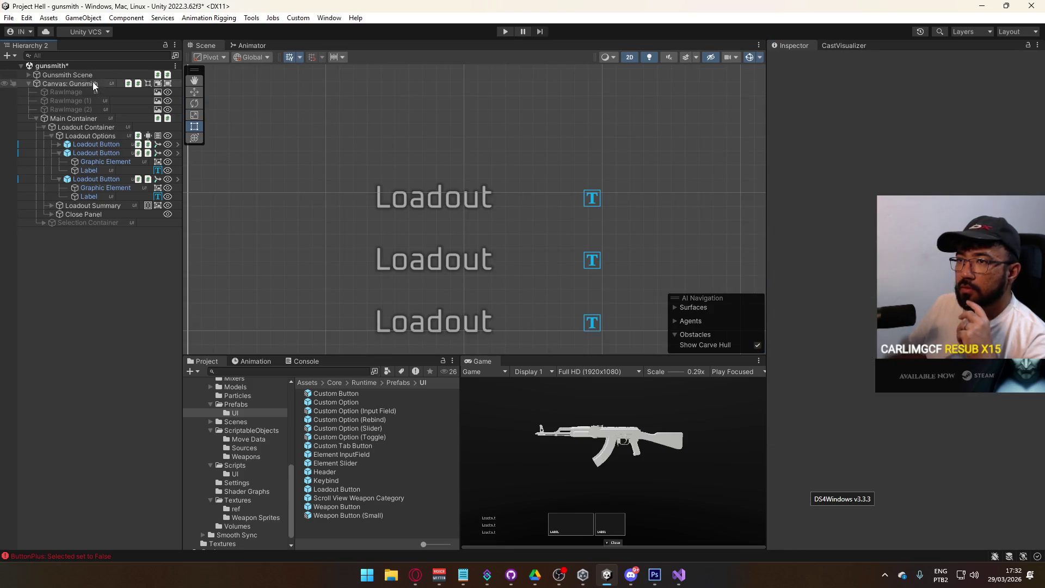
Remove the Disable On Awake component from Gunsmith Scene and save the scene
{"action": "left_click", "coordinate": [6, 74]}
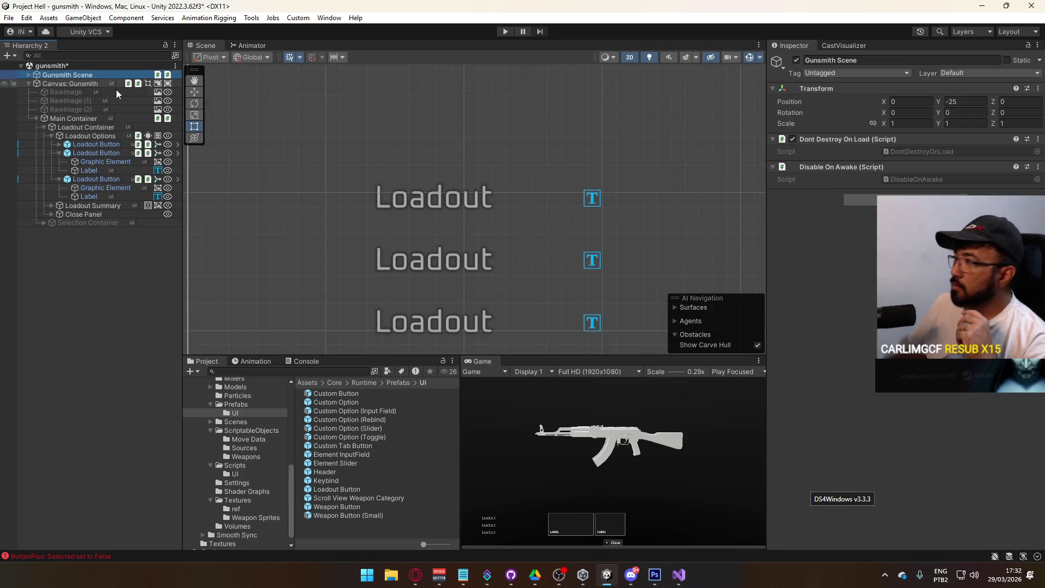
{"action": "left_click", "coordinate": [882, 140]}
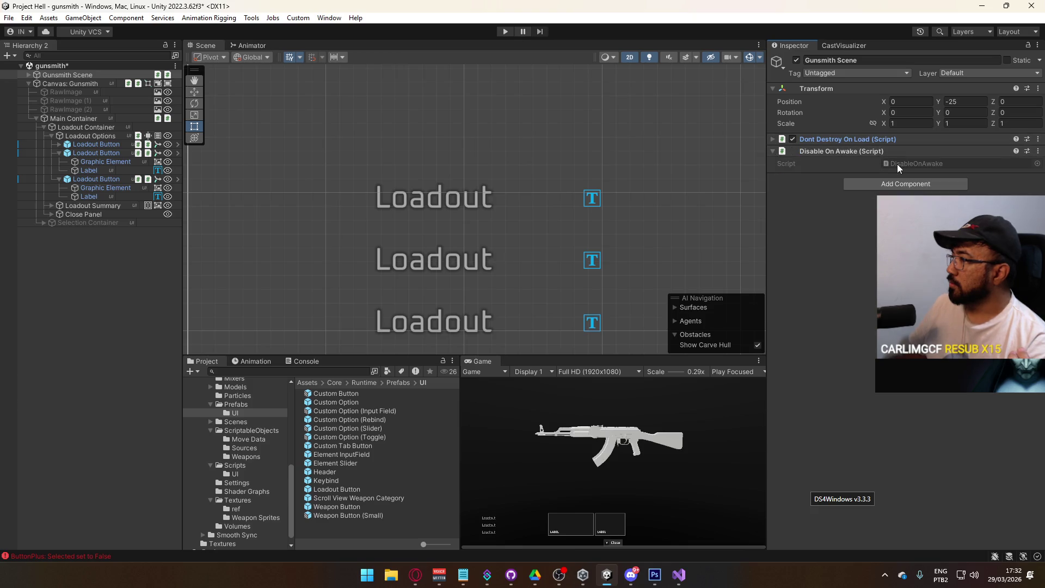
{"action": "right_click", "coordinate": [861, 152]}
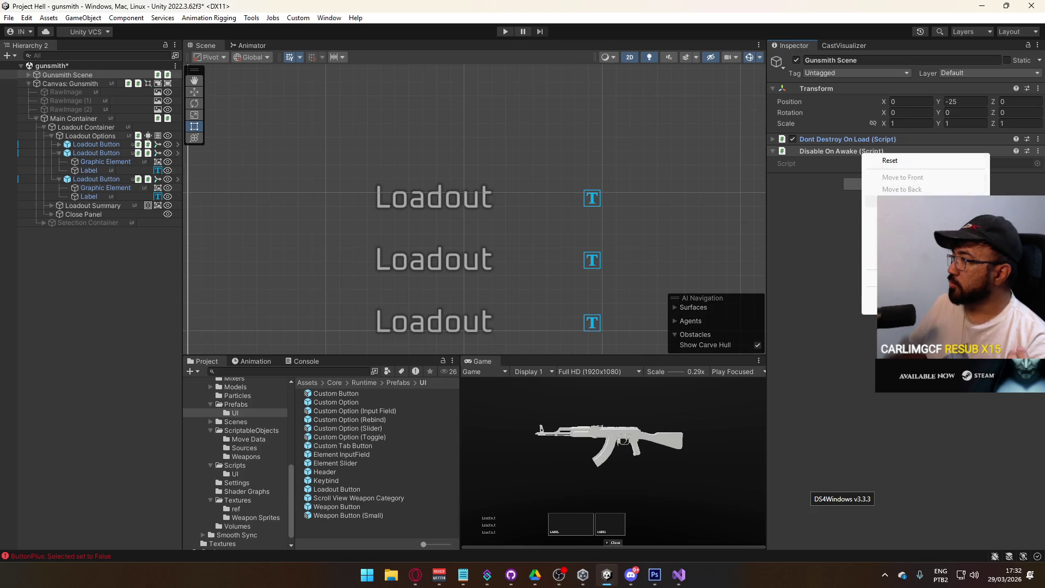
{"action": "left_click", "coordinate": [899, 173]}
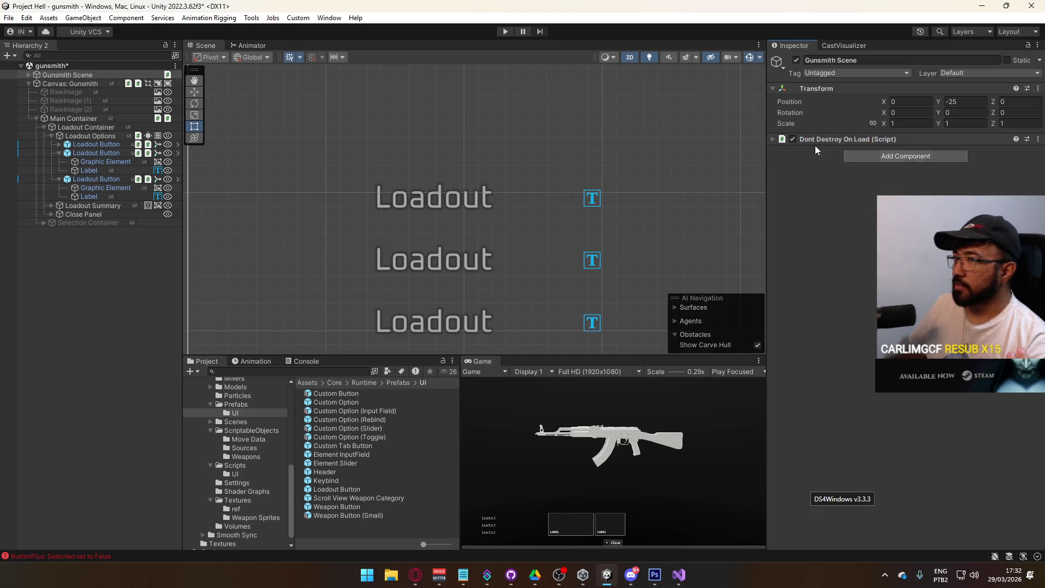
{"action": "left_click", "coordinate": [58, 77]}
{"action": "key", "text": "ctrl+s"}
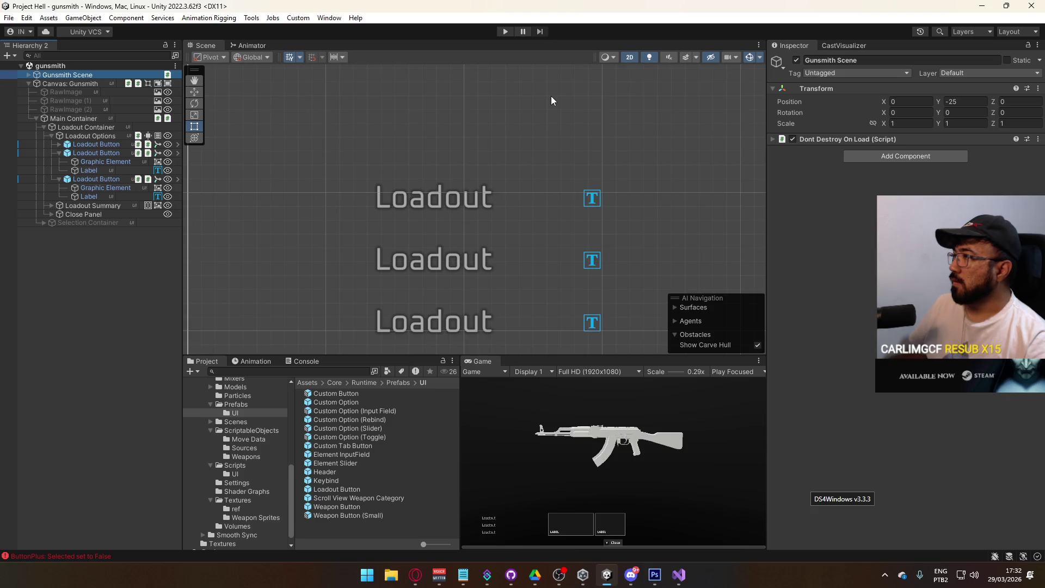
Expand Gunsmith Scene and delete its Debug Cam object
{"action": "left_click", "coordinate": [28, 76]}
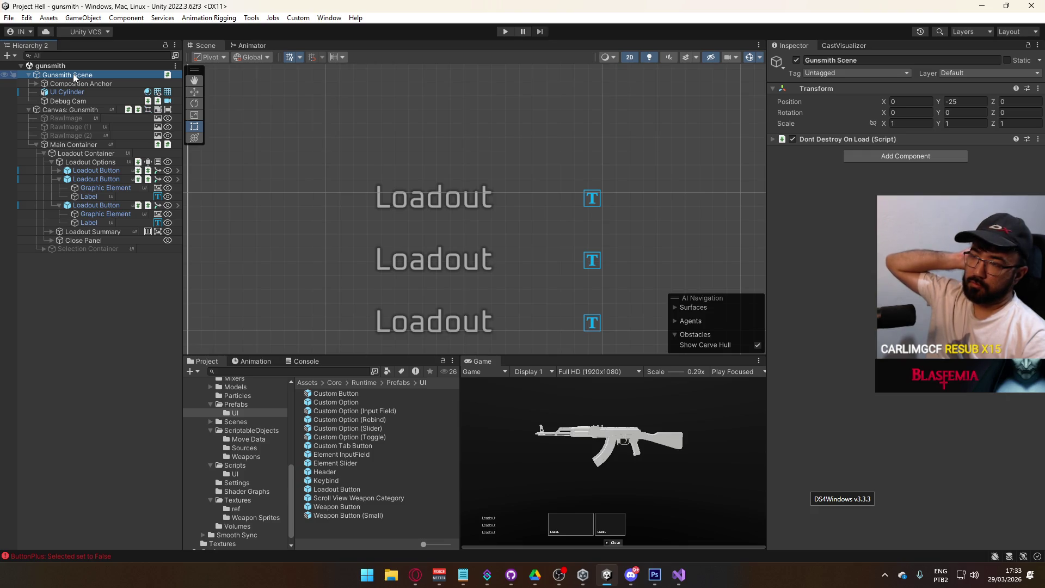
{"action": "left_click", "coordinate": [85, 101]}
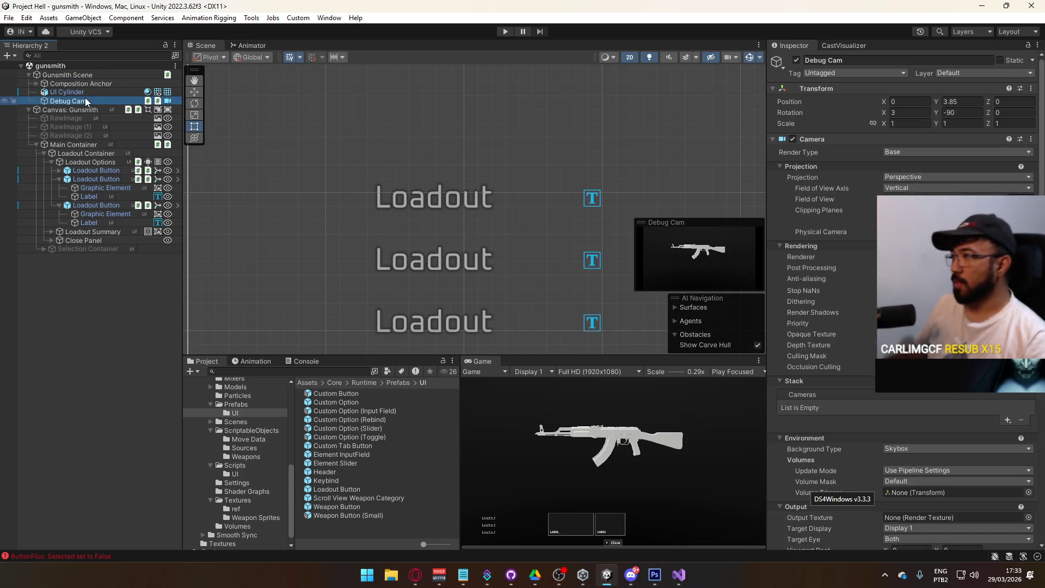
{"action": "scroll", "coordinate": [904, 299], "scroll_direction": "down", "scroll_amount": 10}
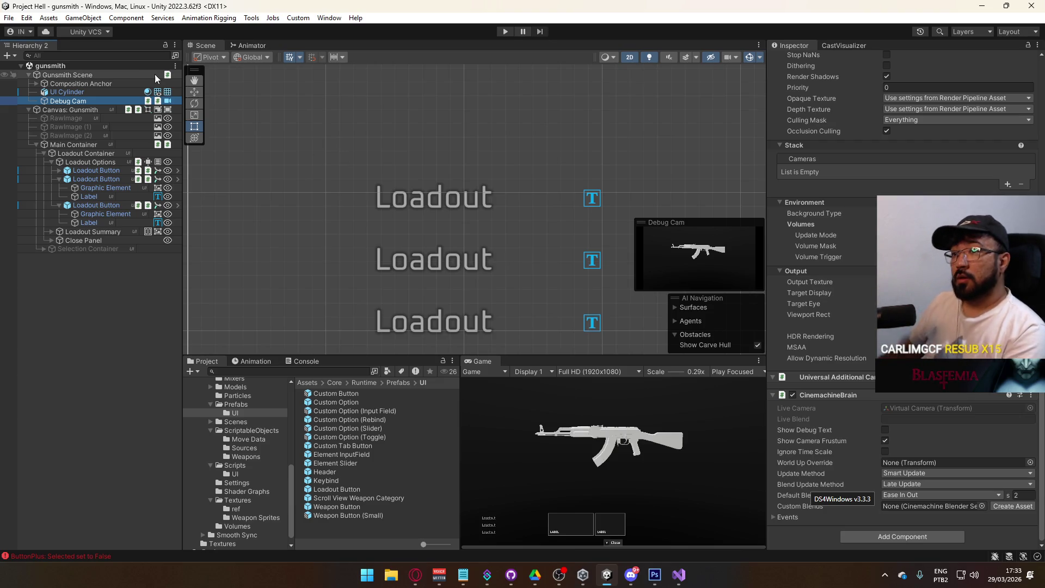
{"action": "key", "text": "Delete"}
{"action": "left_click", "coordinate": [89, 93]}
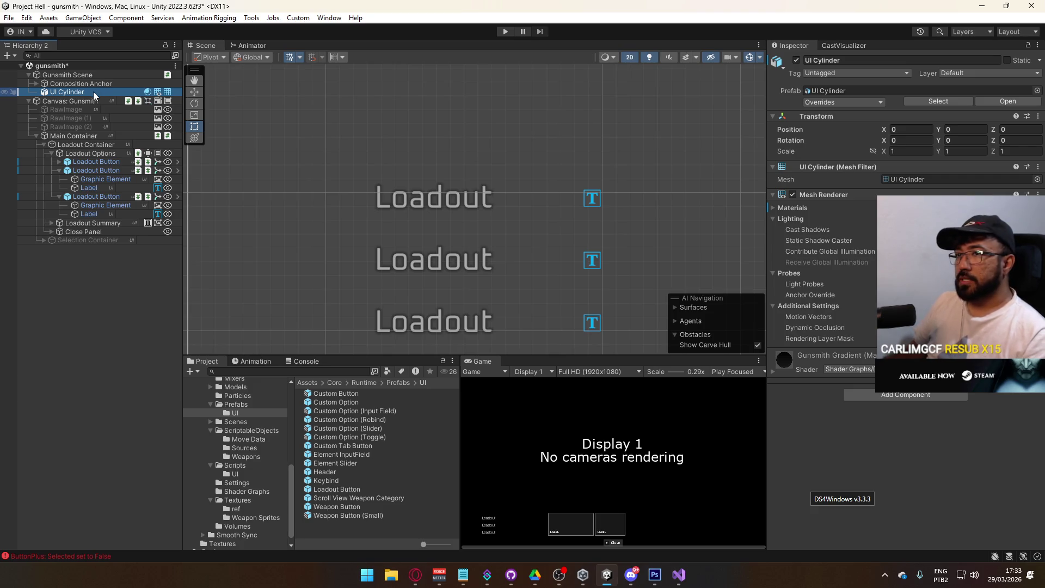
Save the gunsmith scene, then add and remove a new Untitled scene
{"action": "left_click", "coordinate": [82, 85]}
{"action": "key", "text": "ctrl+s"}
{"action": "right_click", "coordinate": [91, 65]}
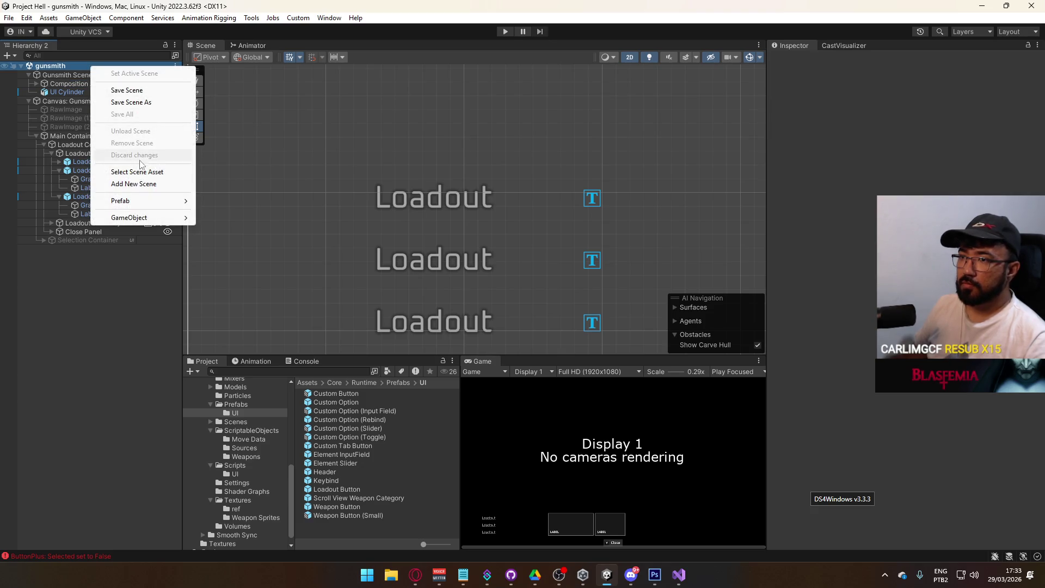
{"action": "left_click", "coordinate": [133, 184]}
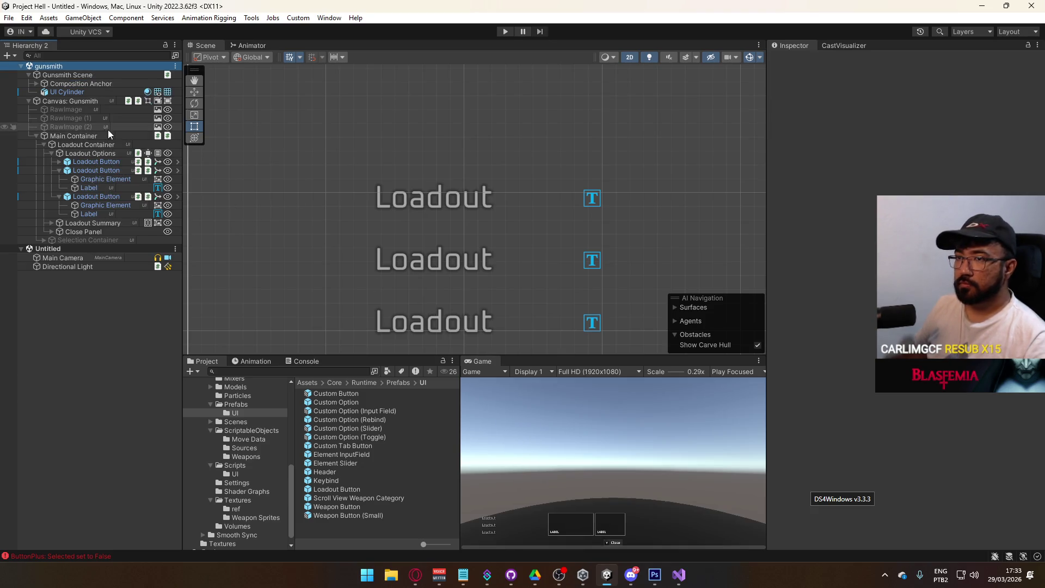
{"action": "key", "text": "ctrl+z"}
{"action": "right_click", "coordinate": [73, 248]}
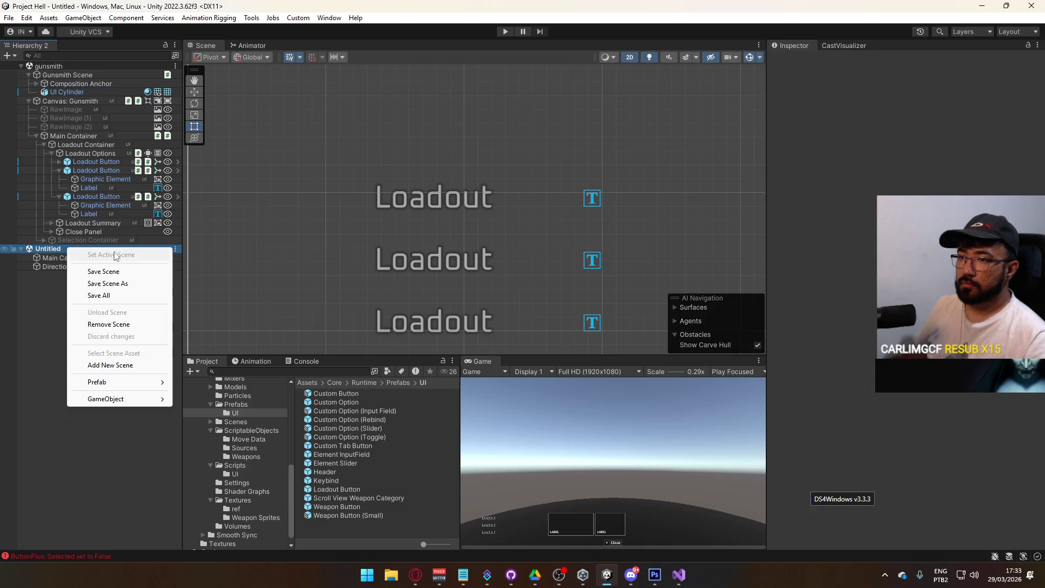
{"action": "left_click", "coordinate": [127, 325]}
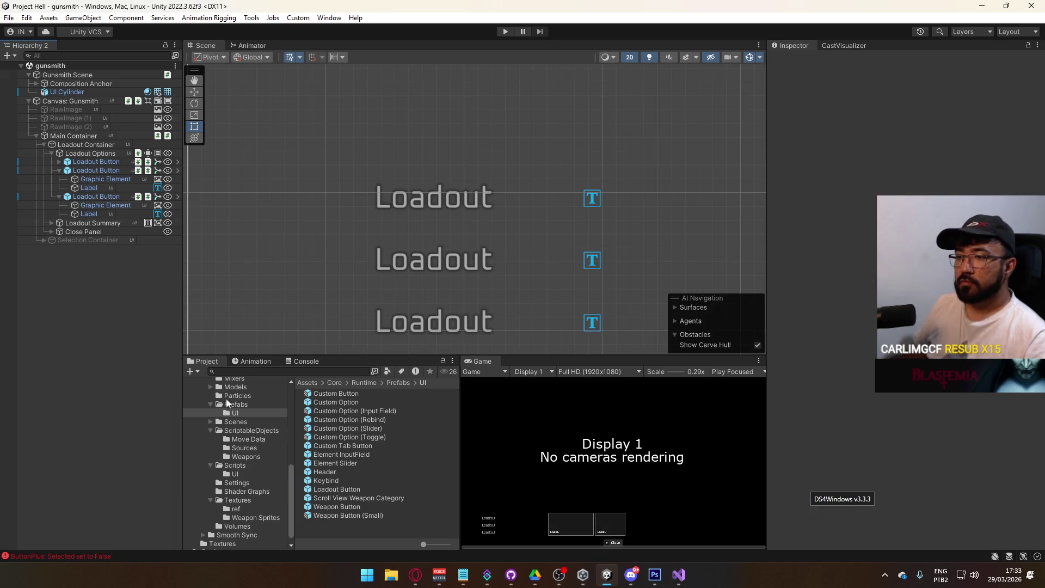
Add then remove the title scene, and load the offline scene alongside gunsmith
{"action": "scroll", "coordinate": [245, 446], "scroll_direction": "up", "scroll_amount": 2}
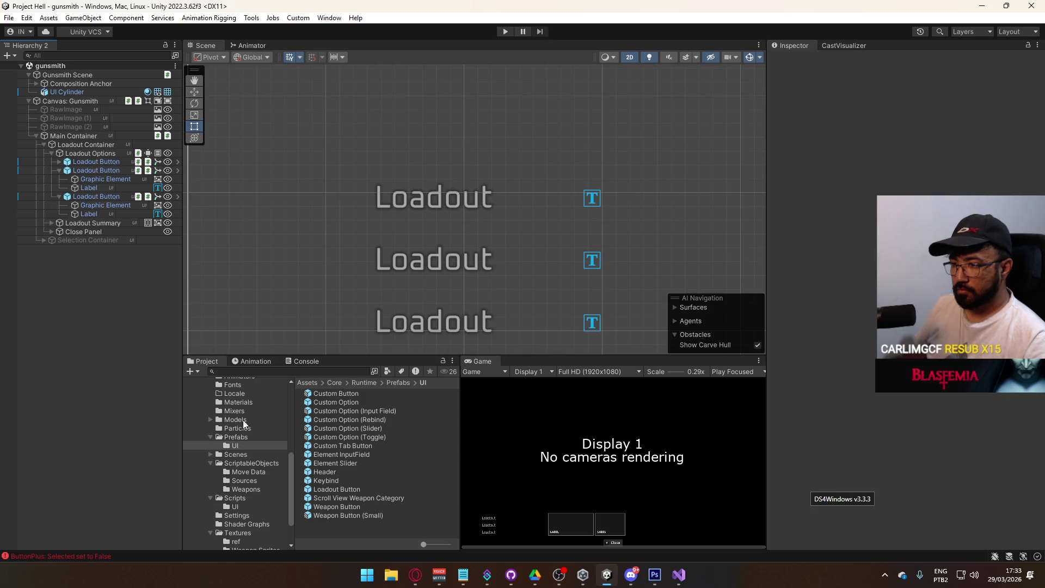
{"action": "scroll", "coordinate": [243, 419], "scroll_direction": "down", "scroll_amount": 2}
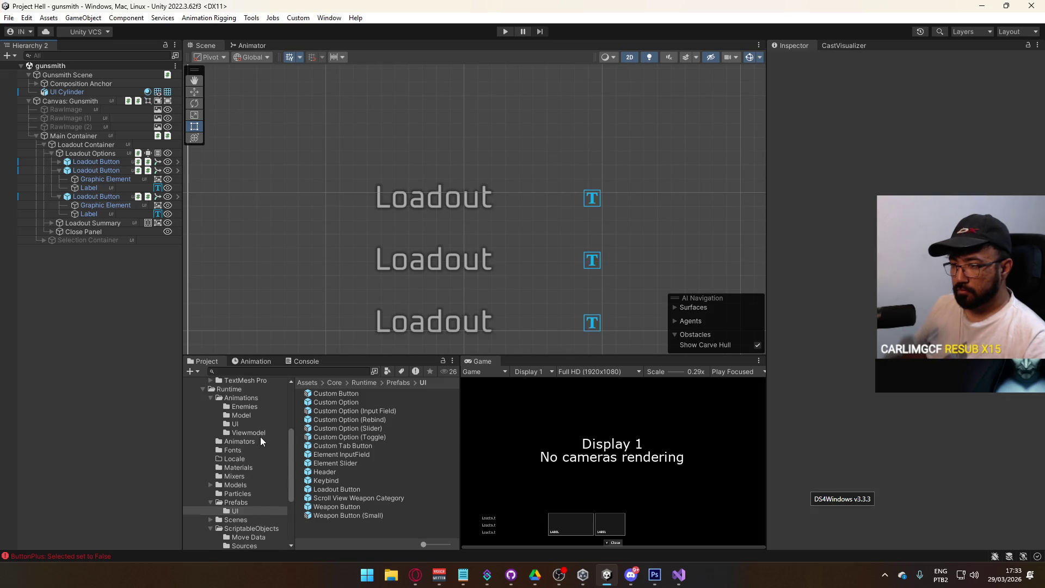
{"action": "scroll", "coordinate": [260, 436], "scroll_direction": "up", "scroll_amount": 2}
{"action": "left_click", "coordinate": [242, 455]}
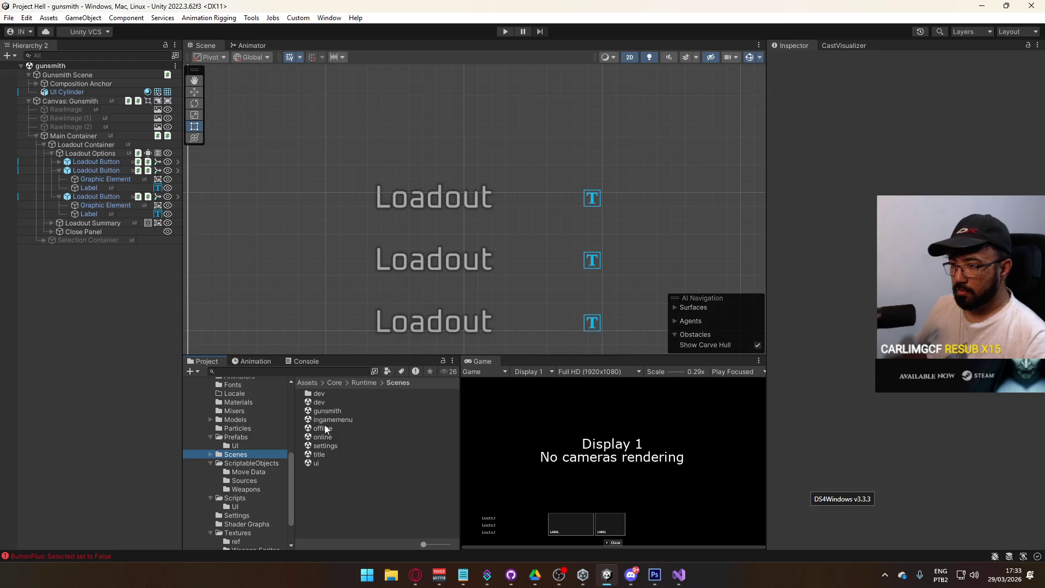
{"action": "left_click", "coordinate": [321, 455]}
{"action": "left_click_drag", "start_coordinate": [321, 455], "coordinate": [98, 256]}
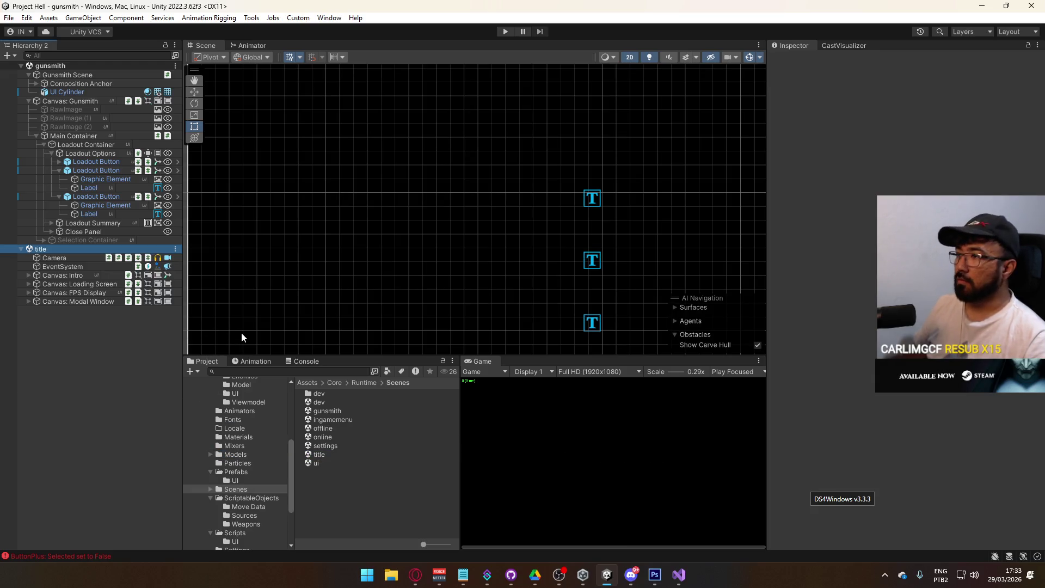
{"action": "right_click", "coordinate": [60, 250]}
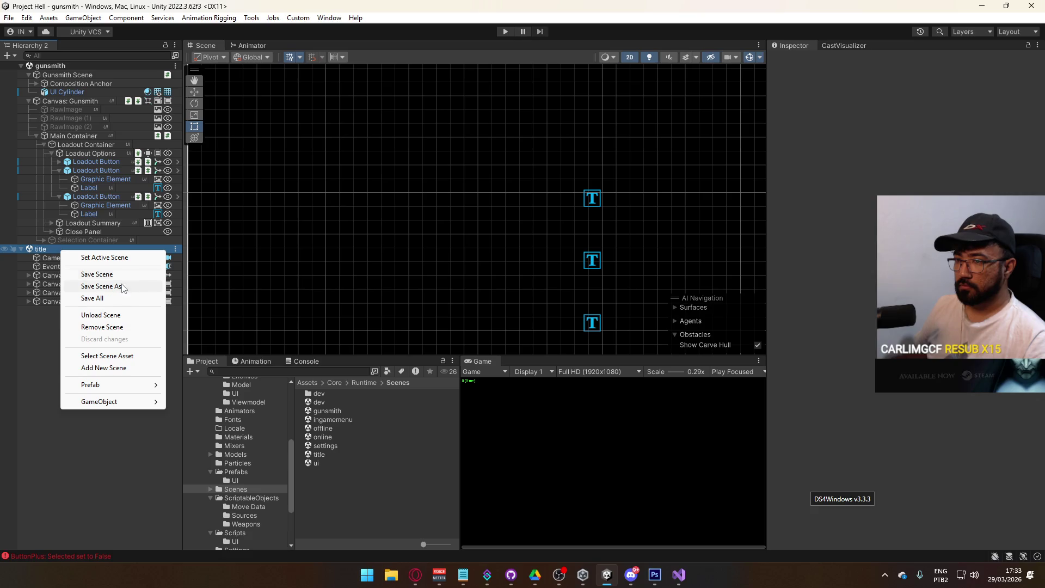
{"action": "left_click", "coordinate": [110, 326]}
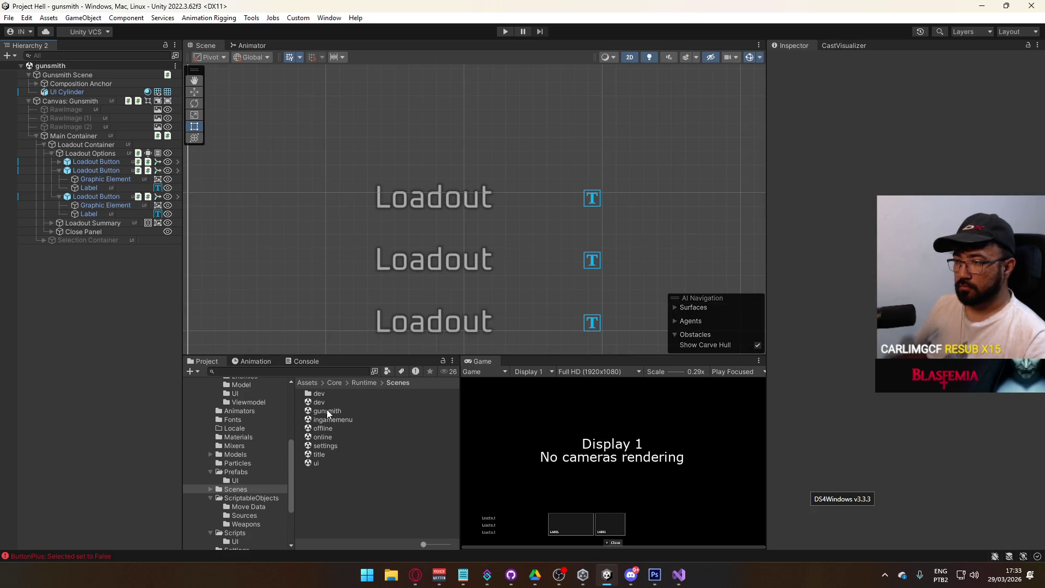
{"action": "left_click_drag", "start_coordinate": [327, 432], "coordinate": [103, 336]}
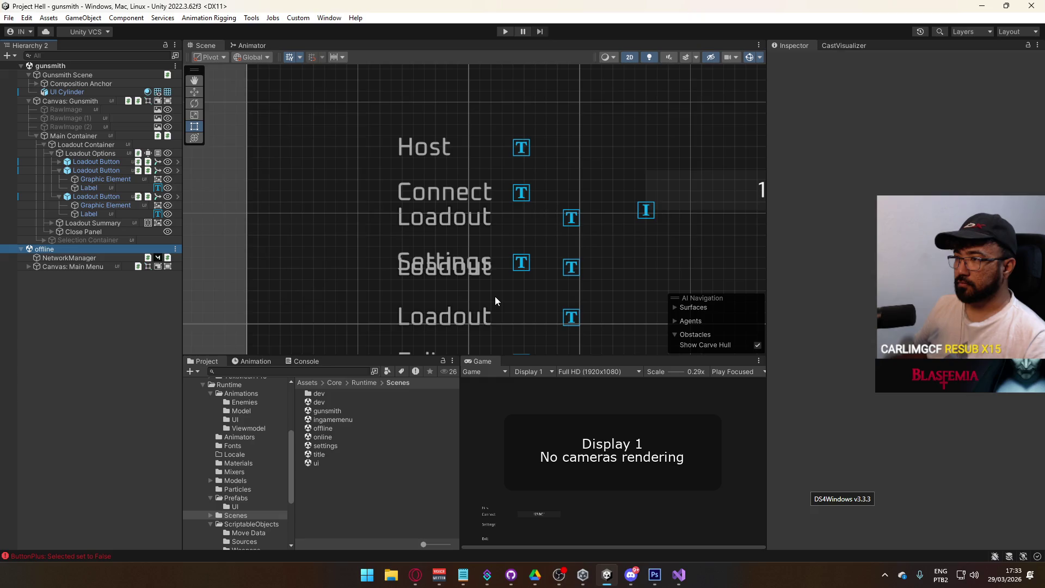